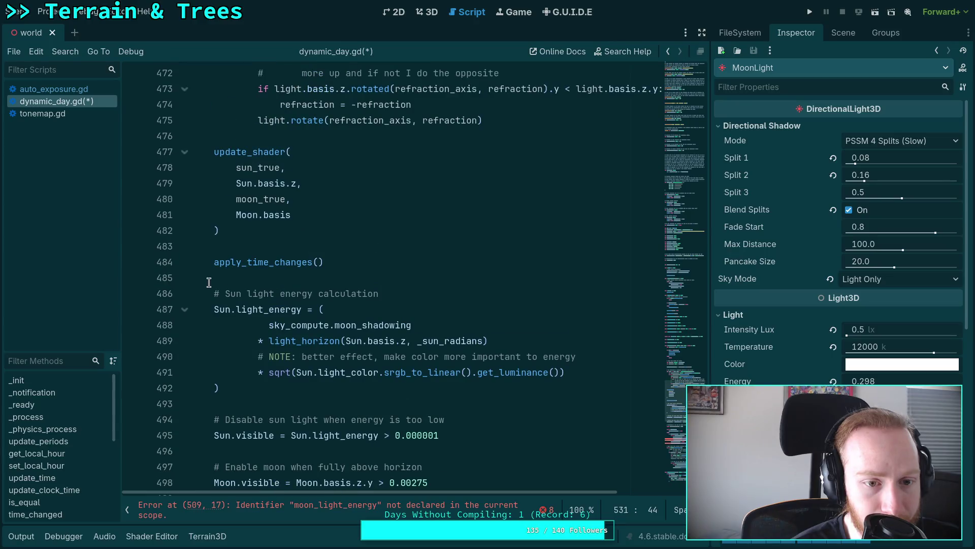
# Cut the sun energy, sun/moon visibility, moon-shadow and sun colour lines out of update_sky
pyautogui.moveTo(214, 294)
pyautogui.mouseDown()
pyautogui.moveTo(331, 370)
pyautogui.moveTo(371, 328)
pyautogui.moveTo(521, 320)
pyautogui.moveTo(584, 298)
pyautogui.moveTo(351, 312)
pyautogui.mouseUp()
pyautogui.hotkey('ctrl', 'c')
pyautogui.scroll(-14, 371, 328)
pyautogui.press('BackSpace')
pyautogui.press('BackSpace')
pyautogui.press('BackSpace')
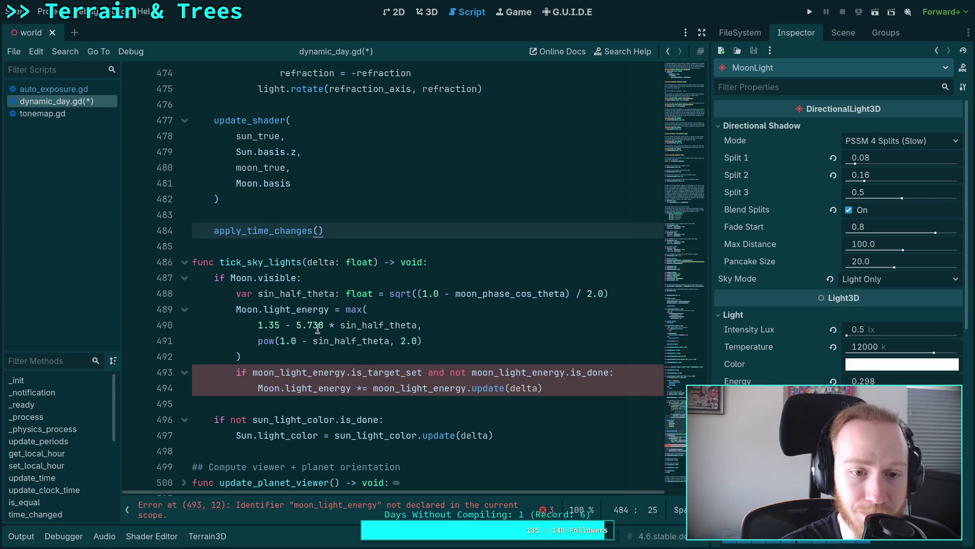
# Paste that code at the start of tick_sky_lights, right under its header
pyautogui.click(462, 261)
pyautogui.press('Return')
pyautogui.press('Return')
pyautogui.press('BackSpace')
pyautogui.press('BackSpace')
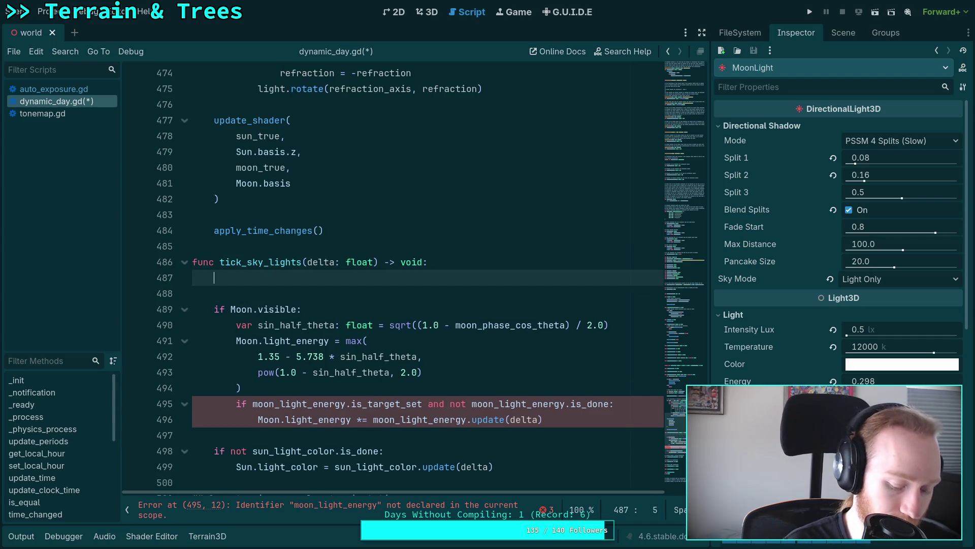
pyautogui.hotkey('ctrl', 'v')
pyautogui.scroll(3, 402, 283)
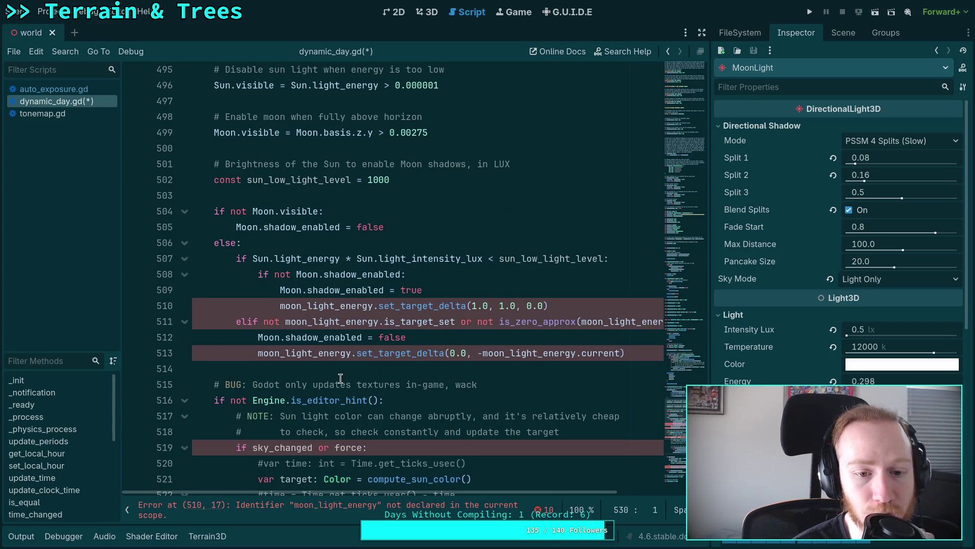
pyautogui.scroll(-6, 339, 377)
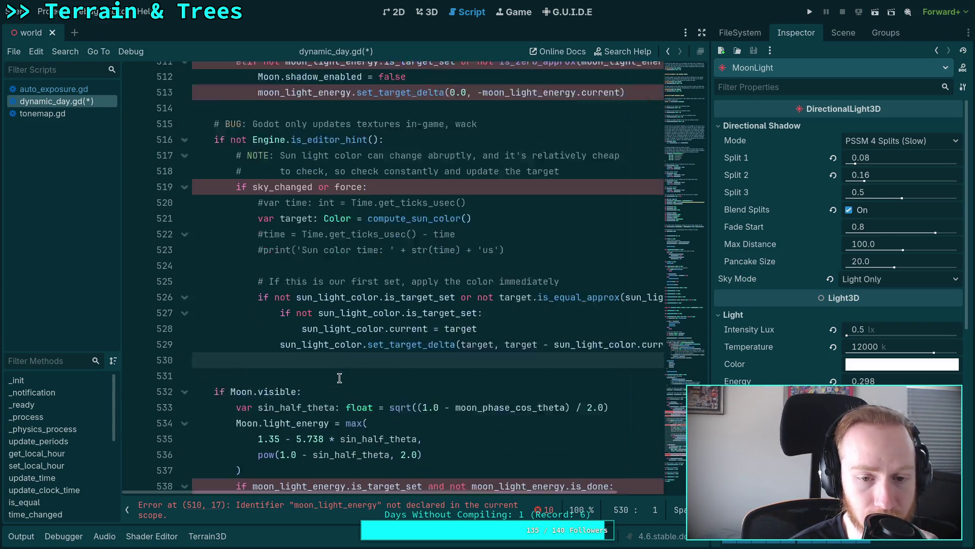
pyautogui.scroll(2, 339, 377)
pyautogui.scroll(2, 339, 377)
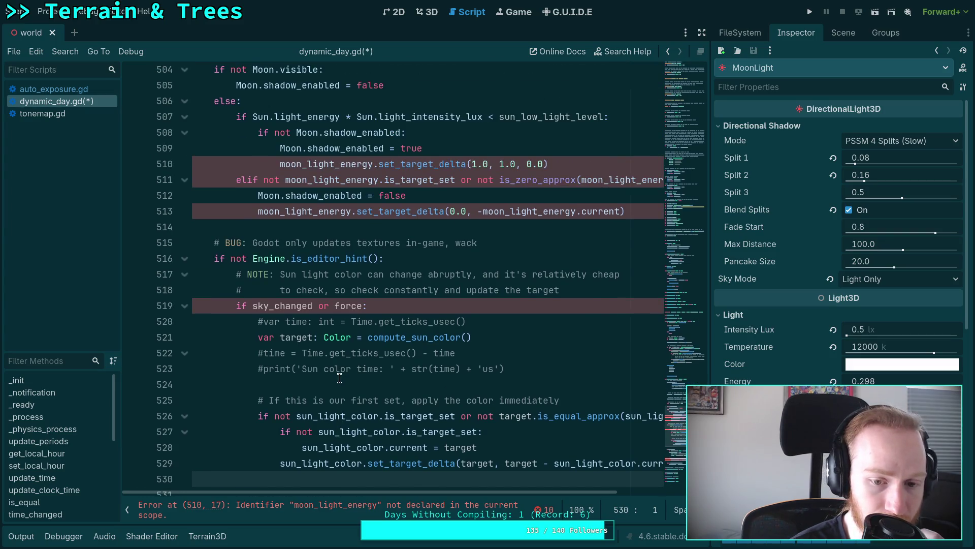
pyautogui.scroll(13, 340, 377)
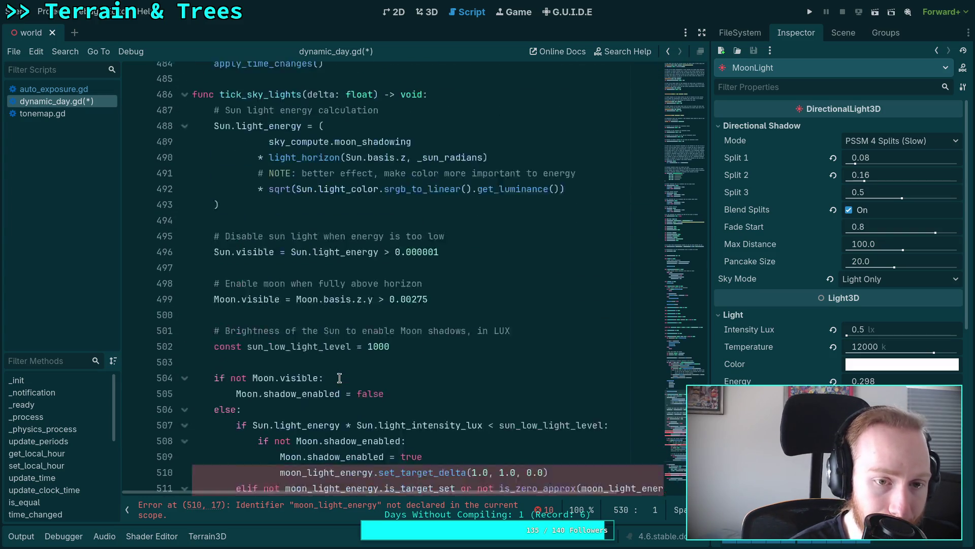
pyautogui.scroll(6, 340, 377)
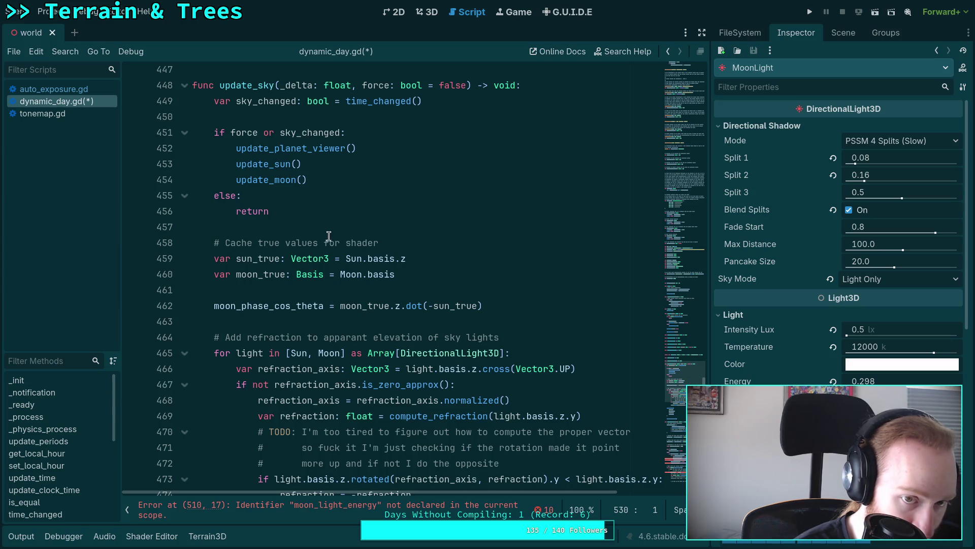
# Cut the '# BUG' in-game sun colour update block from tick_sky_lights
pyautogui.doubleClick(270, 105)
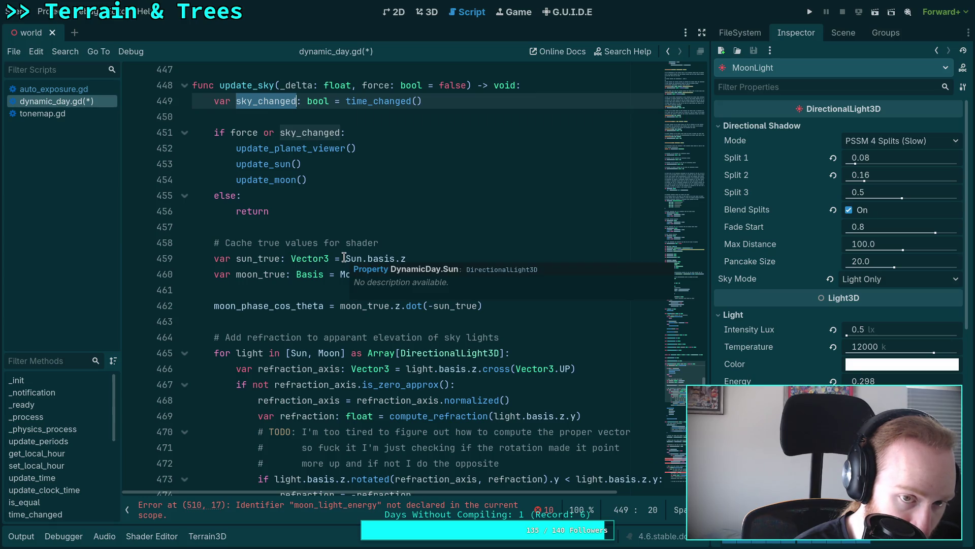
pyautogui.scroll(-16, 344, 257)
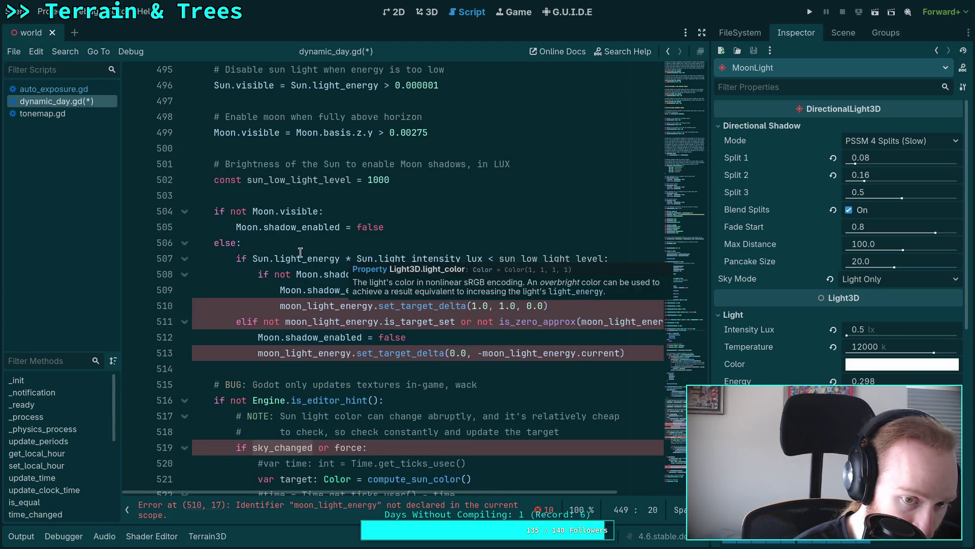
pyautogui.scroll(-3, 240, 245)
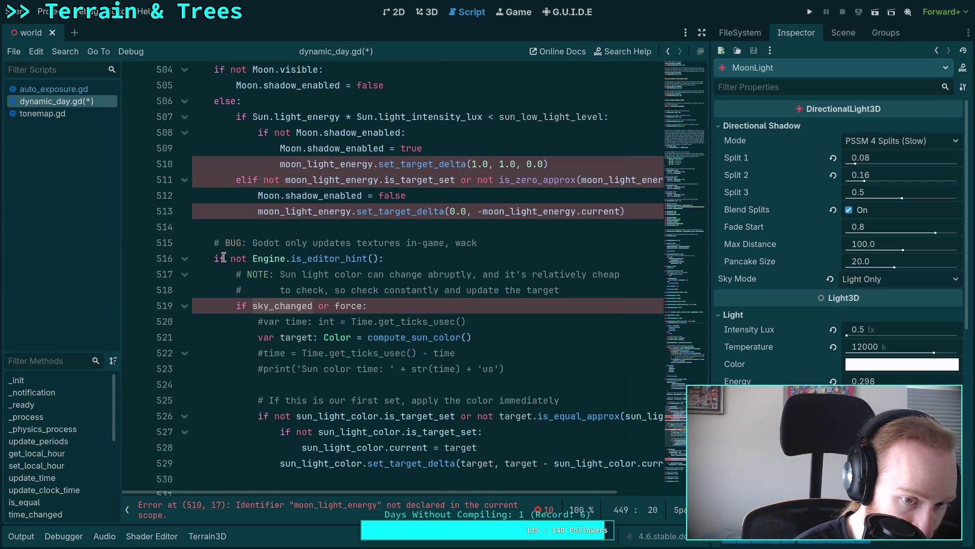
pyautogui.scroll(-1, 313, 308)
pyautogui.moveTo(211, 243)
pyautogui.mouseDown()
pyautogui.moveTo(312, 307)
pyautogui.moveTo(193, 337)
pyautogui.mouseUp()
pyautogui.scroll(-2, 313, 307)
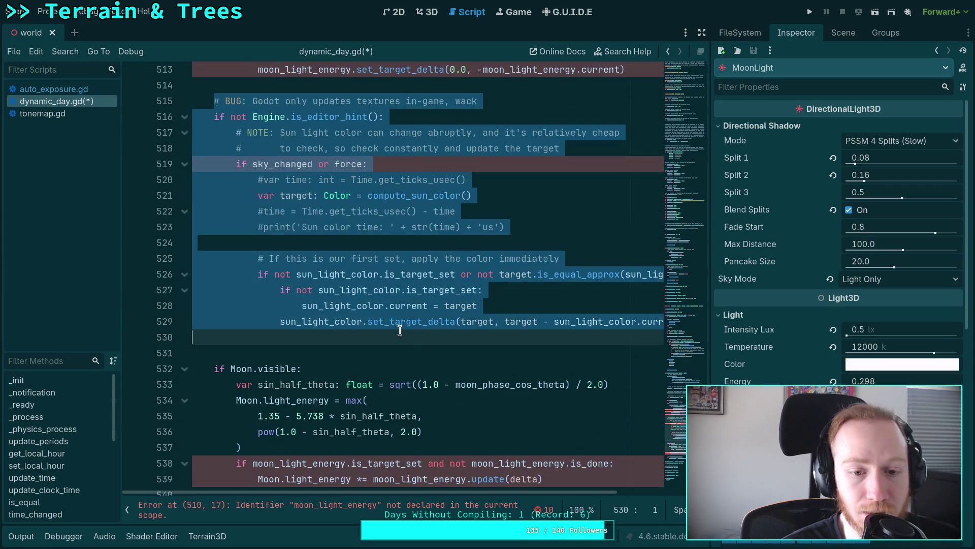
pyautogui.press('BackSpace')
pyautogui.press('BackSpace')
pyautogui.press('BackSpace')
# Paste the sun colour block into update_sky on a new line after apply_time_changes()
pyautogui.scroll(5, 193, 337)
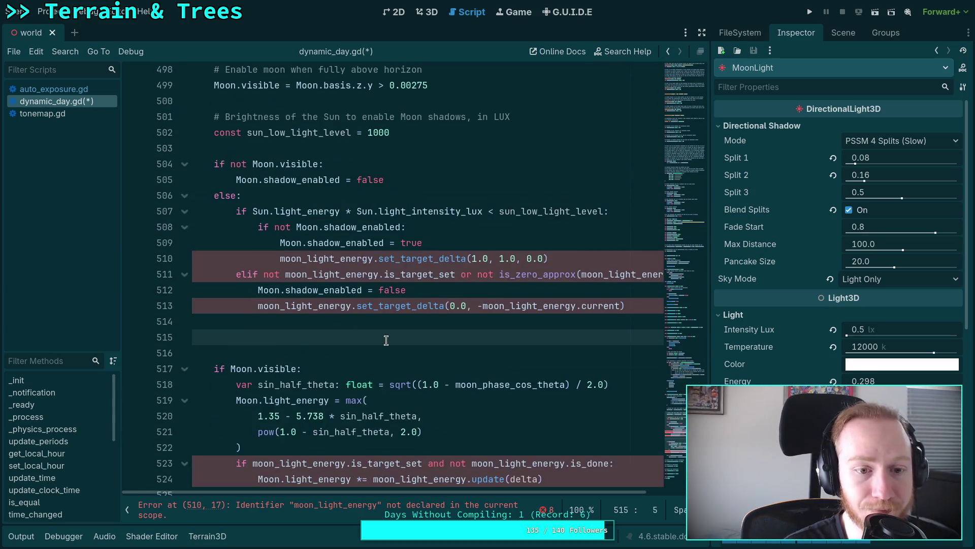
pyautogui.scroll(9, 367, 274)
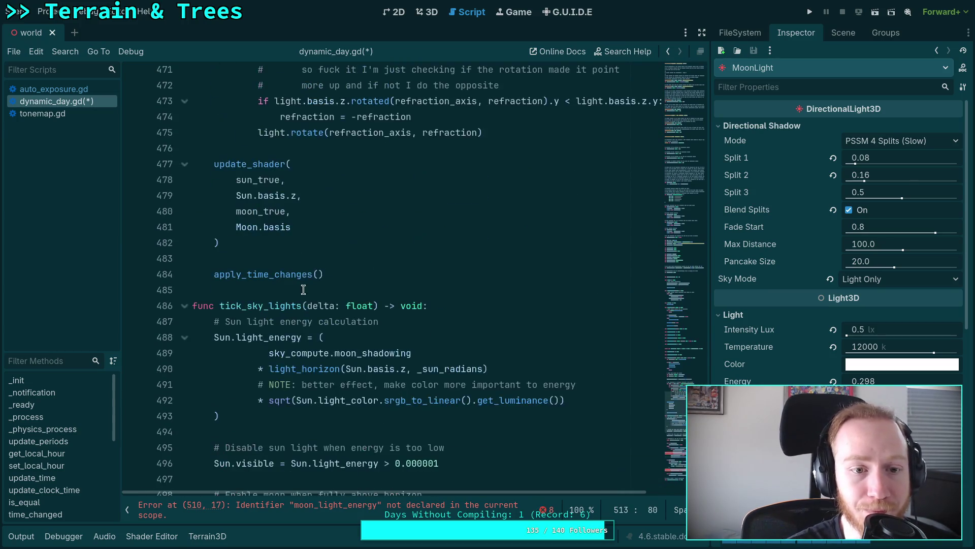
pyautogui.click(368, 275)
pyautogui.press('Return')
pyautogui.hotkey('ctrl', 'v')
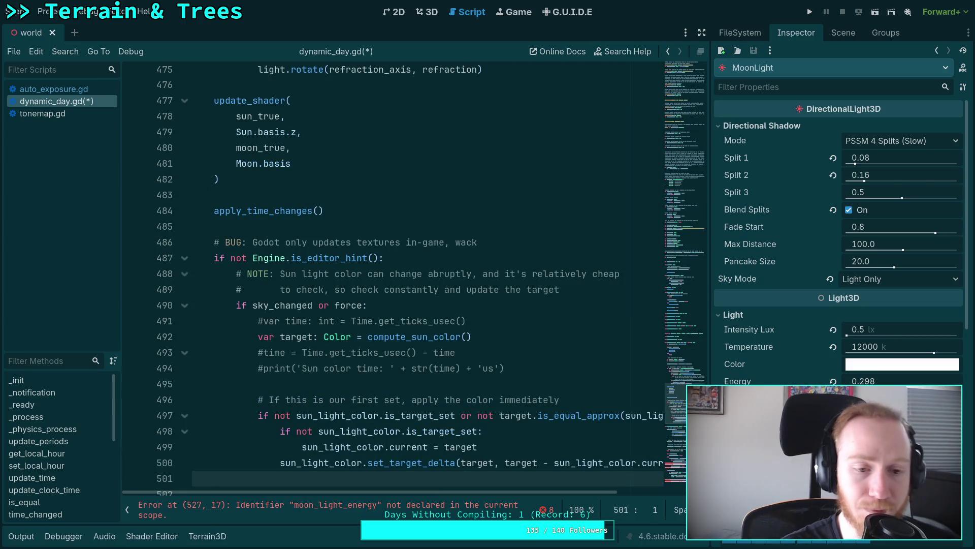
pyautogui.scroll(-7, 381, 304)
pyautogui.scroll(-3, 381, 303)
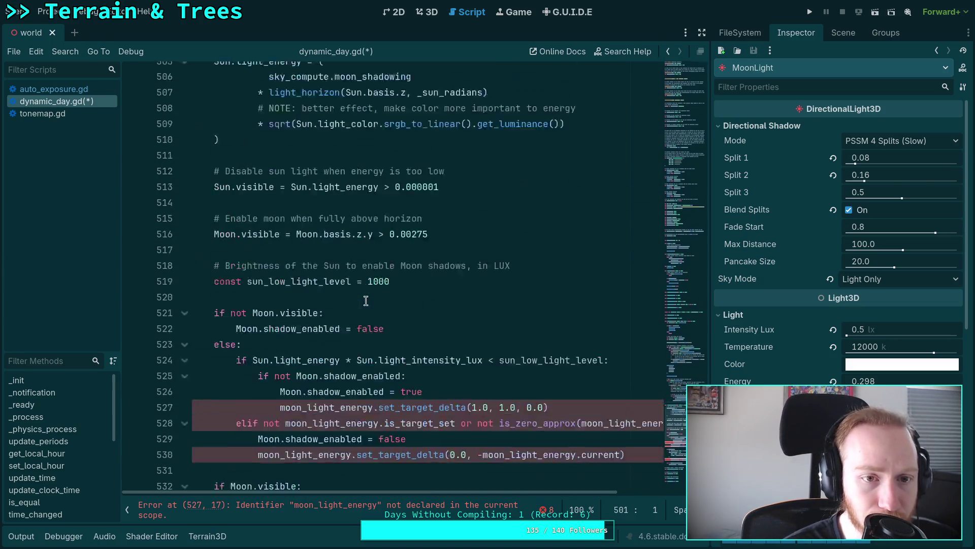
pyautogui.scroll(2, 305, 285)
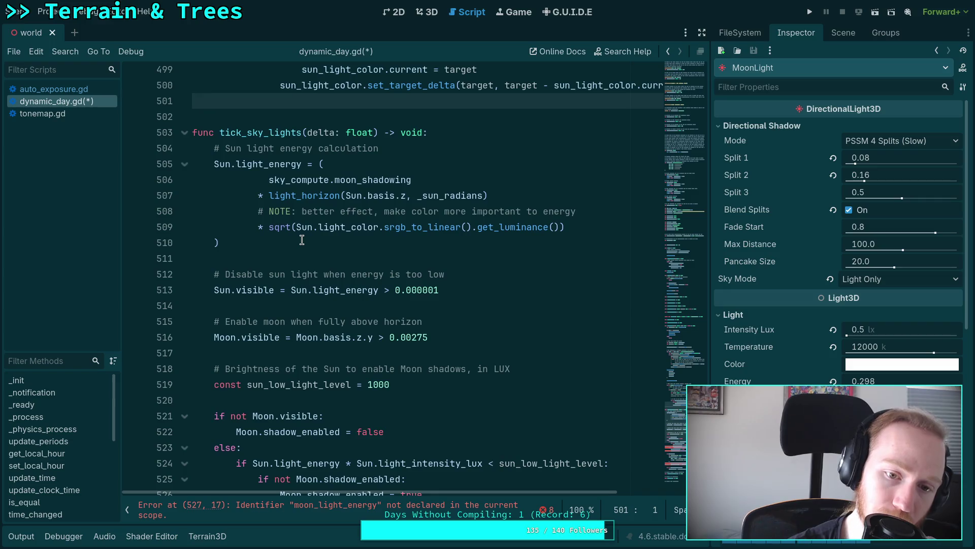
pyautogui.scroll(-1, 302, 240)
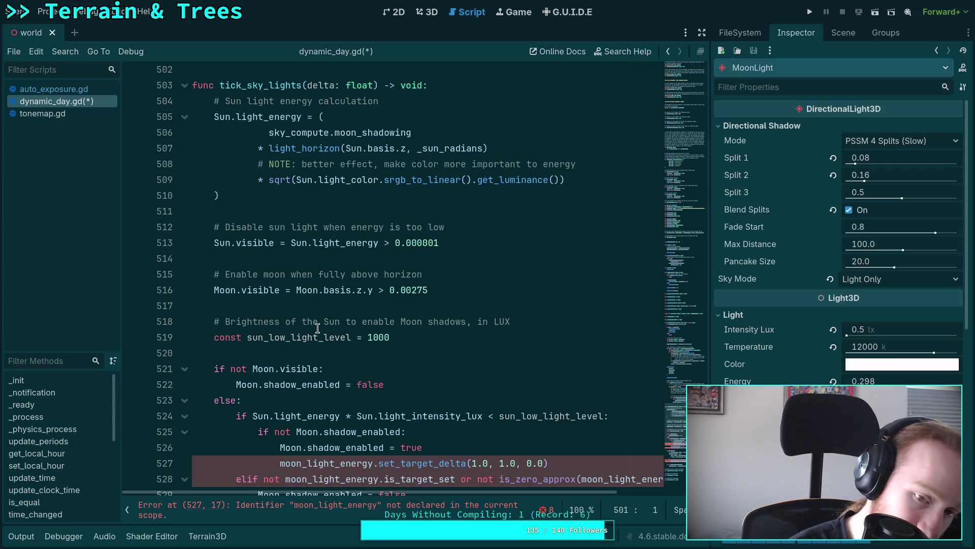
pyautogui.scroll(-2, 317, 327)
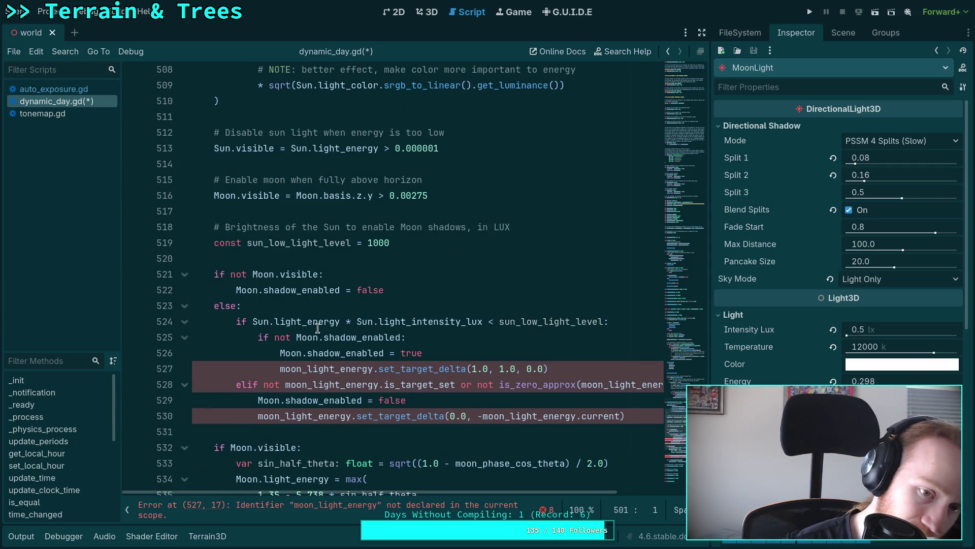
pyautogui.scroll(-2, 319, 333)
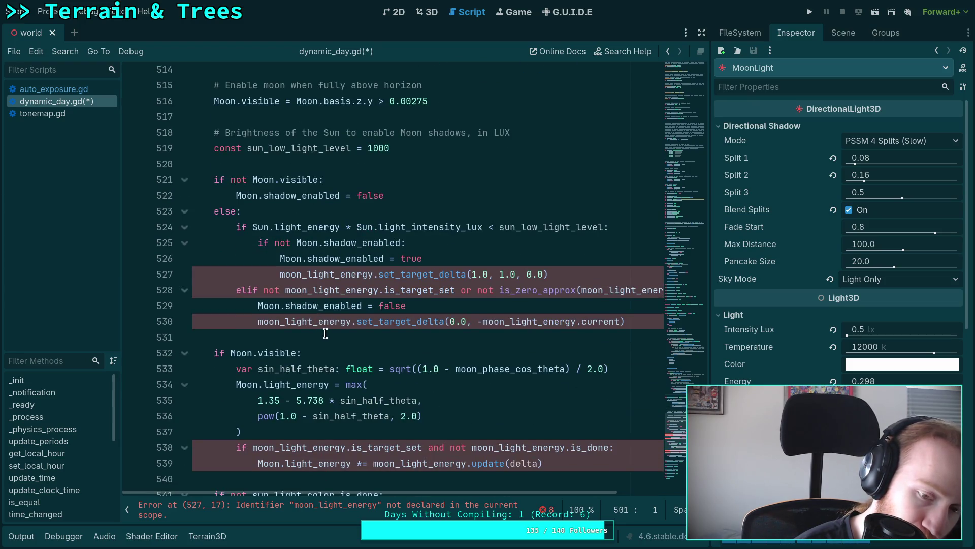
pyautogui.scroll(-3, 325, 333)
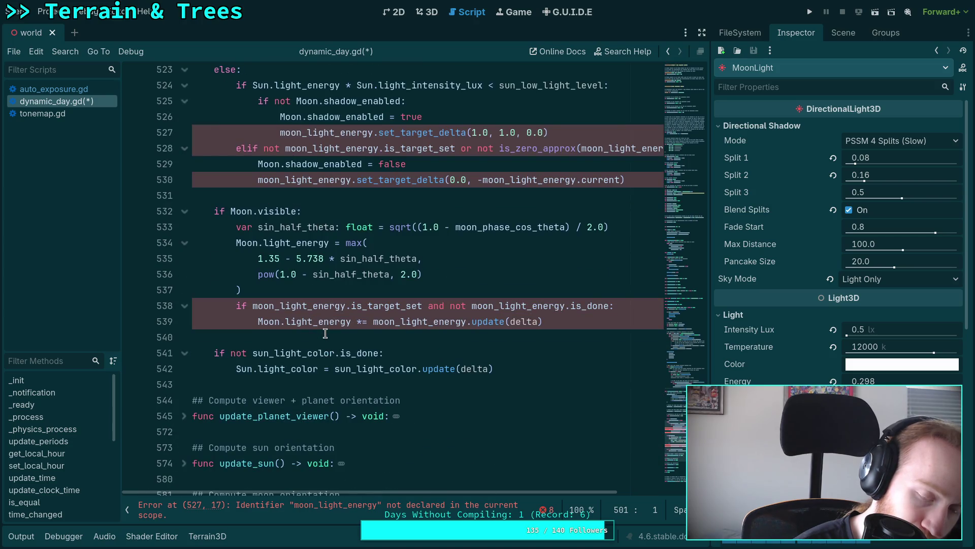
pyautogui.scroll(8, 325, 333)
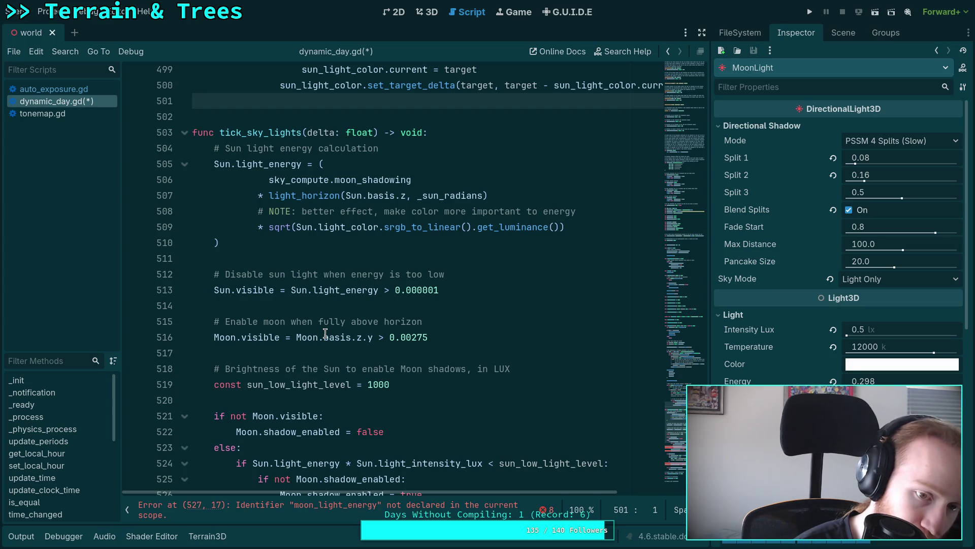
pyautogui.scroll(-2, 325, 333)
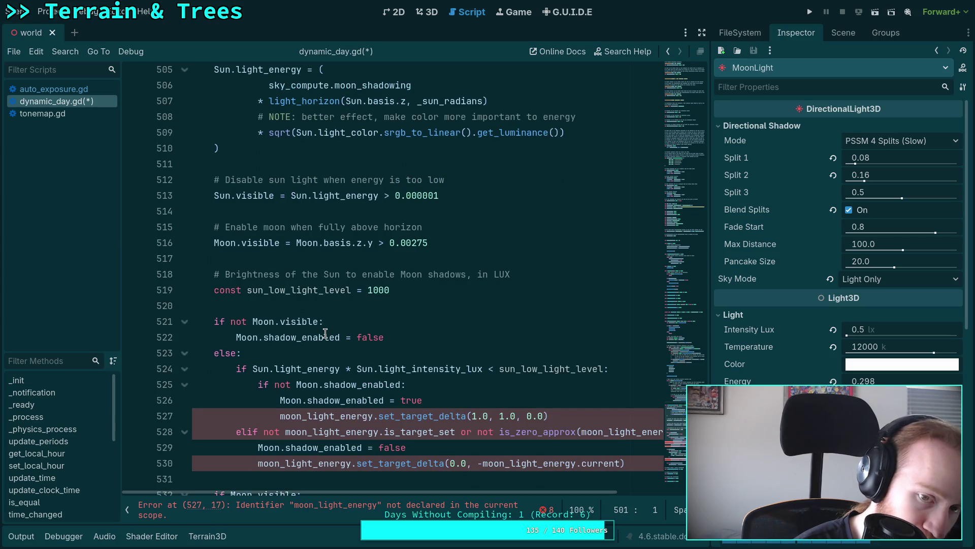
pyautogui.scroll(-1, 325, 332)
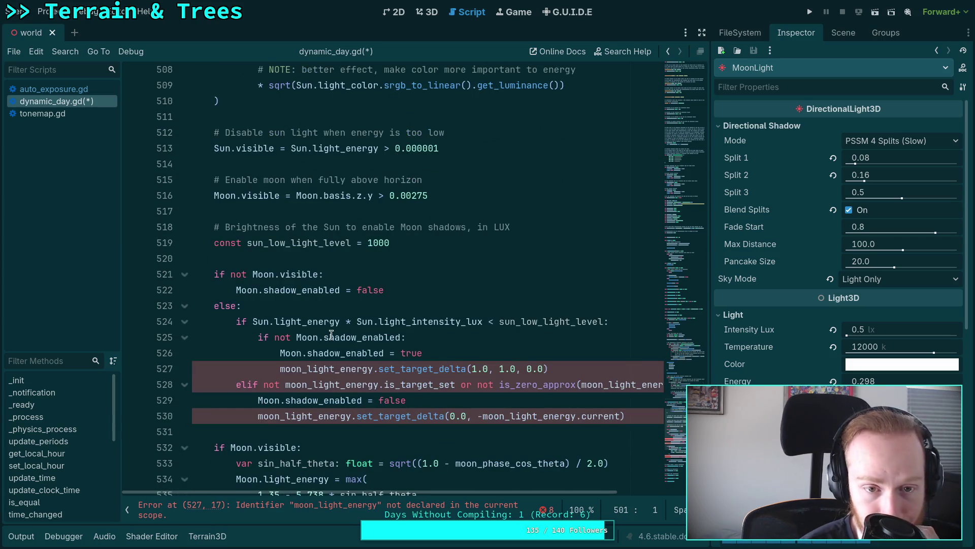
pyautogui.moveTo(367, 330)
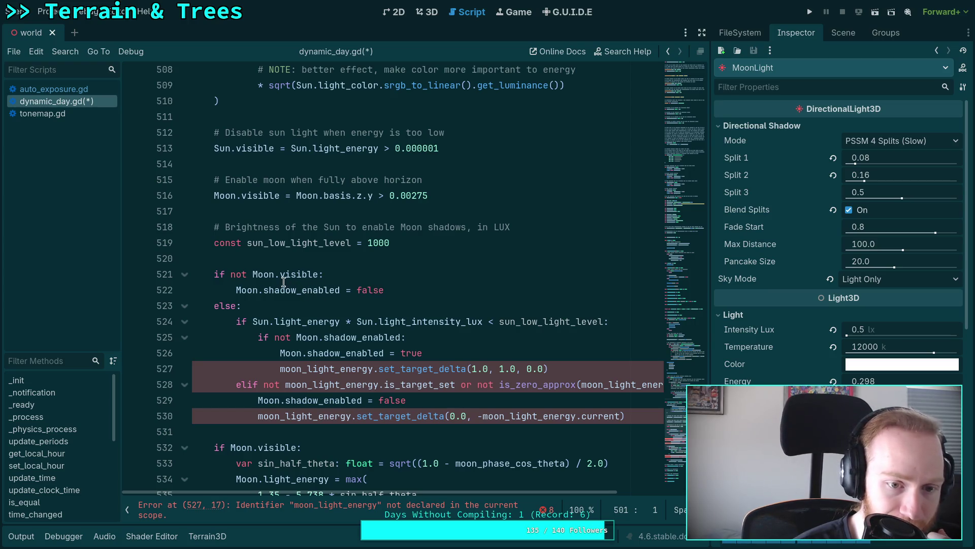
pyautogui.moveTo(301, 293)
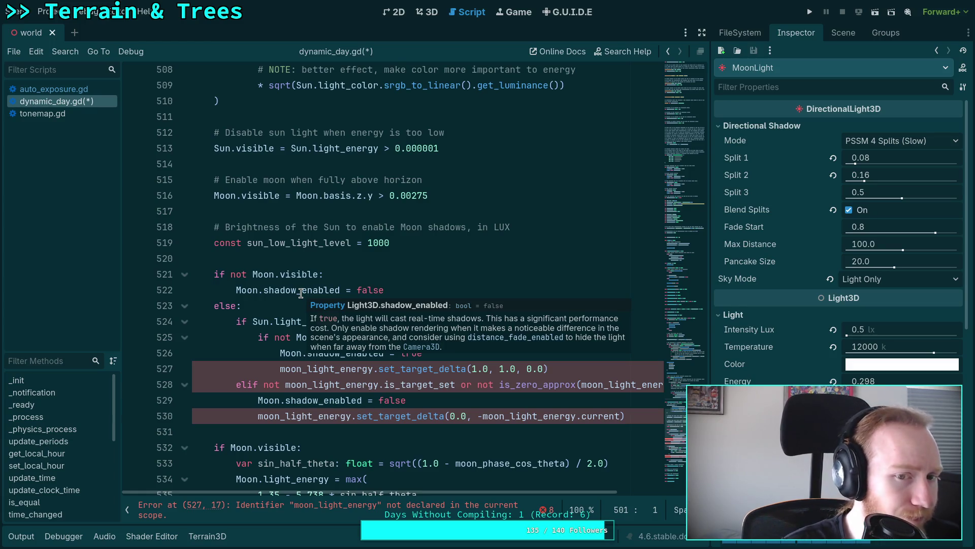
pyautogui.click(314, 258)
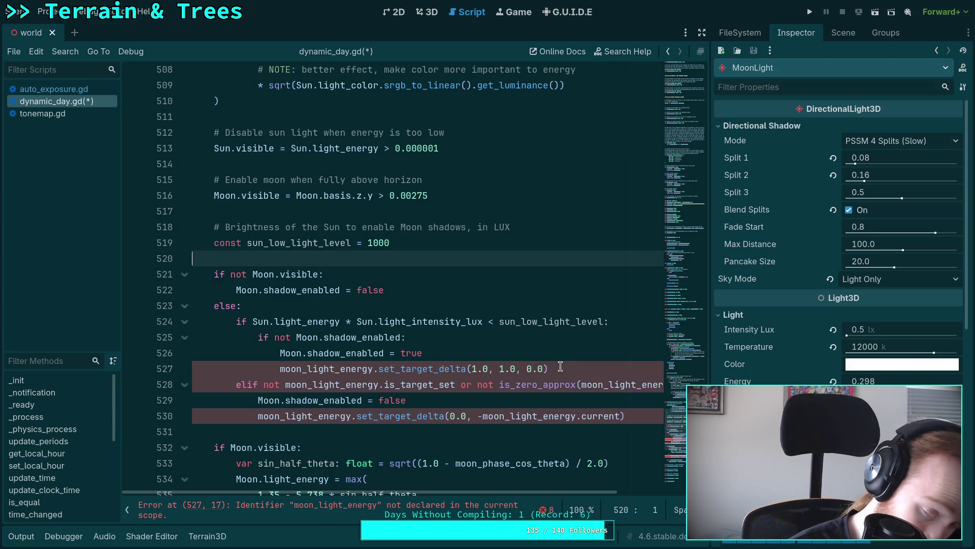
pyautogui.moveTo(562, 366); pyautogui.dragTo(561, 359)
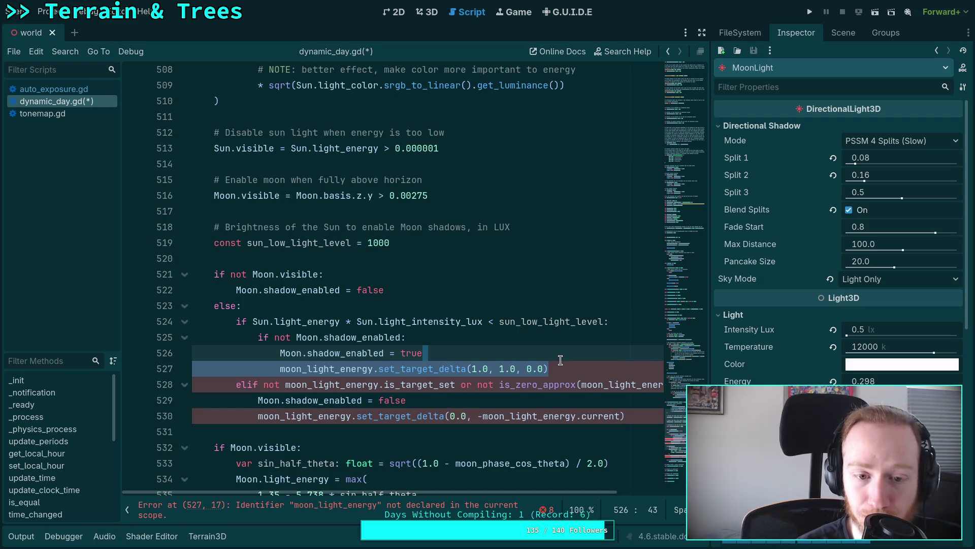
# Remove the moon energy set_target_delta call and move the if Moon.visible energy block above the shadow checks
pyautogui.press('BackSpace')
pyautogui.press('Return')
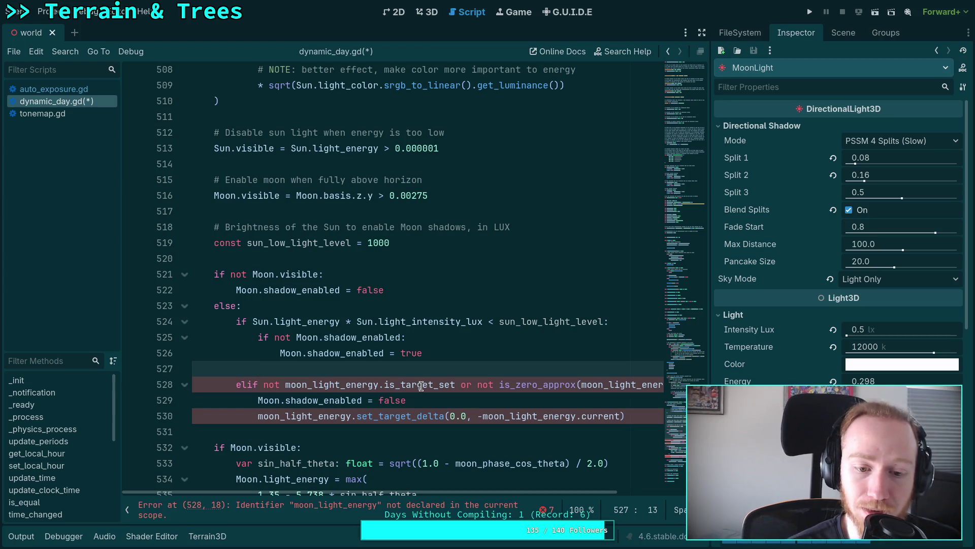
pyautogui.scroll(-3, 421, 386)
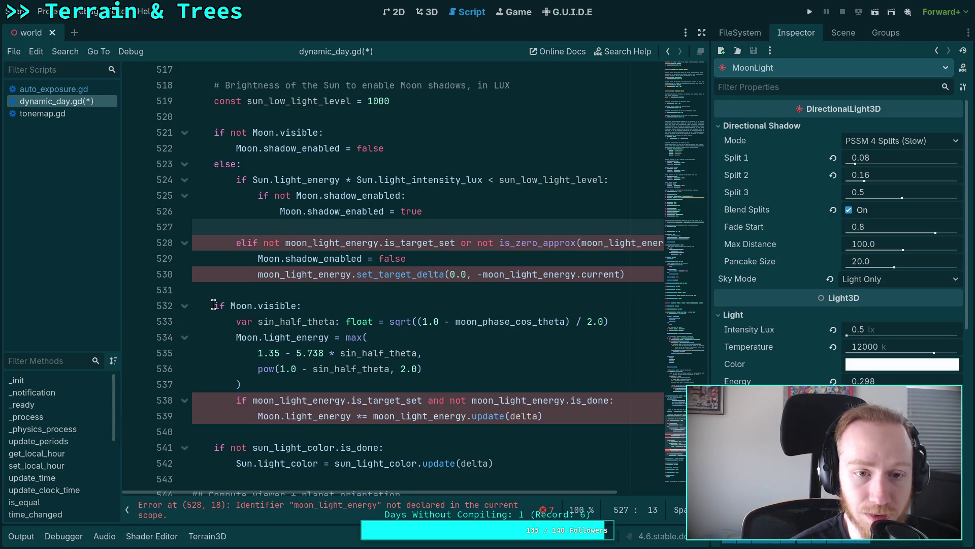
pyautogui.moveTo(213, 305)
pyautogui.mouseDown()
pyautogui.moveTo(376, 340)
pyautogui.moveTo(394, 391)
pyautogui.moveTo(576, 416)
pyautogui.mouseUp()
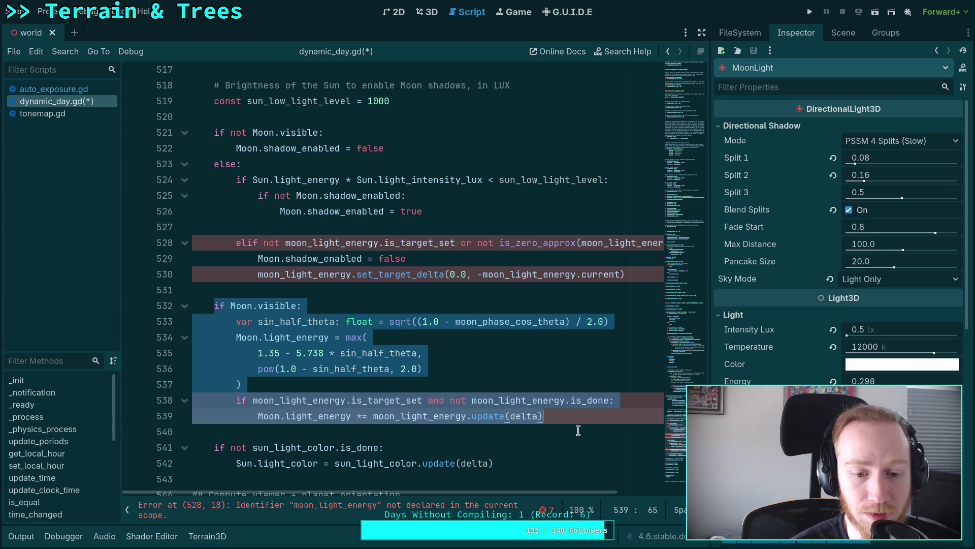
pyautogui.scroll(-2, 578, 428)
pyautogui.scroll(4, 559, 448)
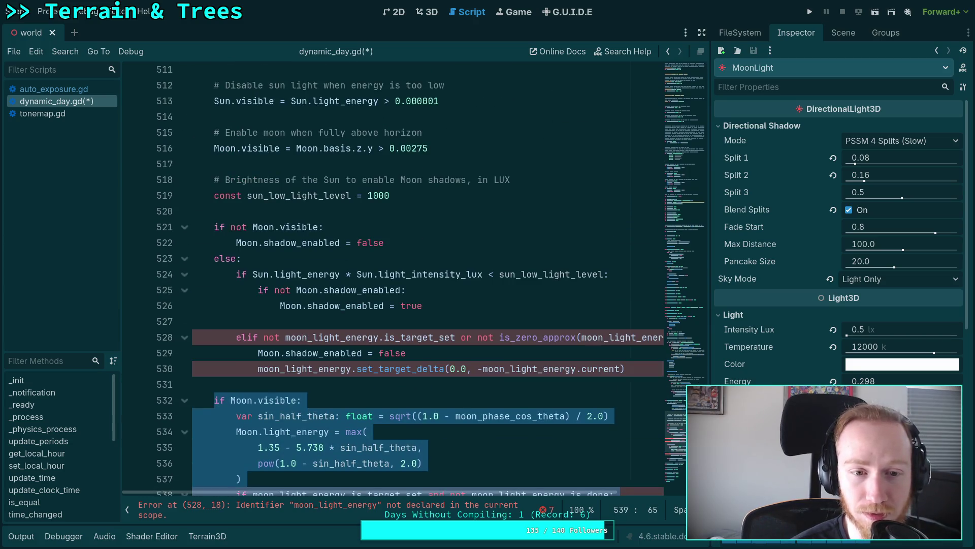
pyautogui.hotkey('alt', 'Up')
pyautogui.hotkey('alt', 'Up')
pyautogui.hotkey('alt', 'Up')
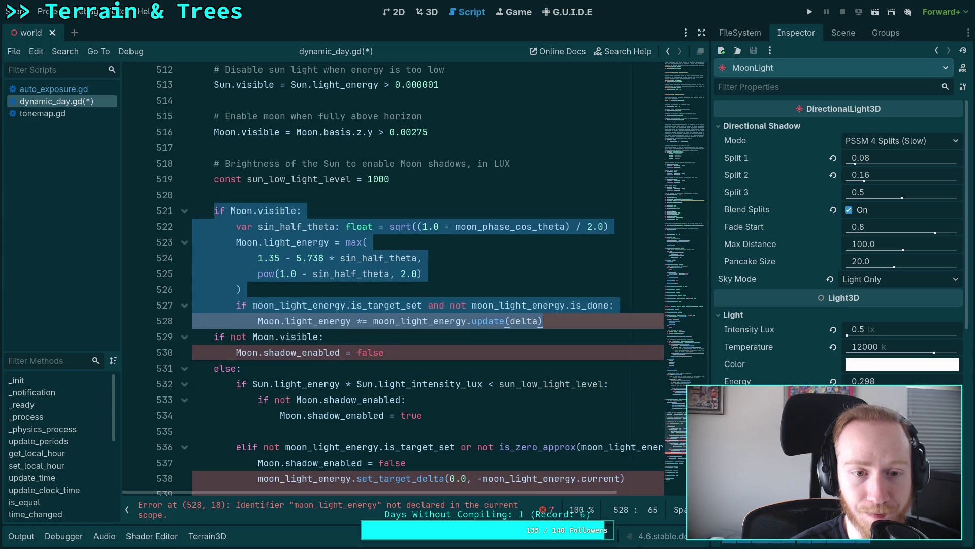
# Insert a blank line after the sun_low_light_level constant and select the Sun-brightness shadow block
pyautogui.click(414, 183)
pyautogui.press('Return')
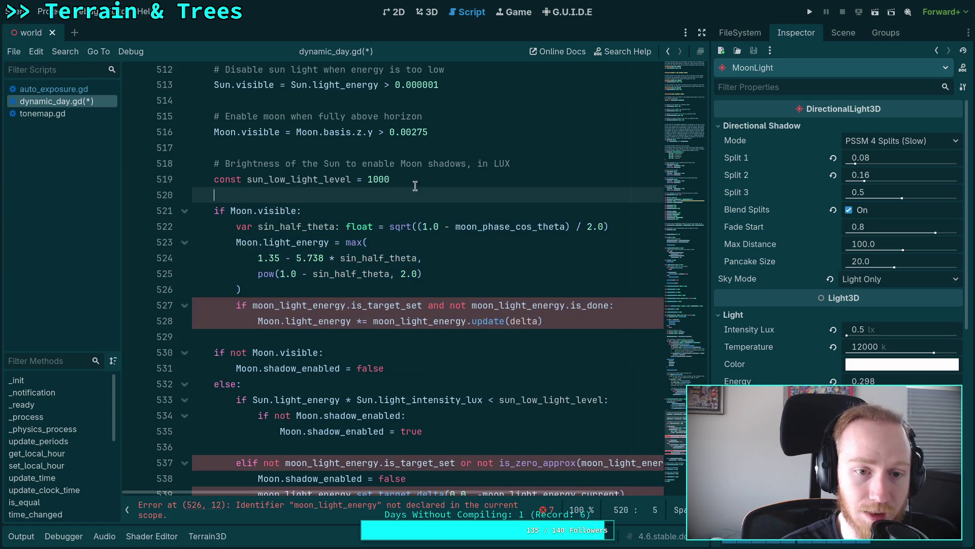
pyautogui.scroll(-1, 421, 325)
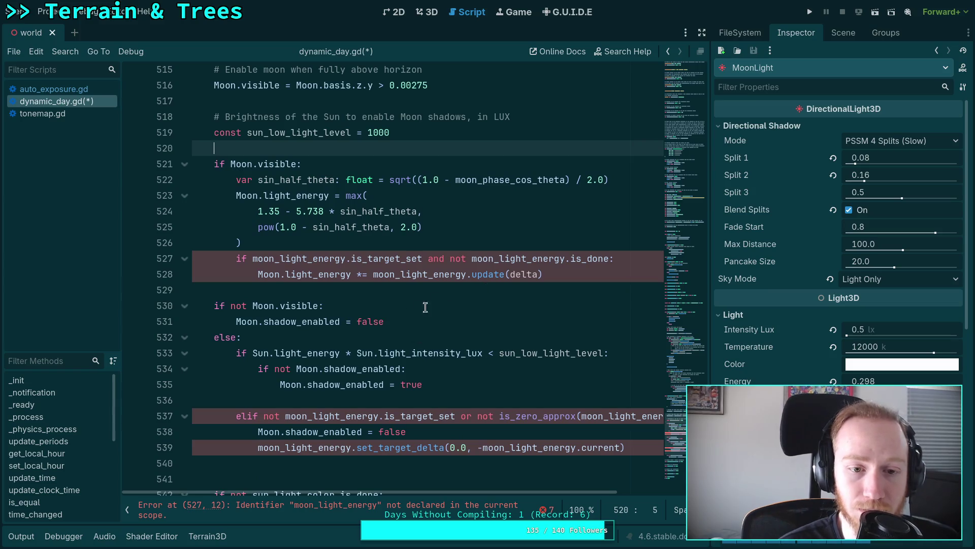
pyautogui.click(235, 399)
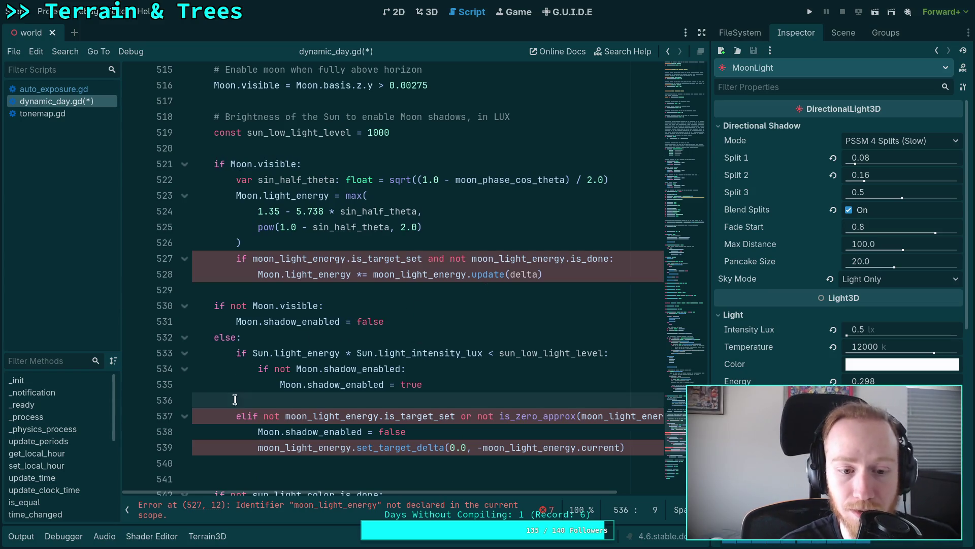
pyautogui.moveTo(253, 353); pyautogui.dragTo(297, 447)
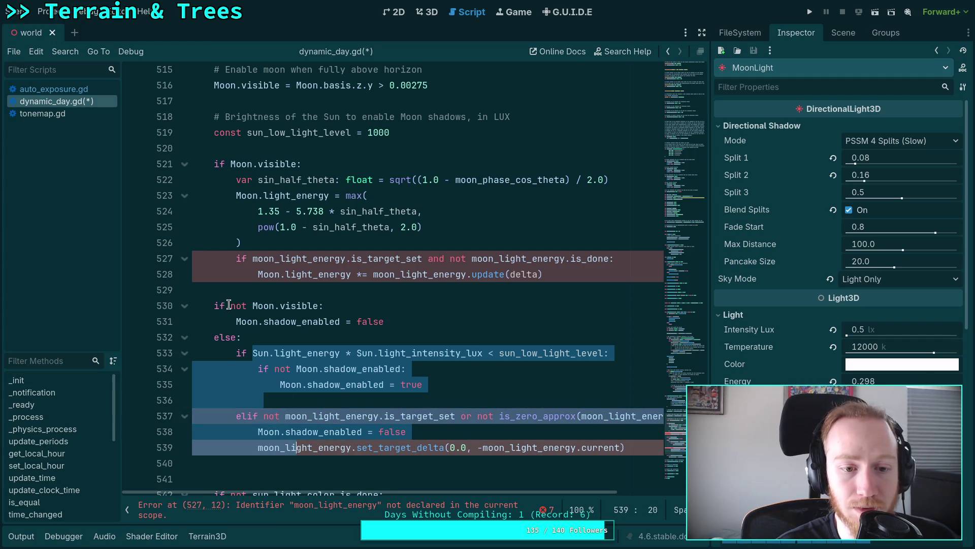
# Replace 'if not Moon.visible' with else, move the Sun shadow block above it, and clear leftover lines
pyautogui.moveTo(214, 307); pyautogui.dragTo(323, 306)
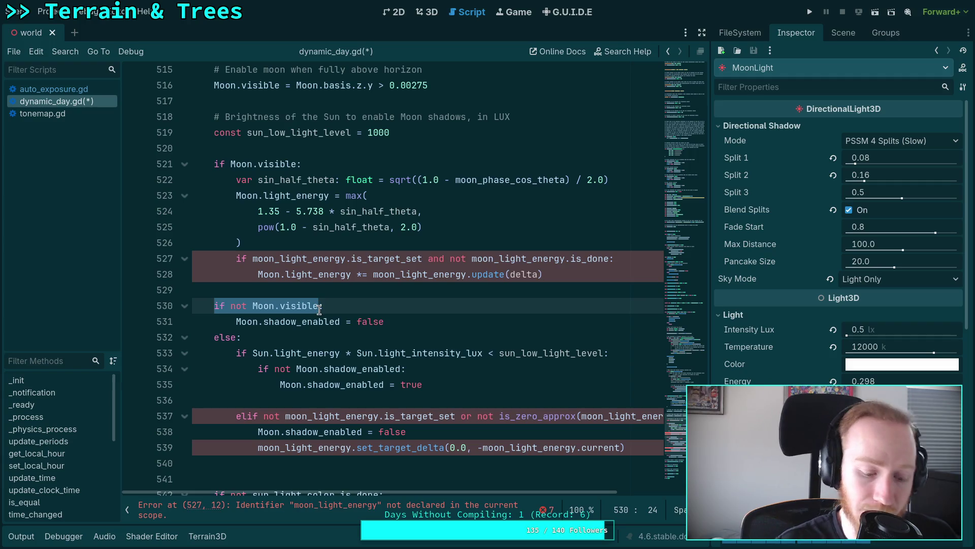
pyautogui.write('else:')
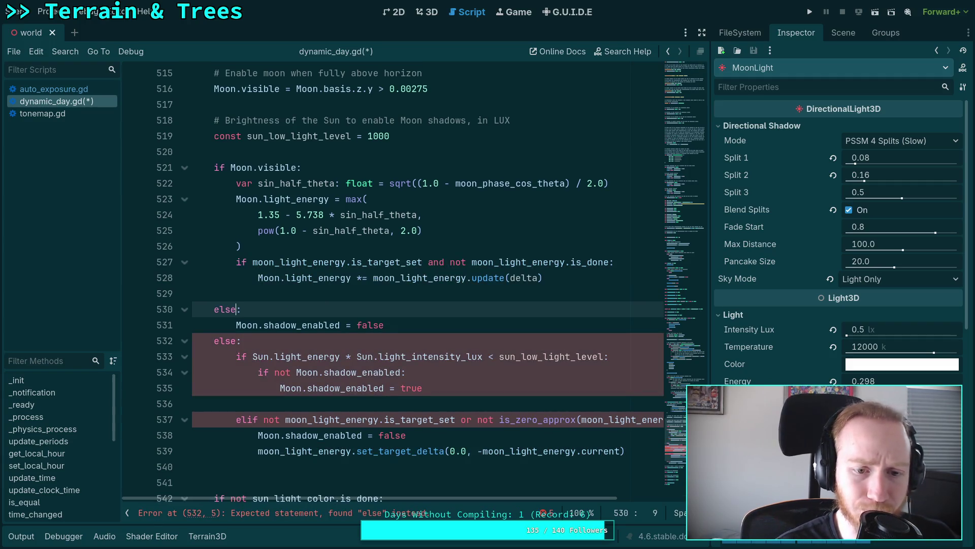
pyautogui.moveTo(257, 358)
pyautogui.mouseDown()
pyautogui.moveTo(305, 436)
pyautogui.moveTo(303, 451)
pyautogui.moveTo(115, 446)
pyautogui.mouseUp()
pyautogui.hotkey('alt', 'Up')
pyautogui.hotkey('alt', 'Up')
pyautogui.hotkey('alt', 'Up')
pyautogui.press('BackSpace')
pyautogui.press('BackSpace')
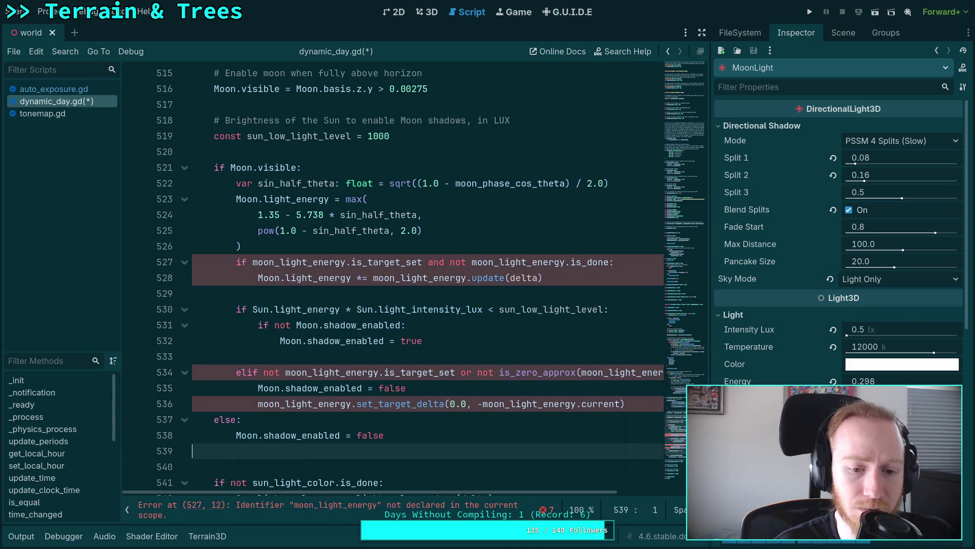
pyautogui.press('Delete')
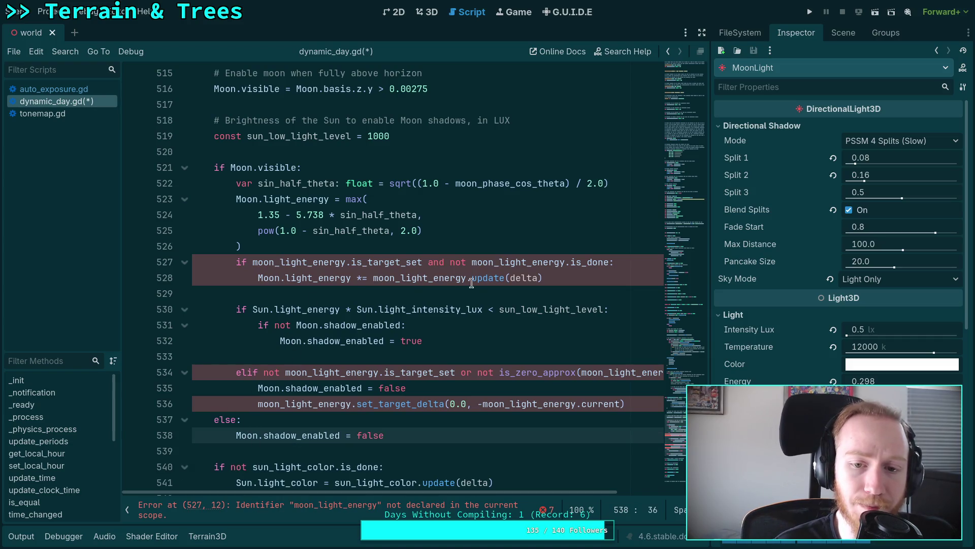
# Delete the moon energy update lines 527–528
pyautogui.click(426, 247)
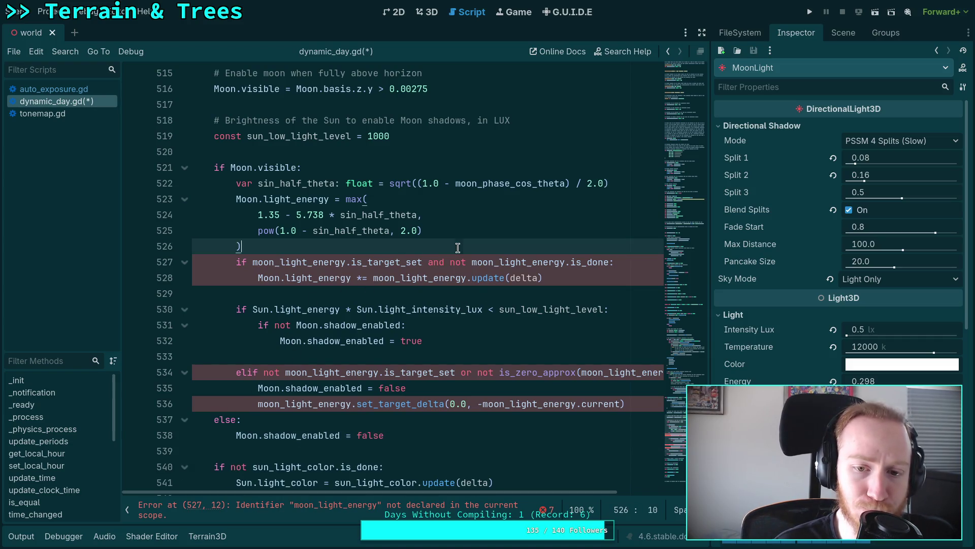
pyautogui.moveTo(561, 278); pyautogui.dragTo(502, 247)
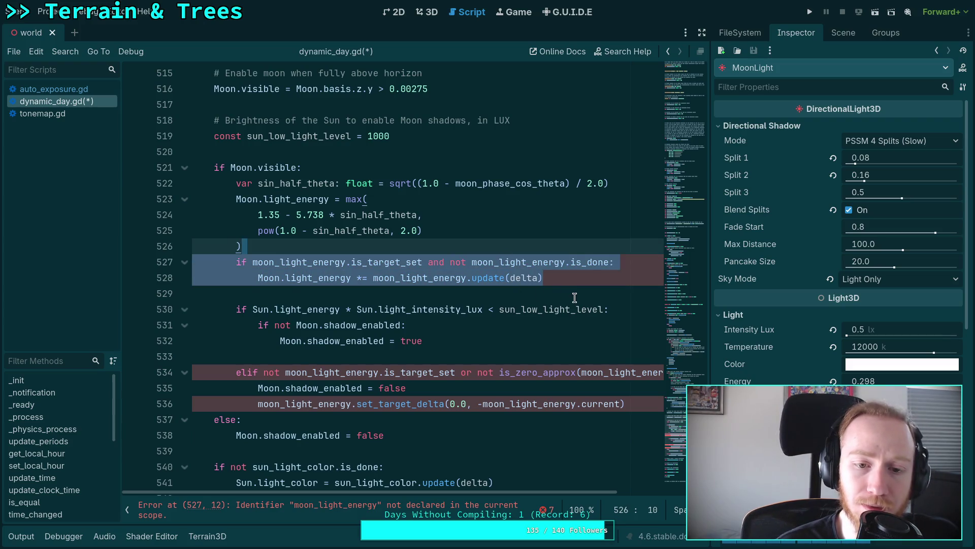
pyautogui.press('BackSpace')
pyautogui.press('Down')
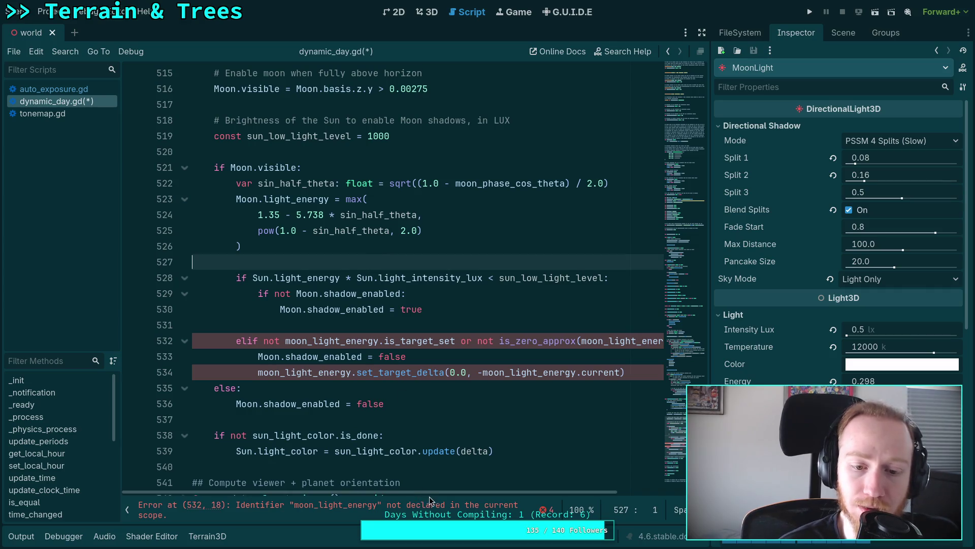
pyautogui.moveTo(429, 492)
pyautogui.mouseDown()
pyautogui.moveTo(535, 496)
pyautogui.moveTo(387, 486)
pyautogui.moveTo(458, 488)
pyautogui.moveTo(404, 483)
pyautogui.moveTo(440, 487)
pyautogui.moveTo(430, 487)
pyautogui.mouseUp()
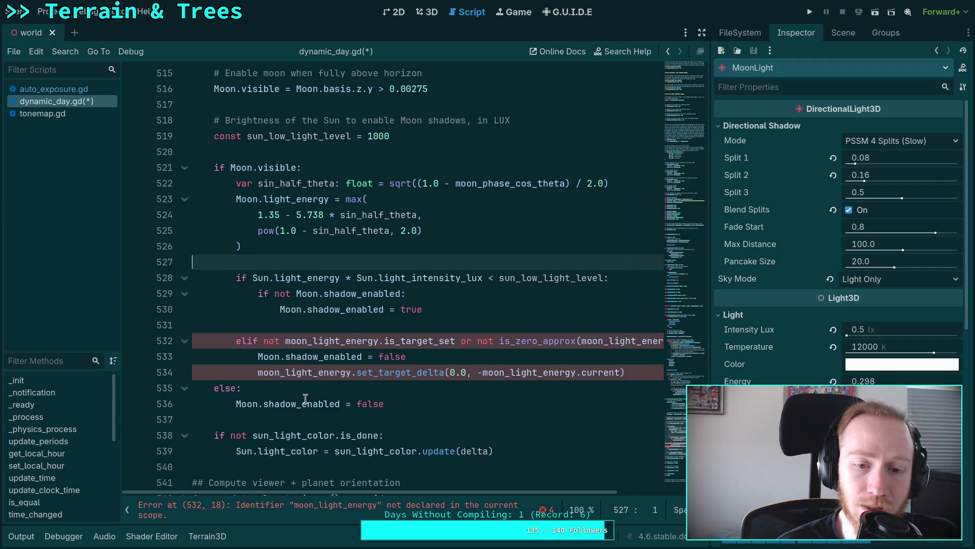
# Remove the redundant 'if not Moon.shadow_enabled' guard
pyautogui.moveTo(339, 309)
pyautogui.moveTo(253, 277); pyautogui.dragTo(426, 308)
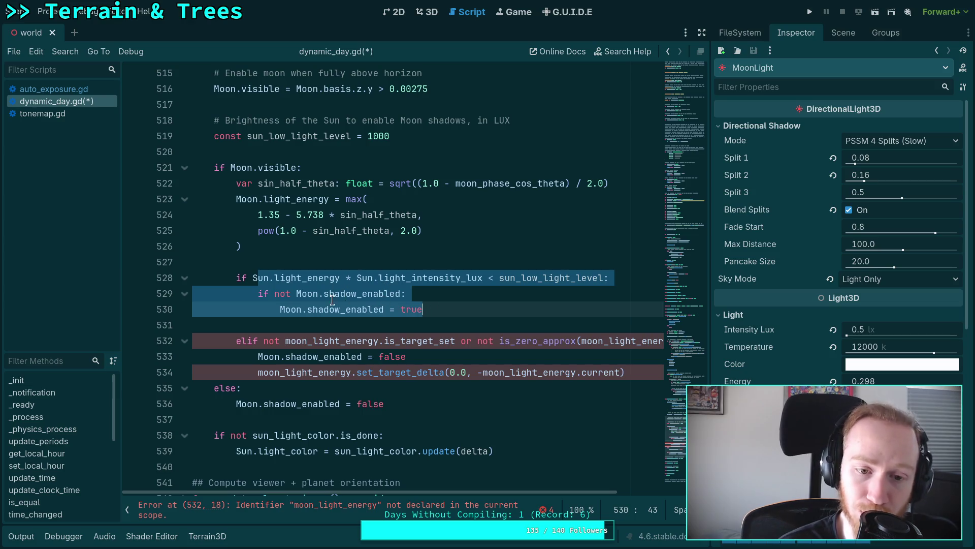
pyautogui.click(346, 311)
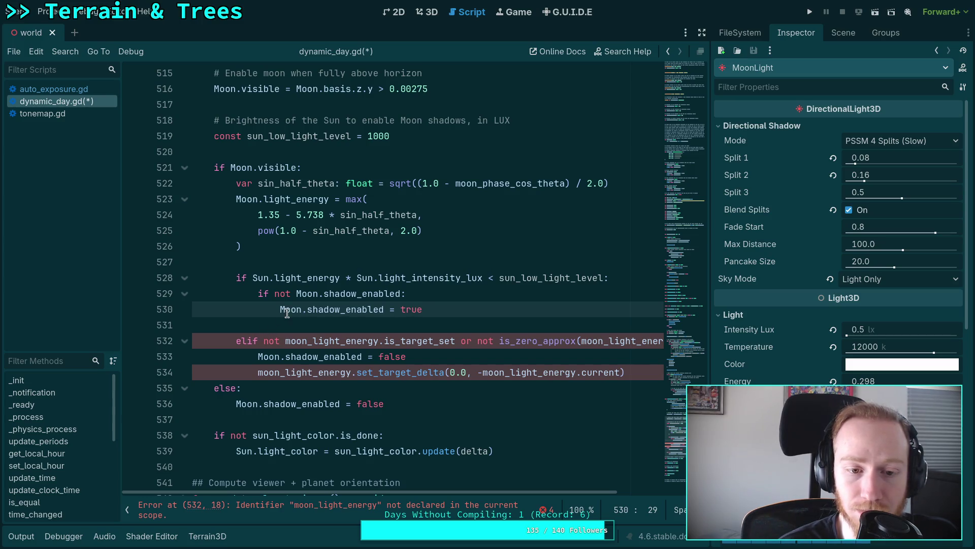
pyautogui.moveTo(280, 310); pyautogui.dragTo(258, 294)
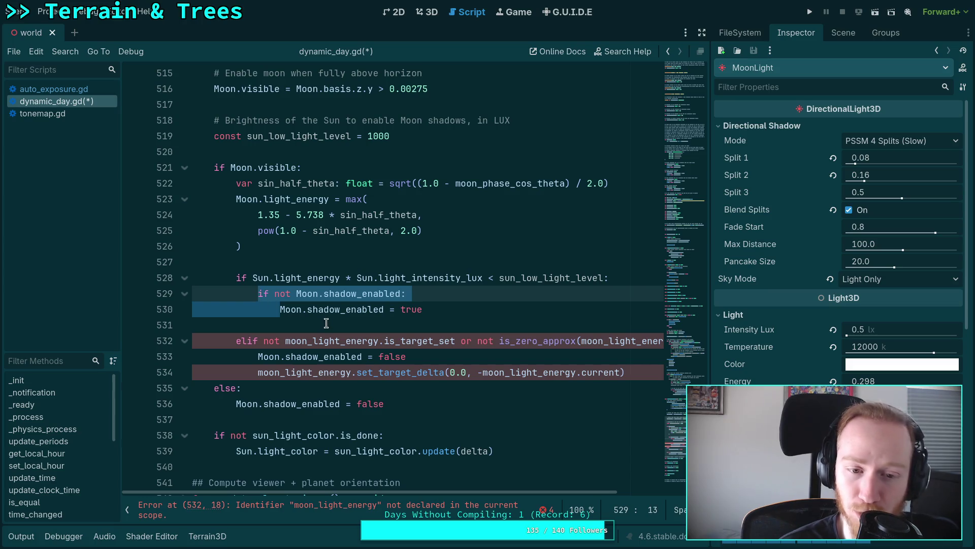
pyautogui.press('BackSpace')
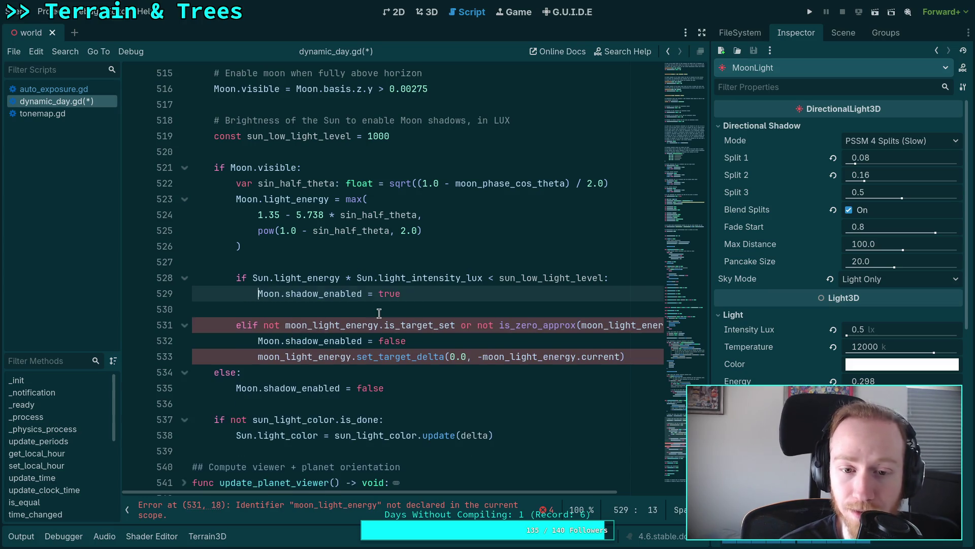
# Turn the elif into a plain else and delete the set_target_delta call after shadow_enabled = false
pyautogui.click(379, 313)
pyautogui.click(244, 326)
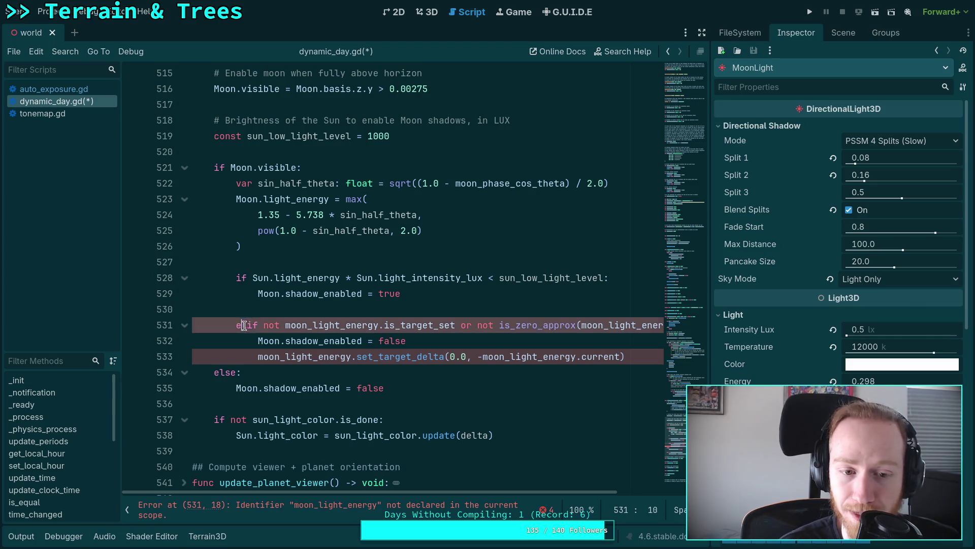
pyautogui.moveTo(244, 326)
pyautogui.mouseDown()
pyautogui.moveTo(658, 326)
pyautogui.moveTo(639, 329)
pyautogui.mouseUp()
pyautogui.write('se:')
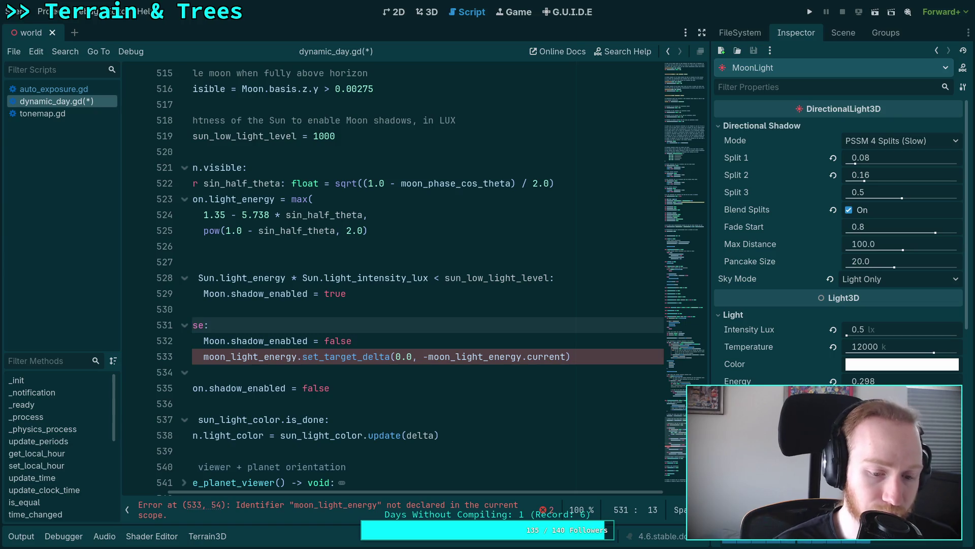
pyautogui.moveTo(548, 492); pyautogui.dragTo(501, 493)
pyautogui.click(456, 356)
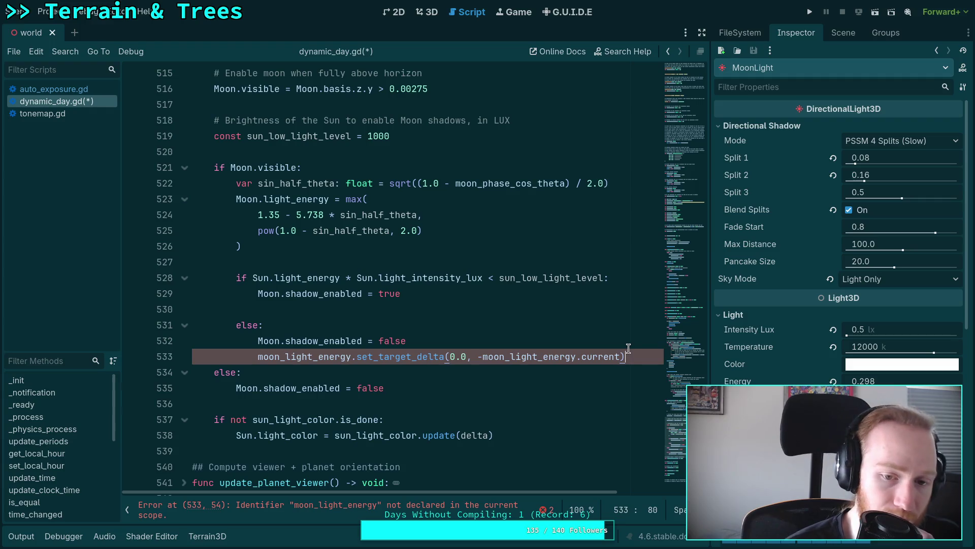
pyautogui.moveTo(628, 354); pyautogui.dragTo(628, 348)
pyautogui.press('Delete')
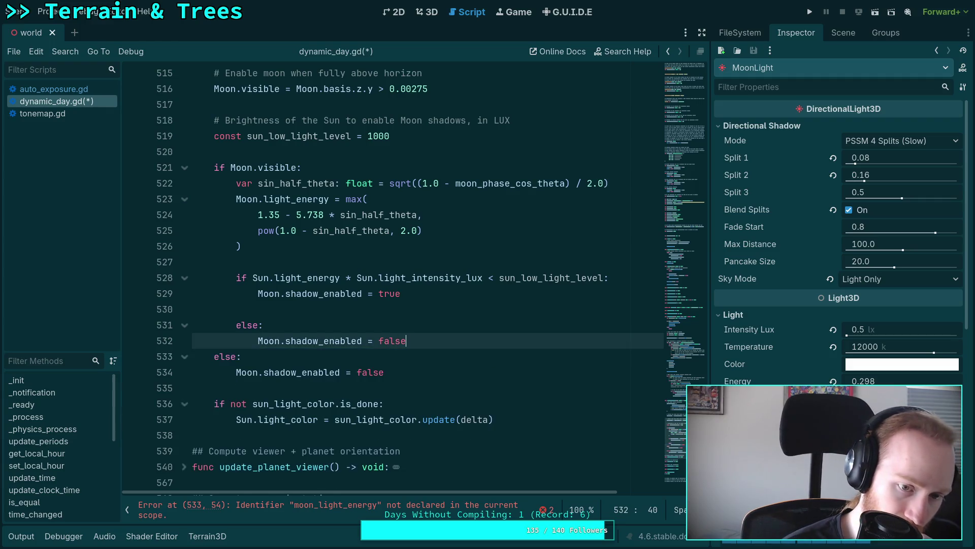
pyautogui.press('Return')
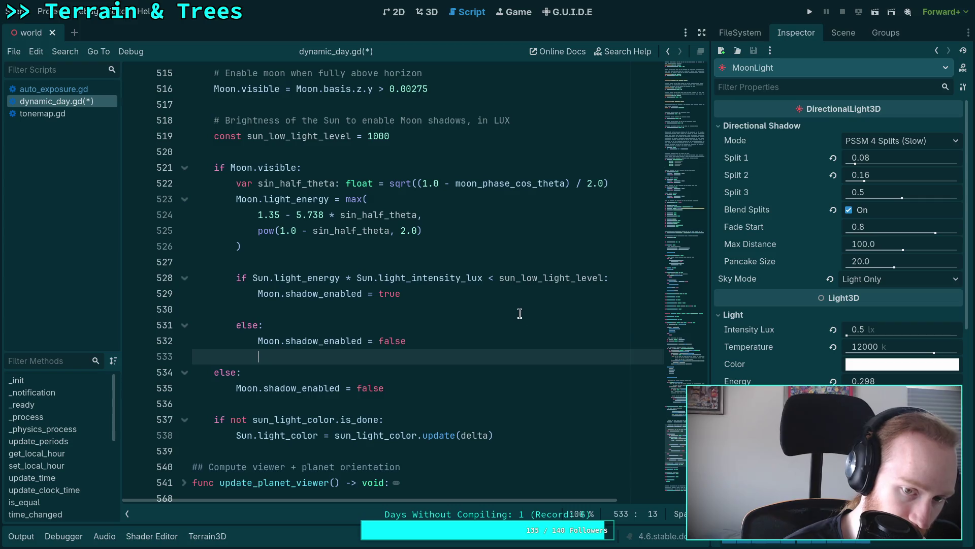
# Insert an empty line above the Sun brightness check on line 527
pyautogui.click(517, 311)
pyautogui.click(506, 262)
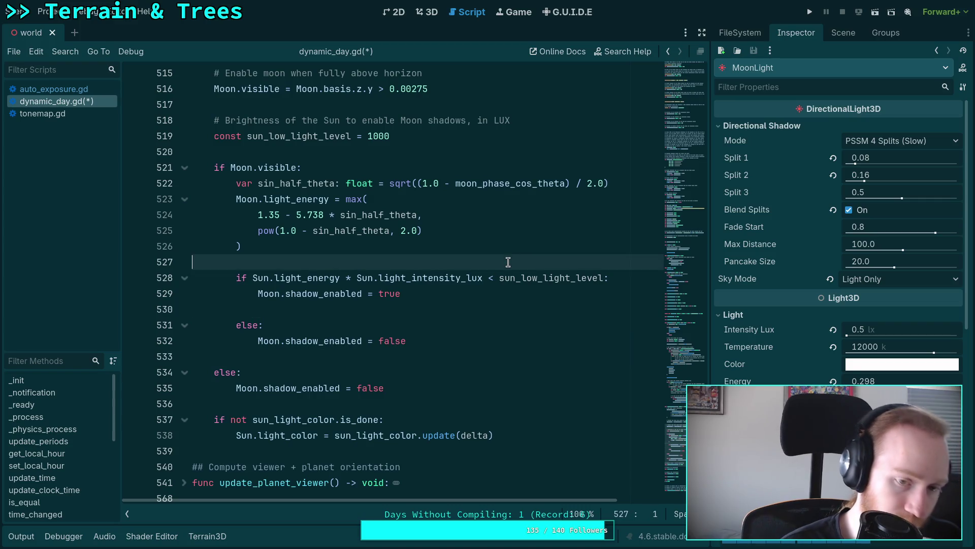
pyautogui.press('Return')
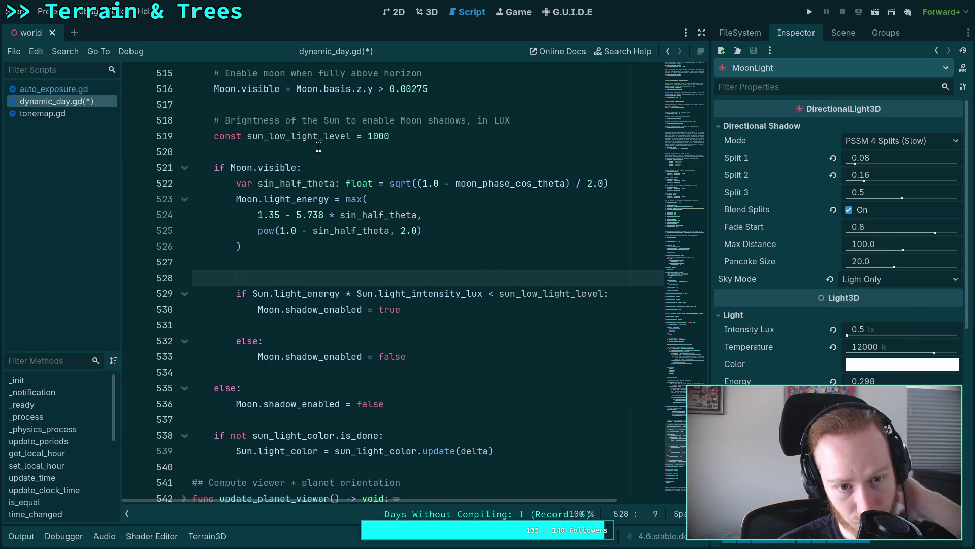
# Move the sun_low_light_level comment and constant below the max() call, indented, and delete the leftover blank line
pyautogui.click(334, 135)
pyautogui.hotkey('shift', 'Up')
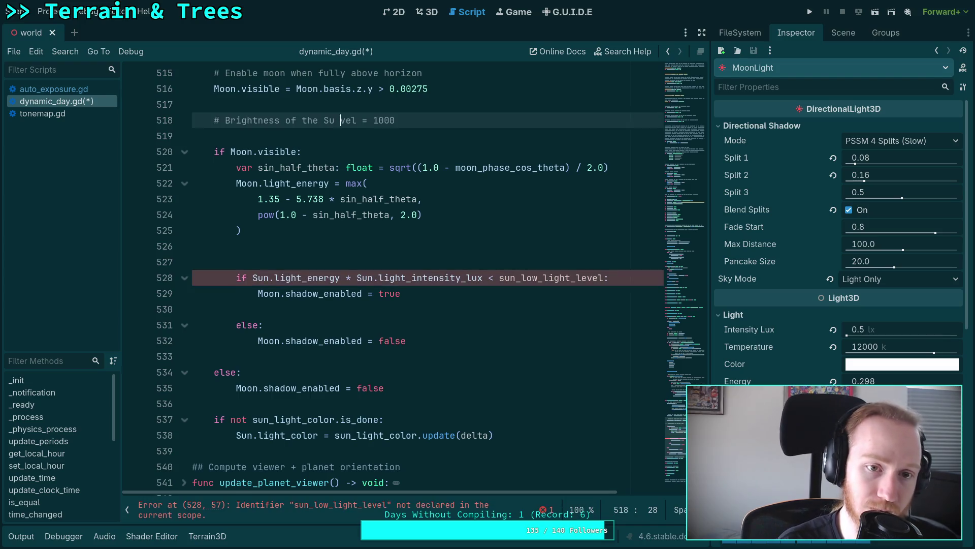
pyautogui.hotkey('ctrl', 'z')
pyautogui.hotkey('alt', 'Down')
pyautogui.hotkey('alt', 'Down')
pyautogui.hotkey('alt', 'Down')
pyautogui.hotkey('alt', 'Down')
pyautogui.hotkey('alt', 'Down')
pyautogui.hotkey('alt', 'Down')
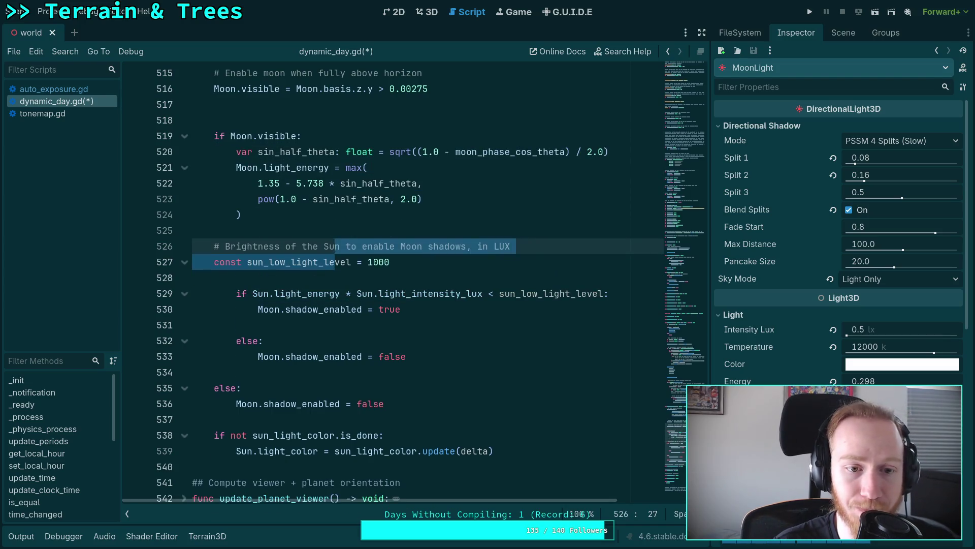
pyautogui.press('Tab')
pyautogui.click(311, 118)
pyautogui.press('BackSpace')
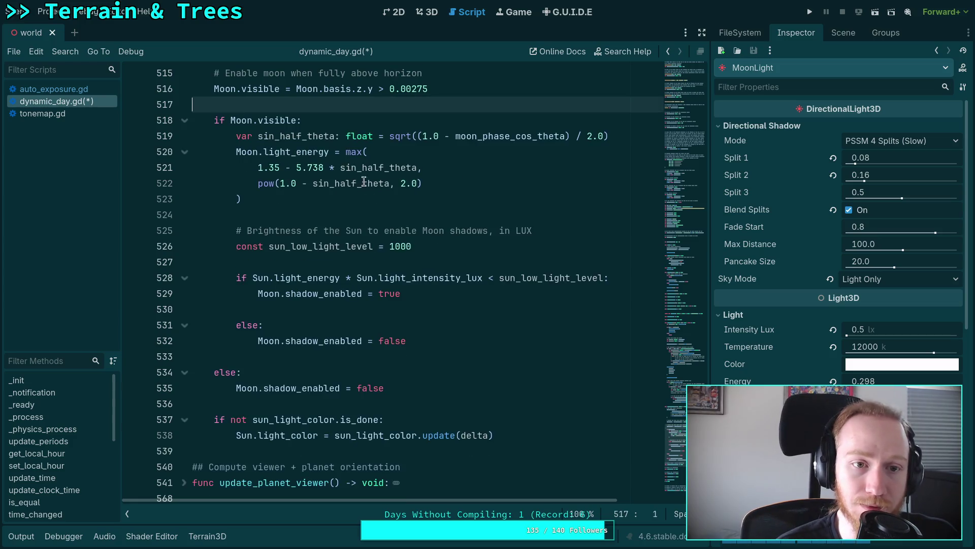
pyautogui.scroll(1, 419, 254)
pyautogui.scroll(-2, 410, 298)
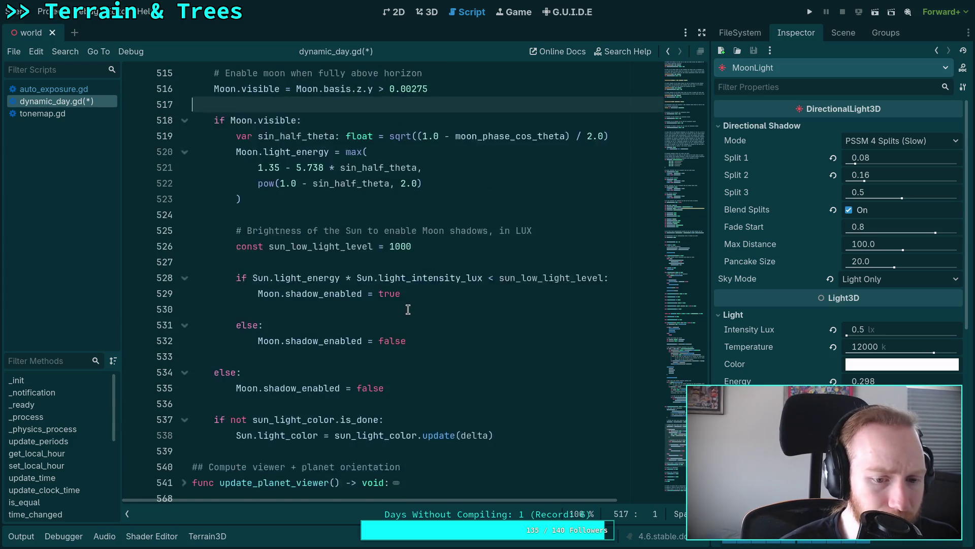
pyautogui.scroll(2, 398, 336)
pyautogui.click(360, 402)
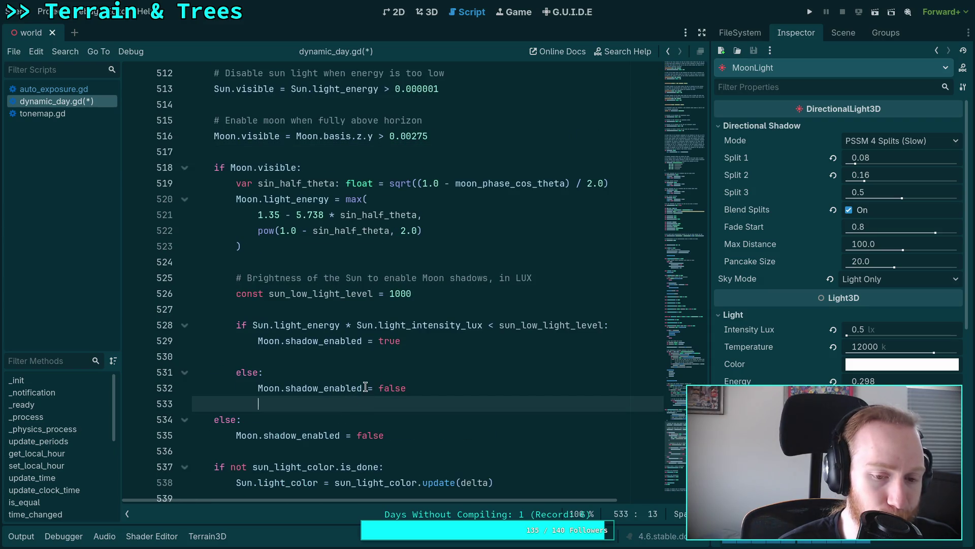
pyautogui.scroll(-2, 365, 388)
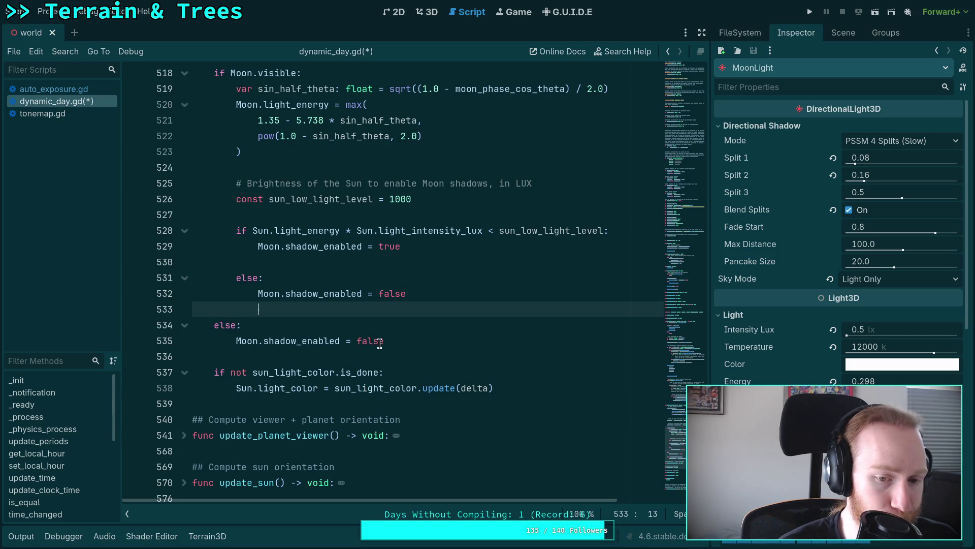
pyautogui.scroll(8, 379, 343)
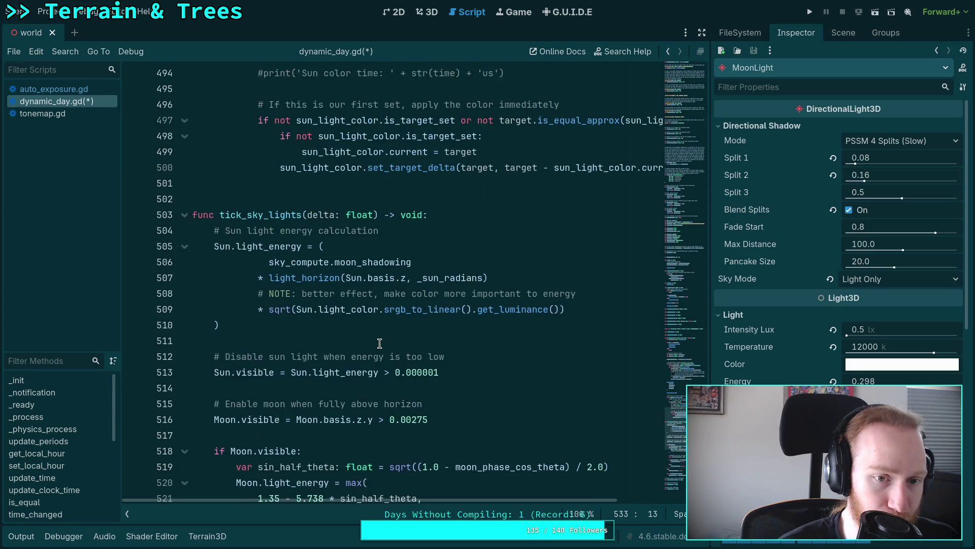
pyautogui.scroll(-6, 379, 343)
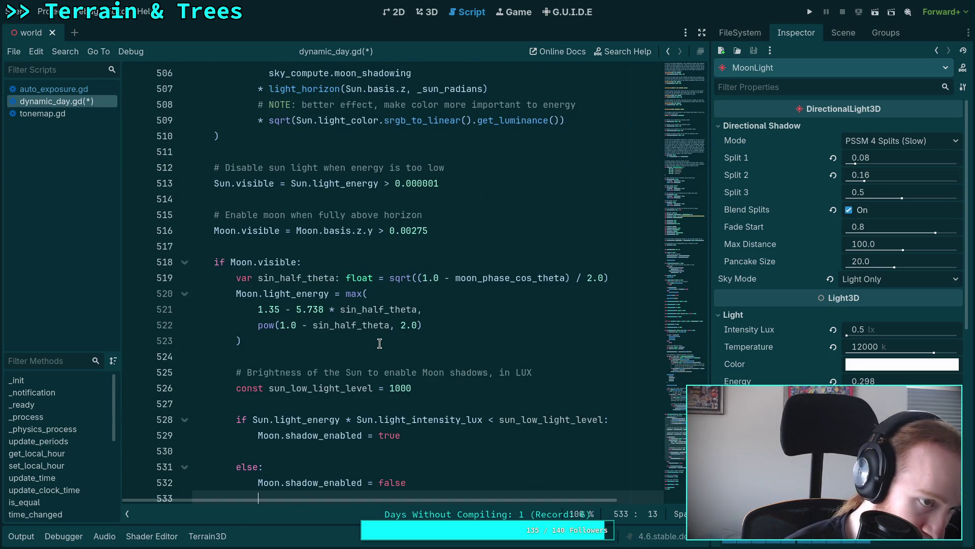
pyautogui.scroll(-1, 380, 344)
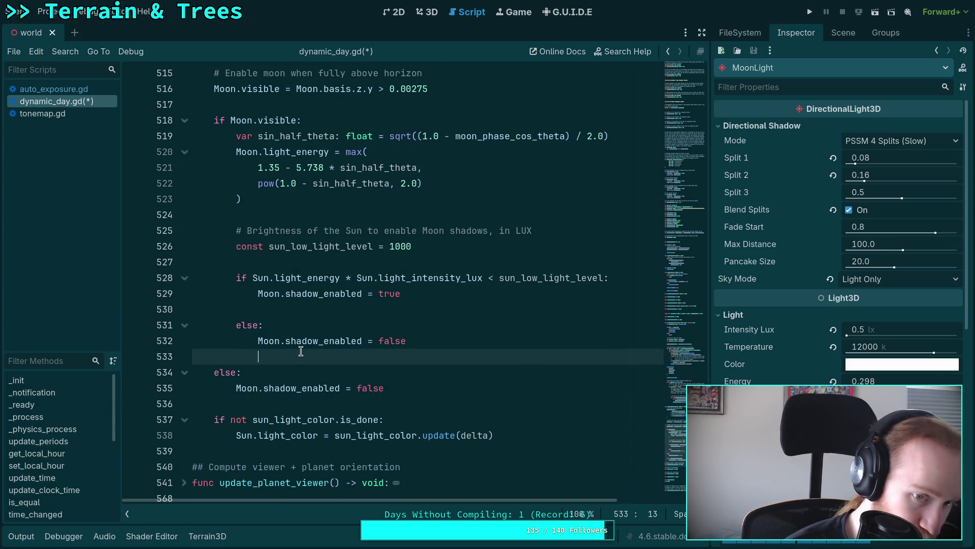
pyautogui.scroll(13, 367, 334)
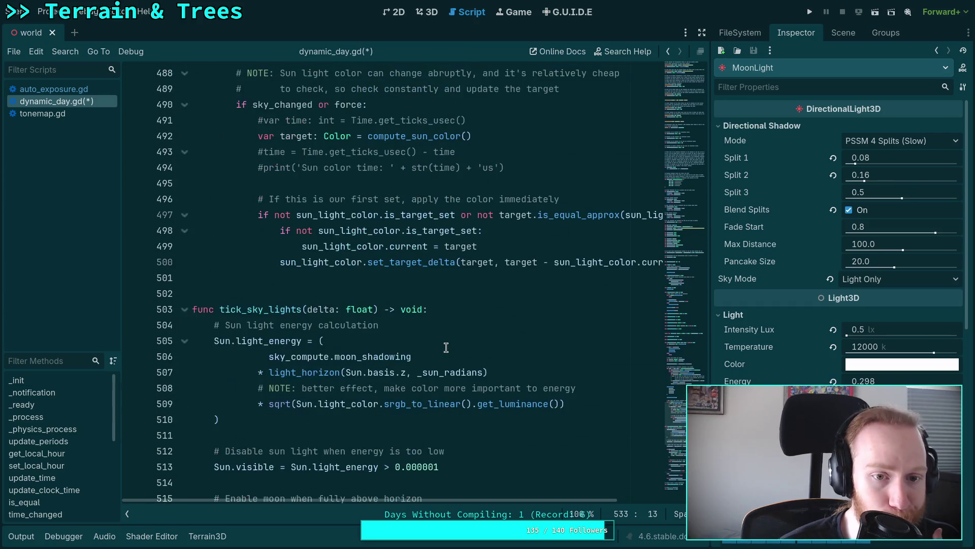
pyautogui.scroll(8, 446, 348)
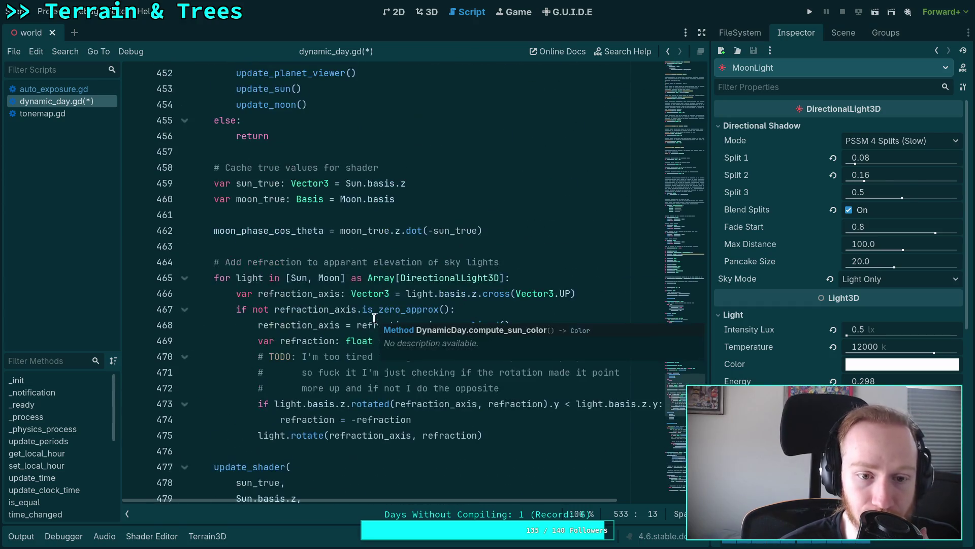
pyautogui.scroll(-7, 375, 302)
pyautogui.scroll(-12, 374, 302)
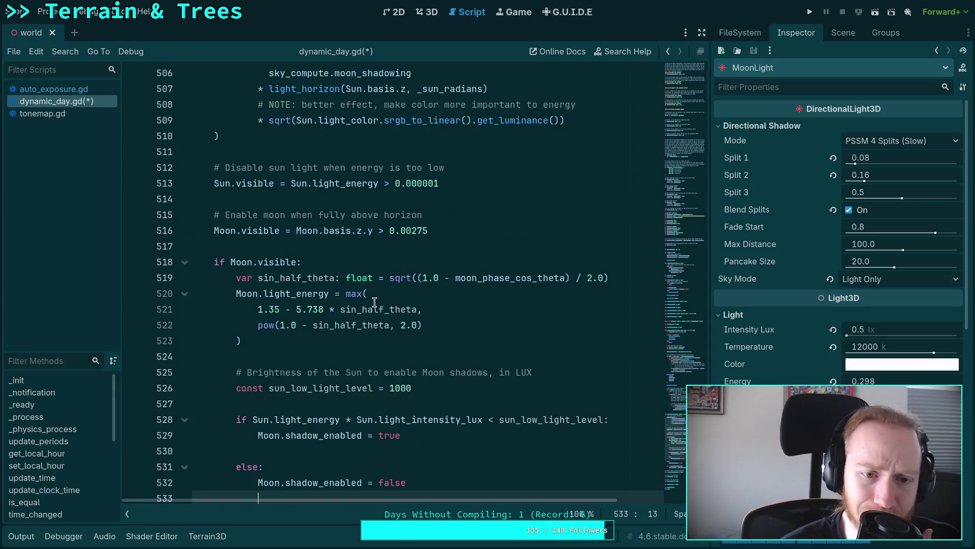
pyautogui.scroll(13, 375, 302)
pyautogui.scroll(9, 375, 302)
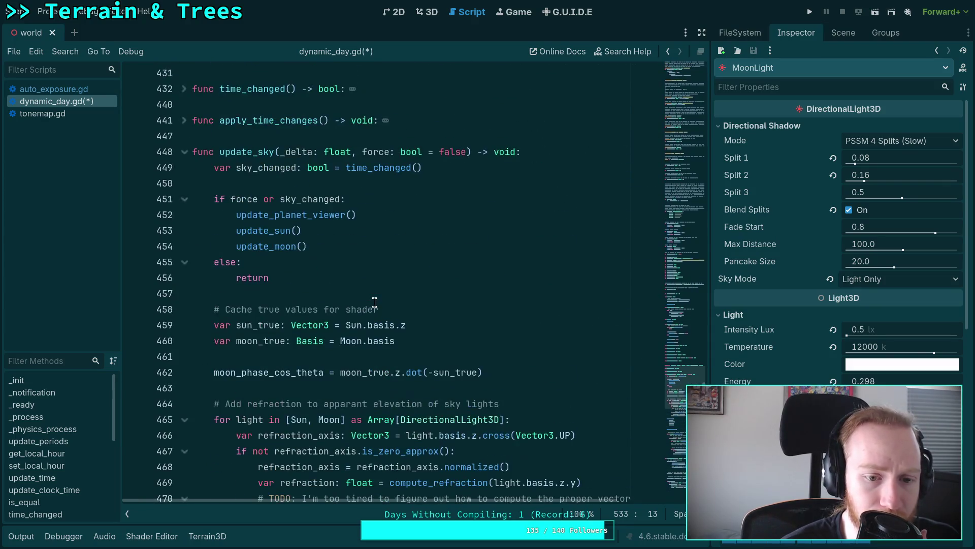
pyautogui.doubleClick(303, 377)
pyautogui.scroll(-7, 481, 345)
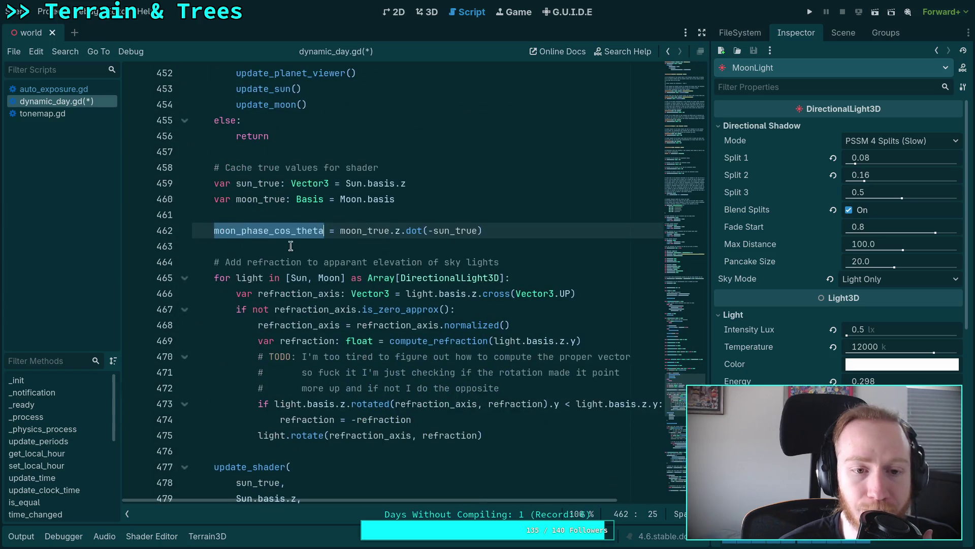
pyautogui.doubleClick(252, 184)
pyautogui.scroll(-2, 387, 299)
pyautogui.scroll(-12, 387, 299)
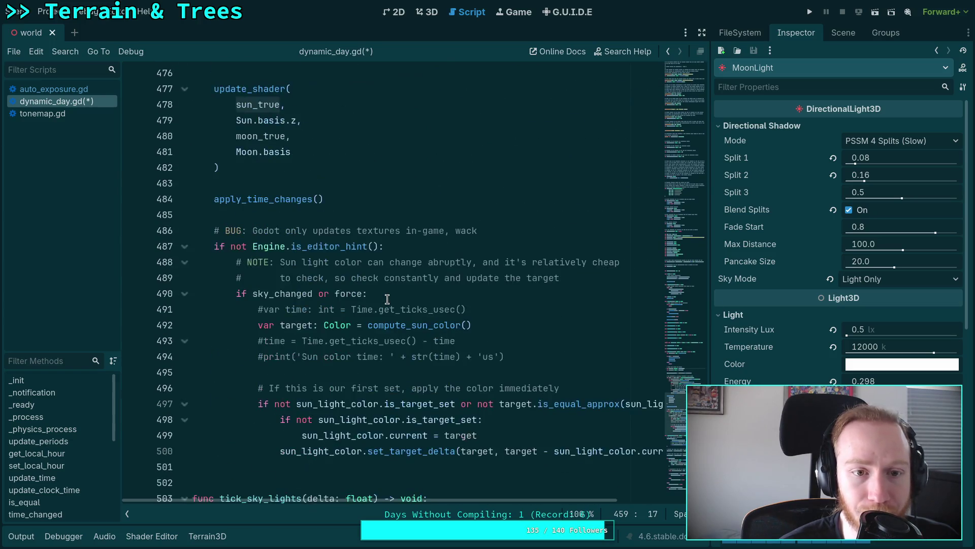
pyautogui.scroll(-3, 409, 306)
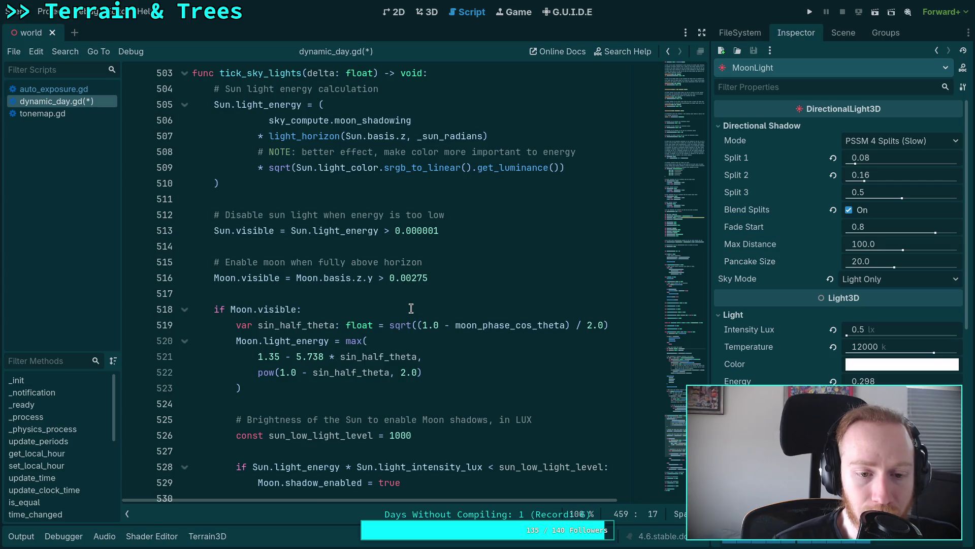
pyautogui.scroll(-3, 411, 308)
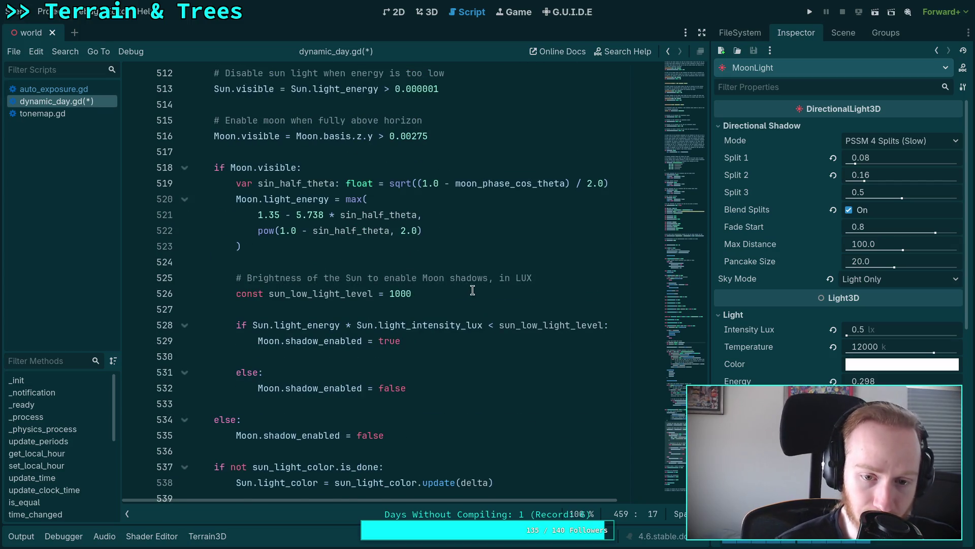
pyautogui.click(494, 297)
pyautogui.click(372, 293)
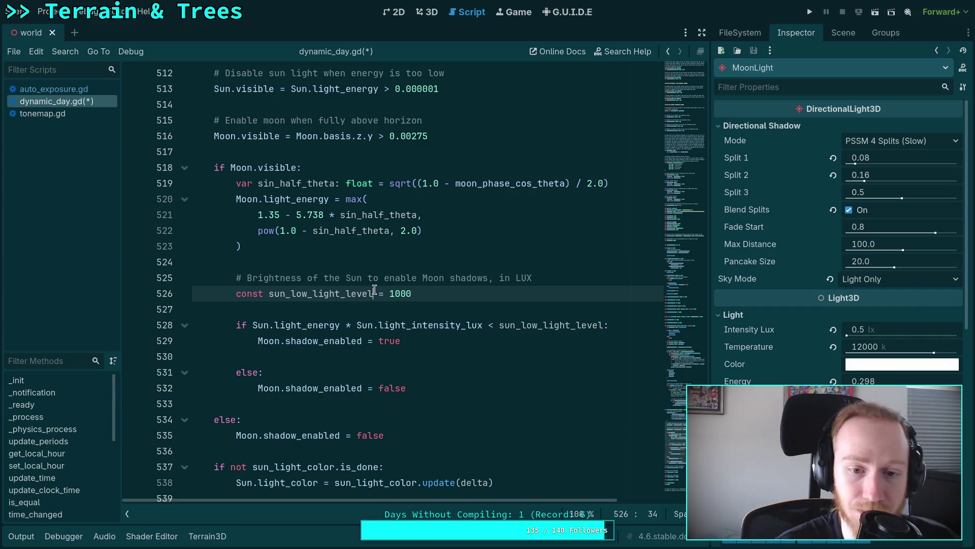
# Change sun_low_light_level to SUN_LUX_ENABLE_MOON_SHADOW: float = 1000.0 and delete the comment above it
pyautogui.doubleClick(368, 294)
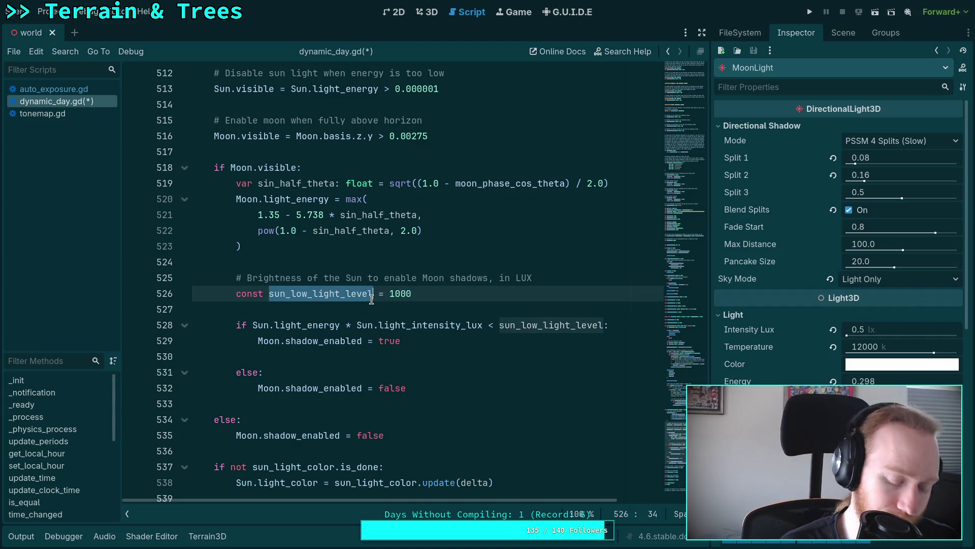
pyautogui.write('SUN_')
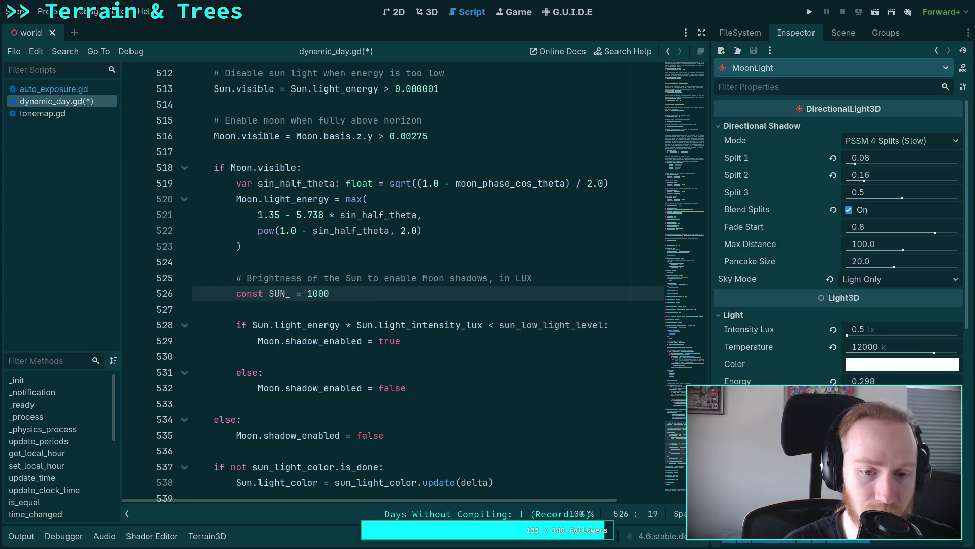
pyautogui.write('LUX_')
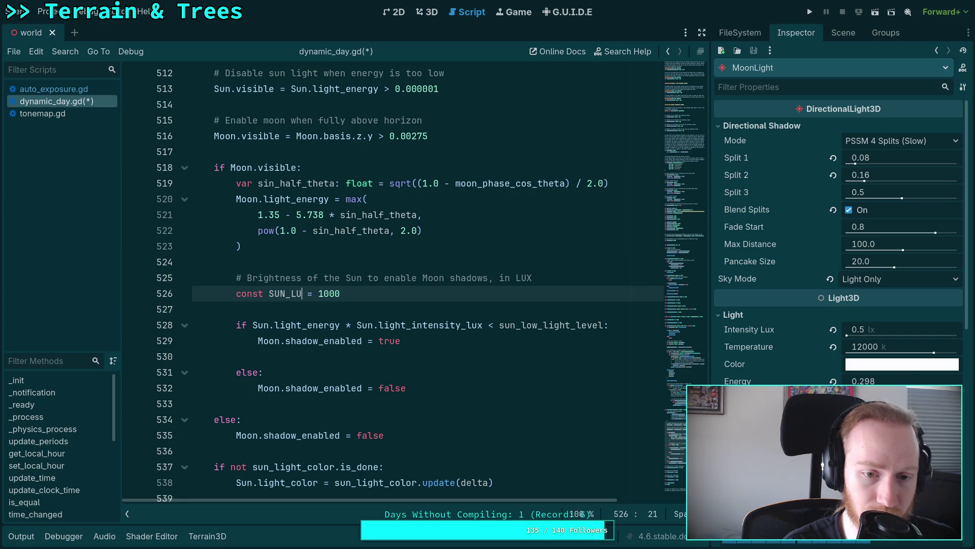
pyautogui.write('ENABLE_')
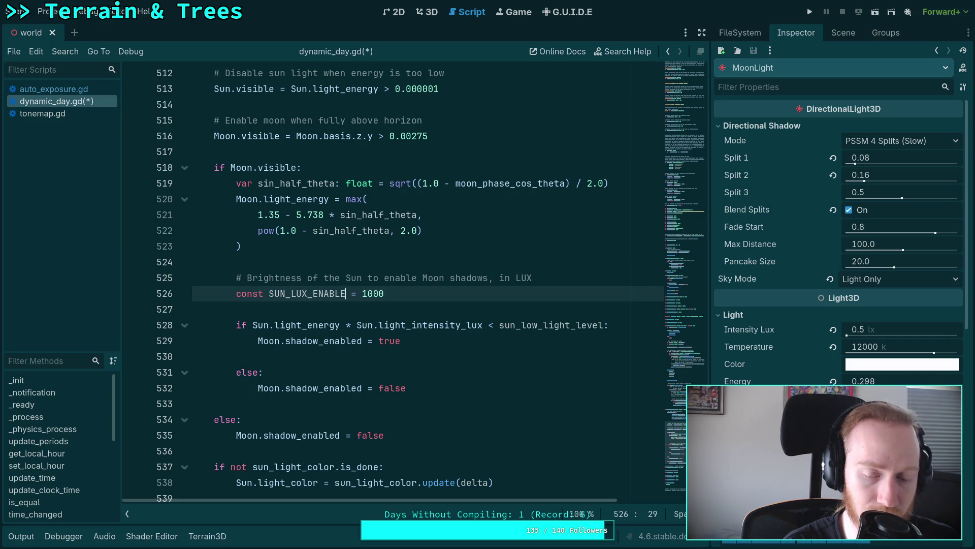
pyautogui.write('MOON_SHADO')
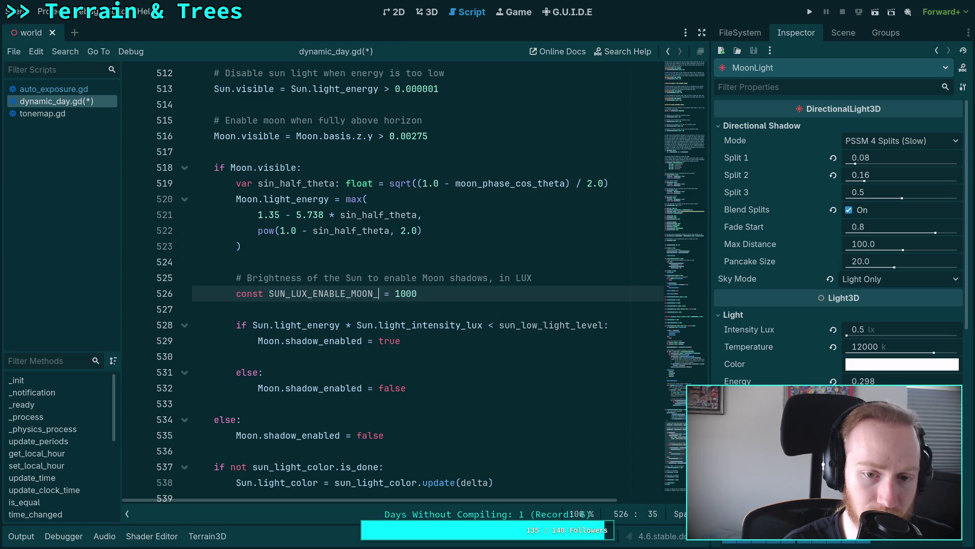
pyautogui.write('W')
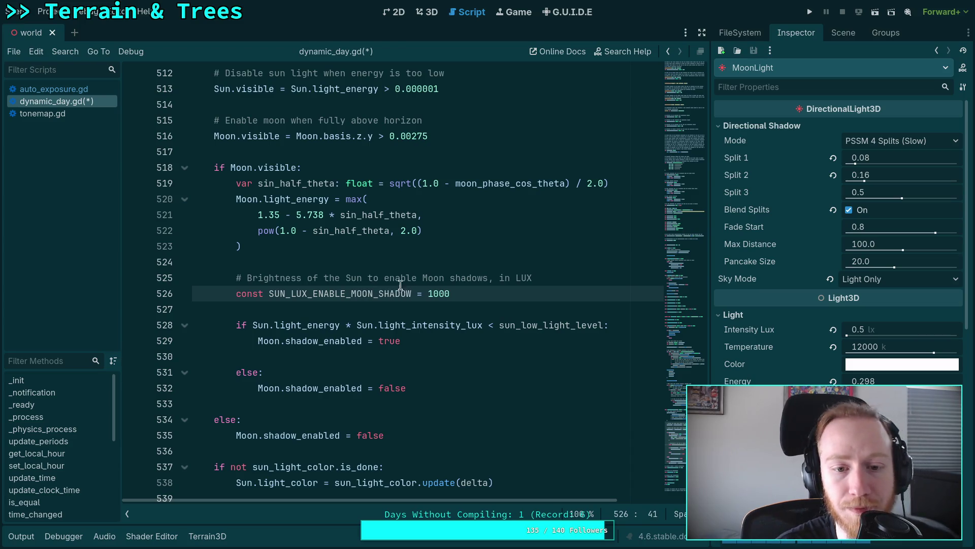
pyautogui.write(': float = 1000')
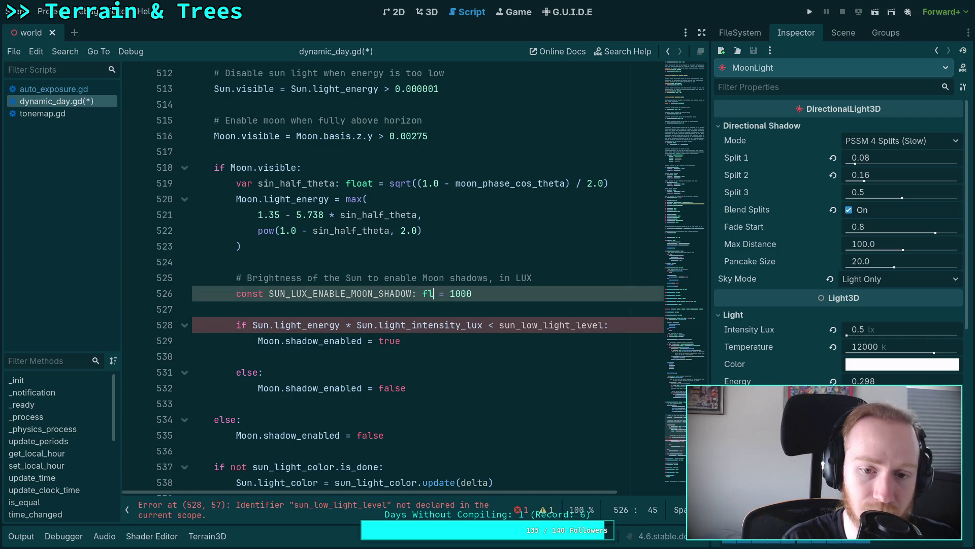
pyautogui.write('.0')
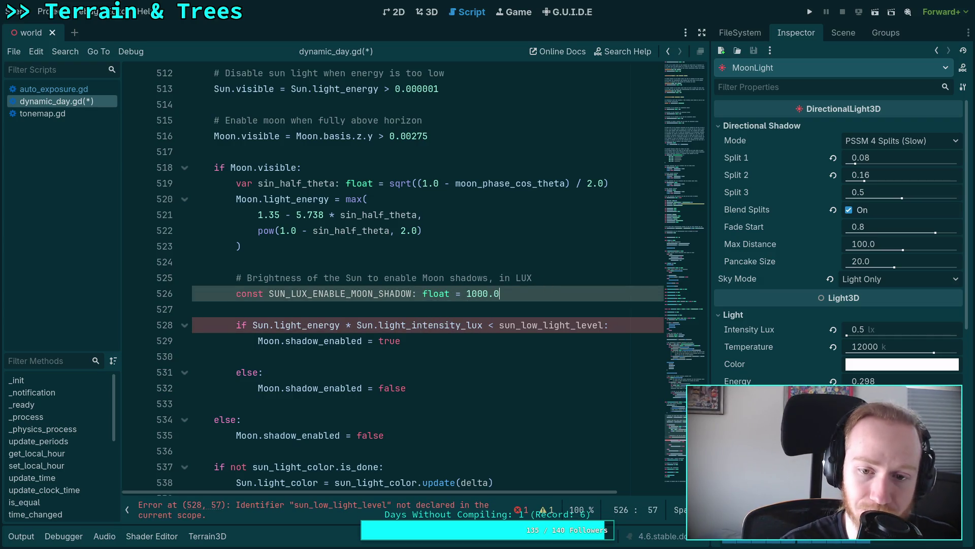
pyautogui.click(562, 272)
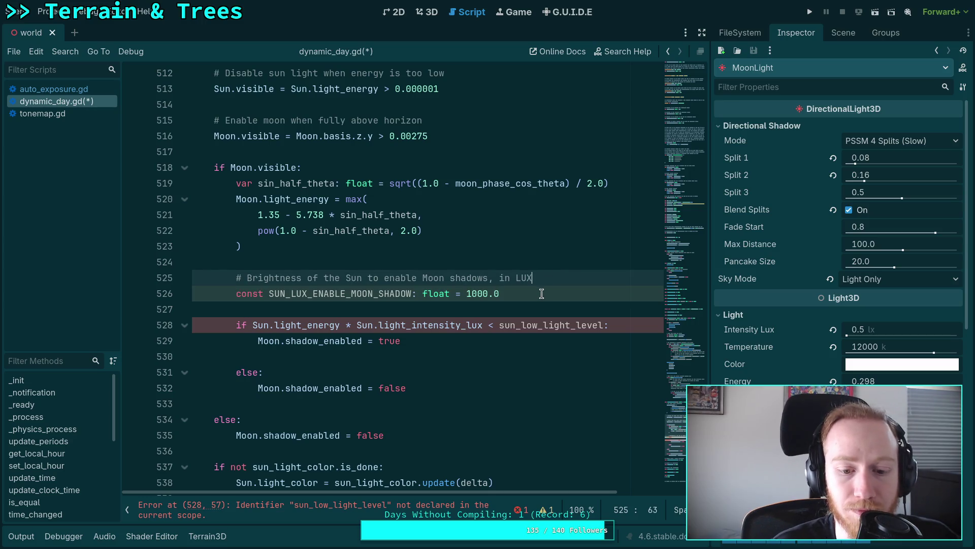
pyautogui.moveTo(558, 278); pyautogui.dragTo(560, 267)
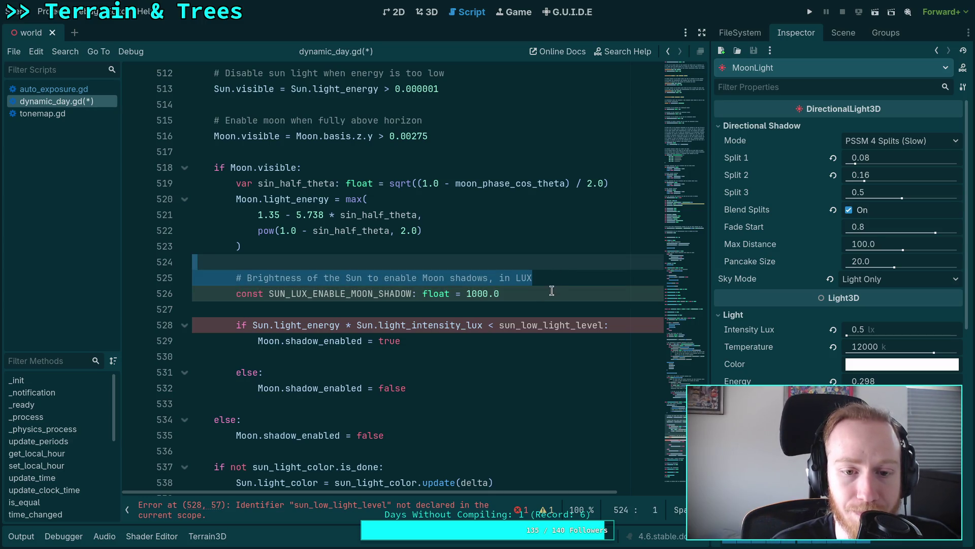
pyautogui.press('BackSpace')
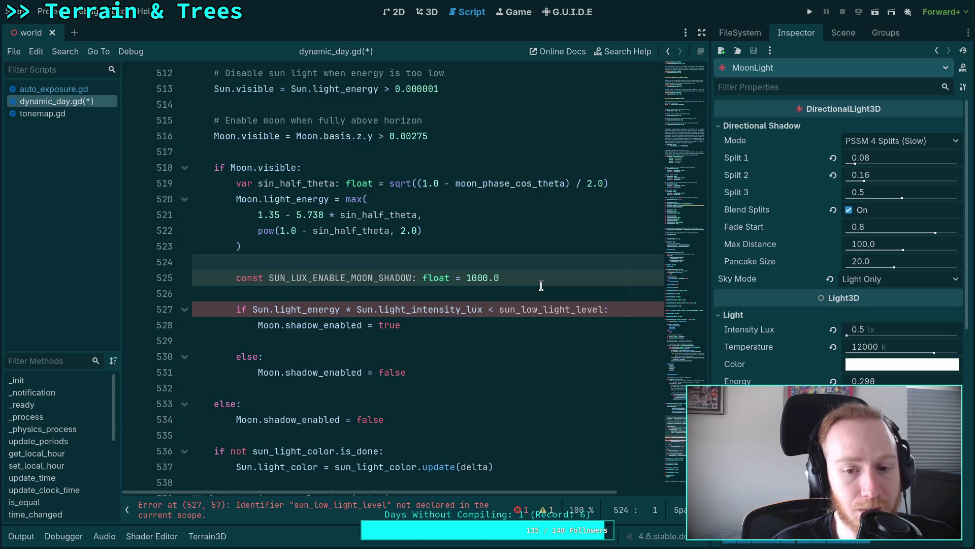
pyautogui.click(541, 285)
# Add const MOON_FADE_SHADOW_LUX: float = 200.0 on a new line below the threshold constant
pyautogui.press('Return')
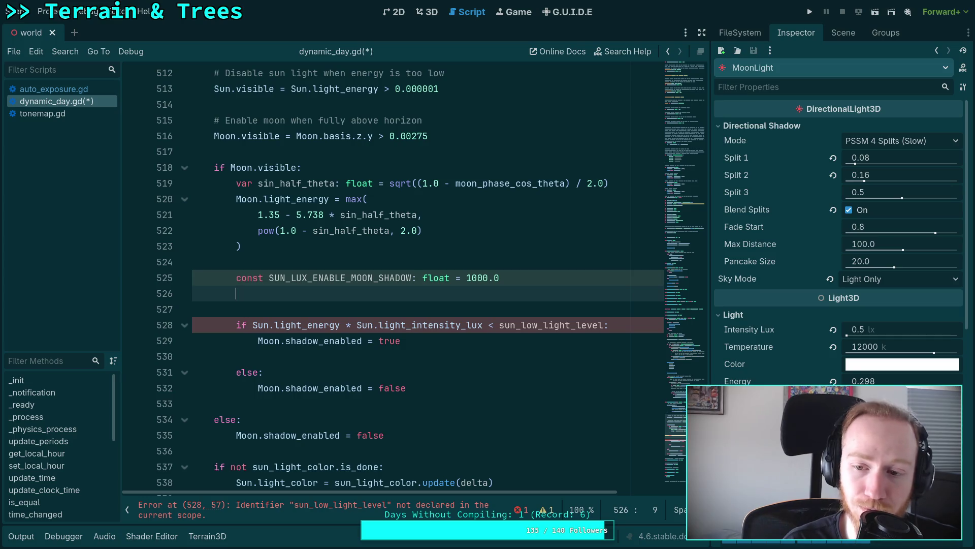
pyautogui.write('const SU')
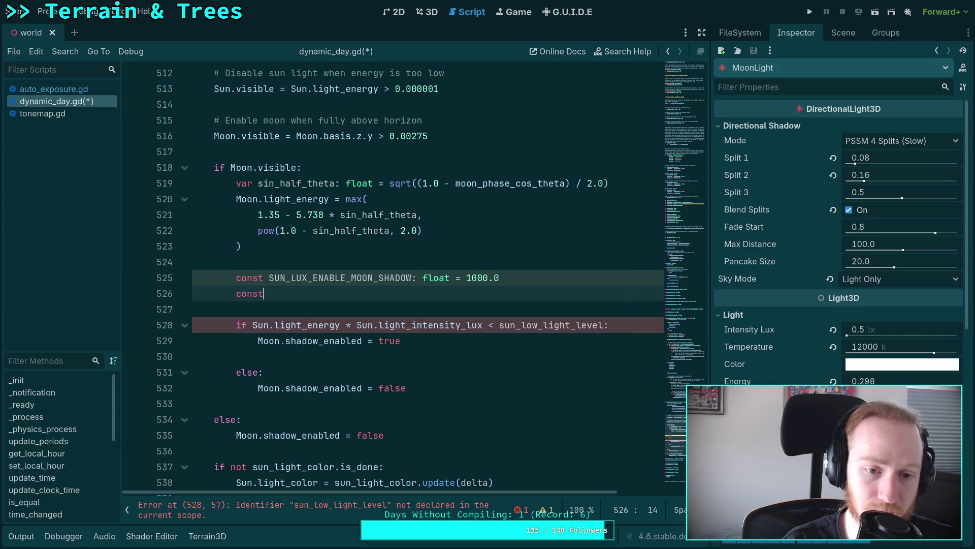
pyautogui.press('BackSpace')
pyautogui.press('BackSpace')
pyautogui.write('MOON')
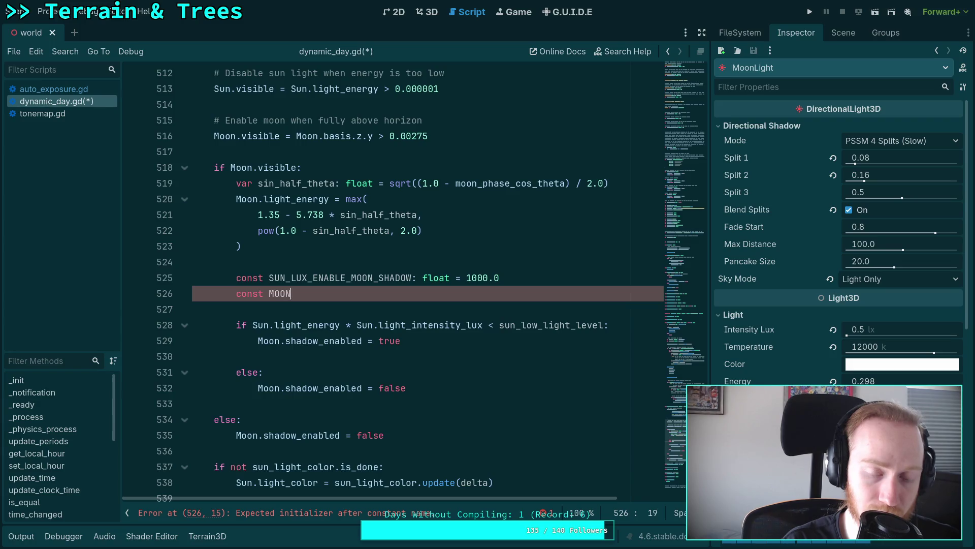
pyautogui.write('_FADE_')
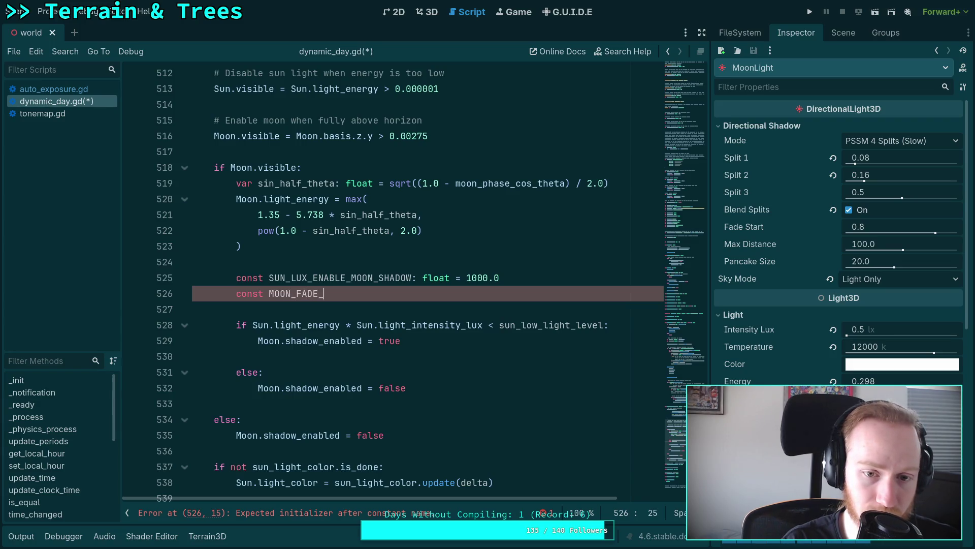
pyautogui.write('SHADOW_L')
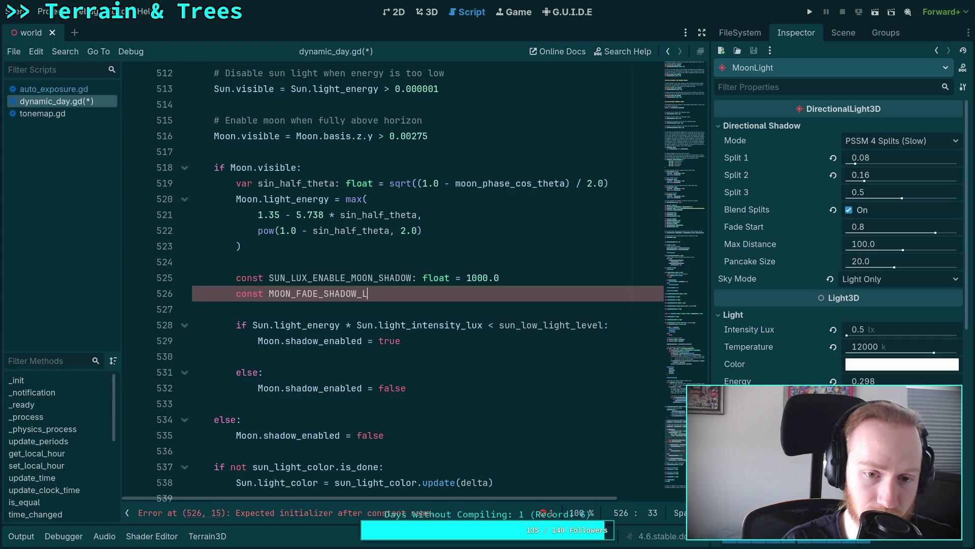
pyautogui.write('UX: float ')
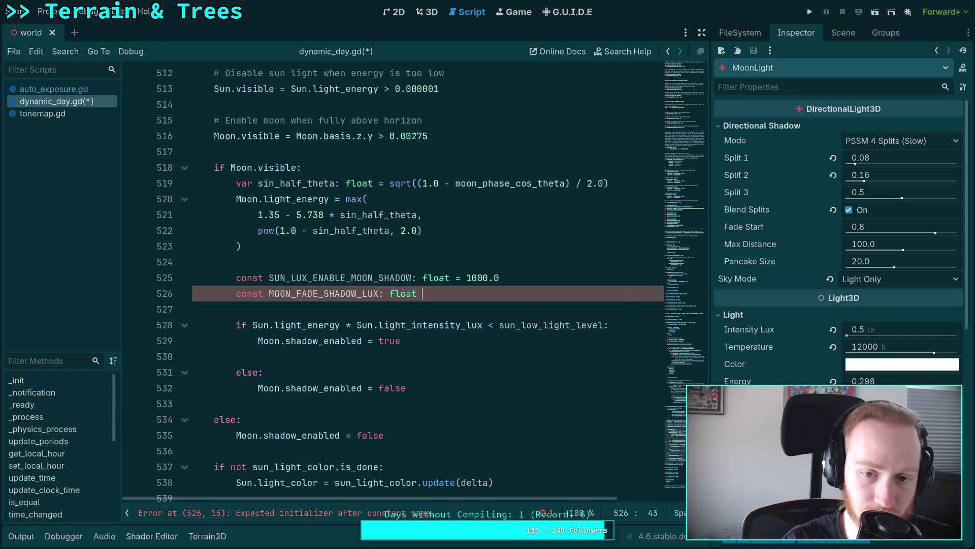
pyautogui.write('= 200.0')
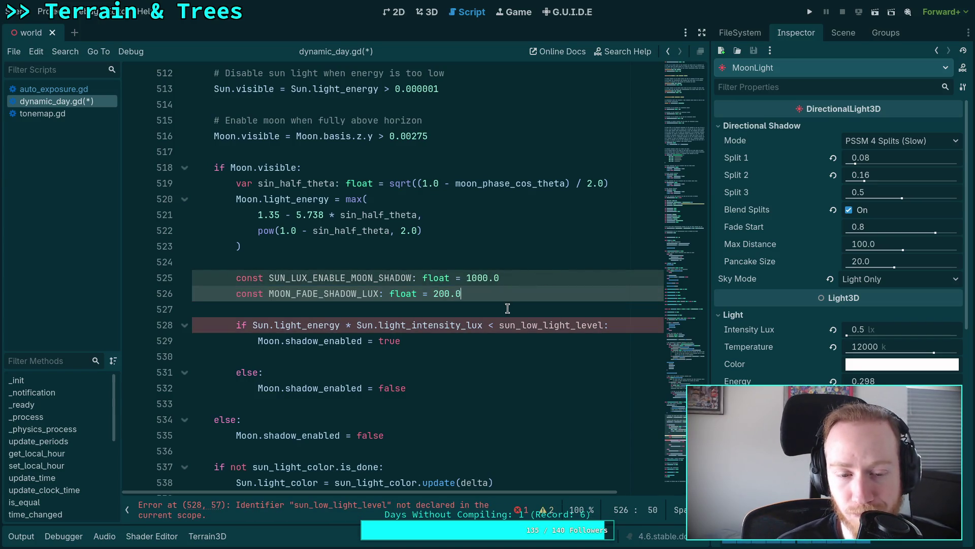
# Open blank lines after the constants and begin a new var declaration
pyautogui.click(435, 307)
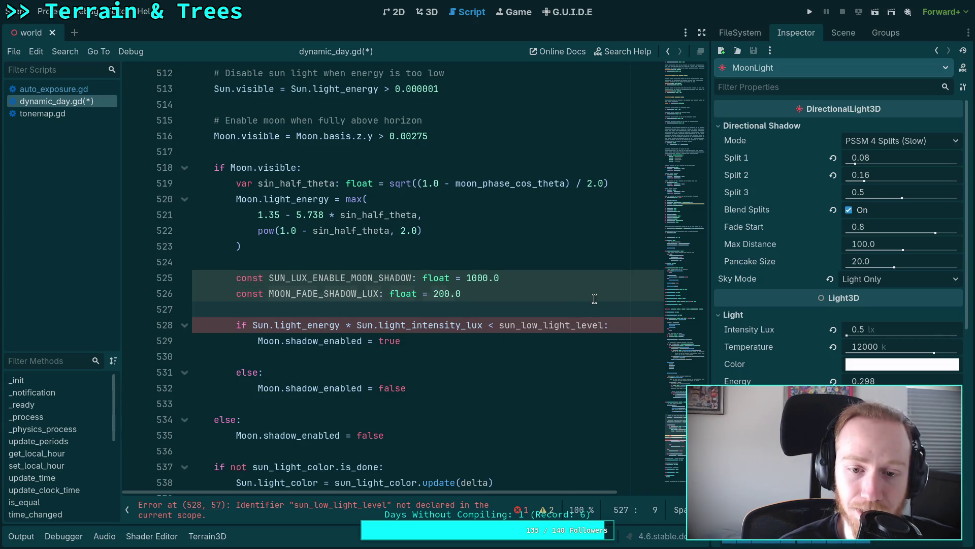
pyautogui.press('Return')
pyautogui.press('Return')
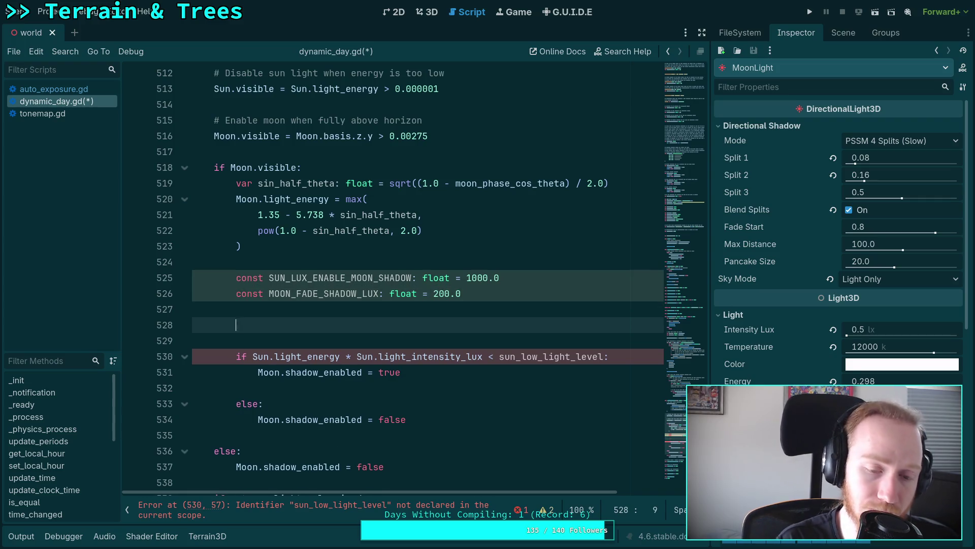
pyautogui.write('var')
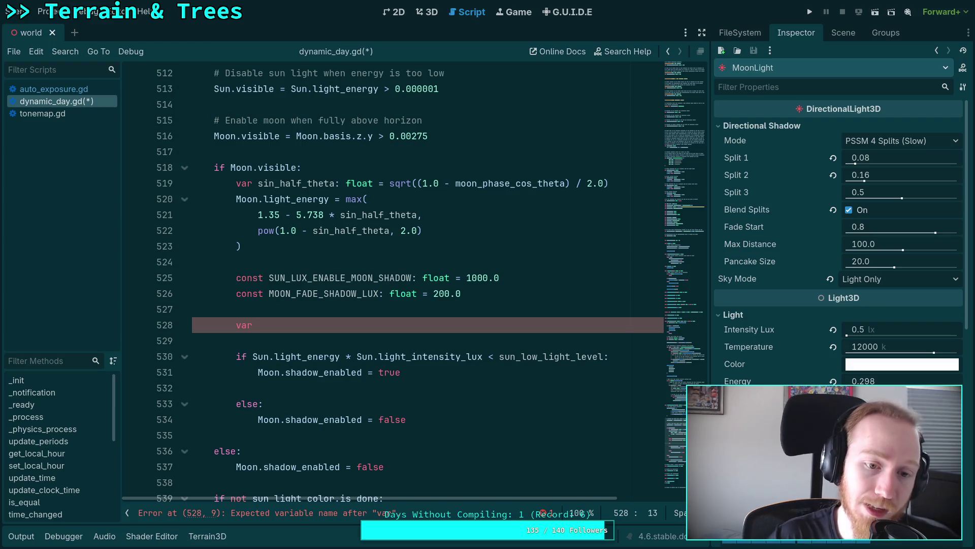
# Name the new variable sun_lux_diff with type float, fixing typos along the way
pyautogui.write('sun_li')
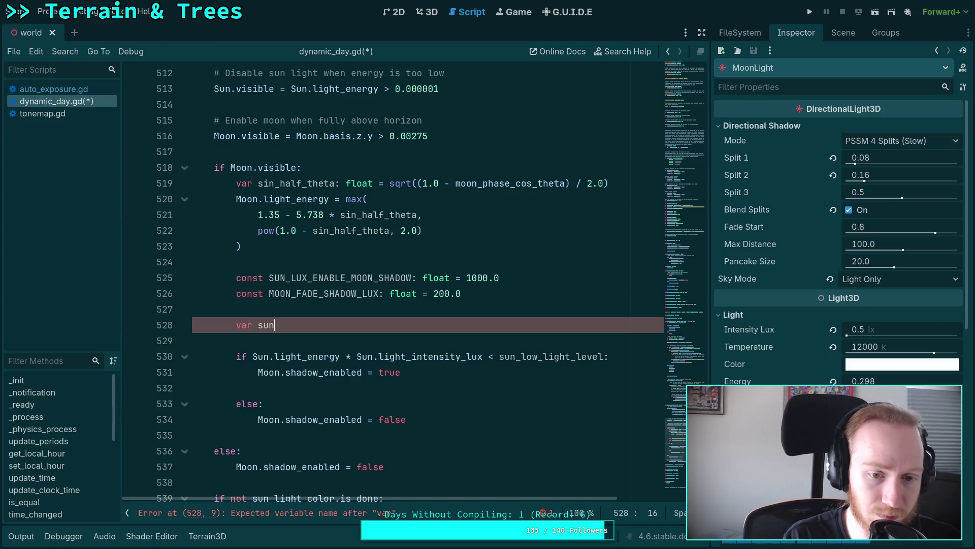
pyautogui.press('BackSpace')
pyautogui.write('ux_dif')
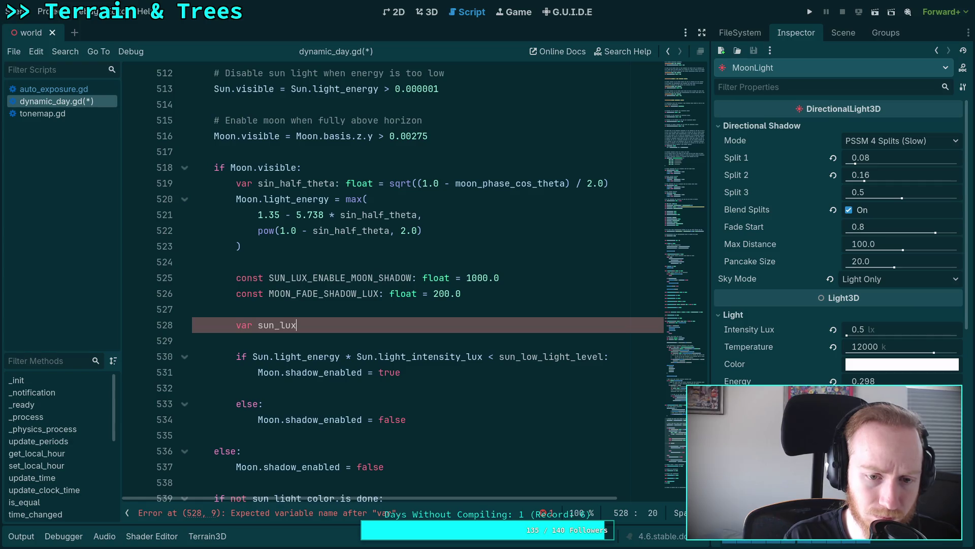
pyautogui.press('BackSpace')
pyautogui.press('BackSpace')
pyautogui.press('BackSpace')
pyautogui.write('dif')
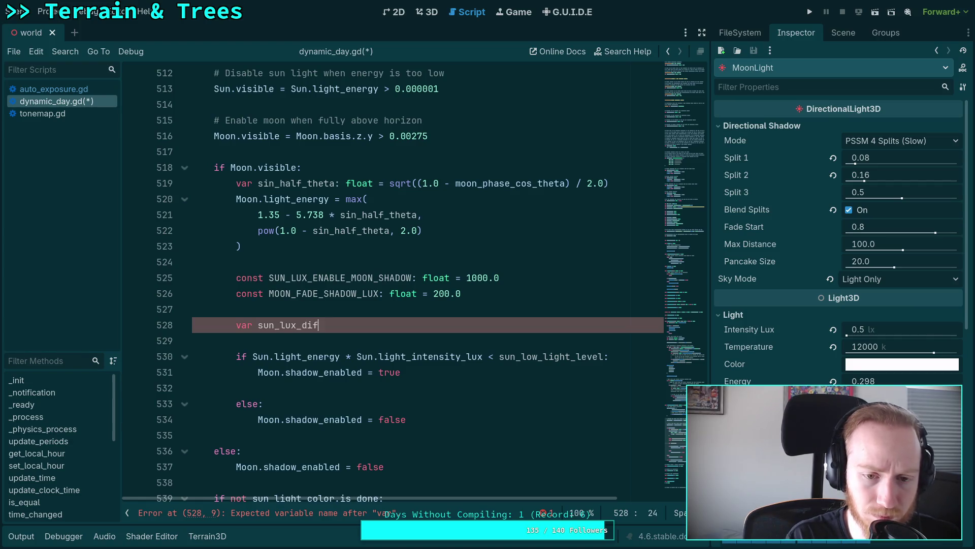
pyautogui.write('f: flgoat')
pyautogui.press('BackSpace')
pyautogui.press('BackSpace')
pyautogui.press('BackSpace')
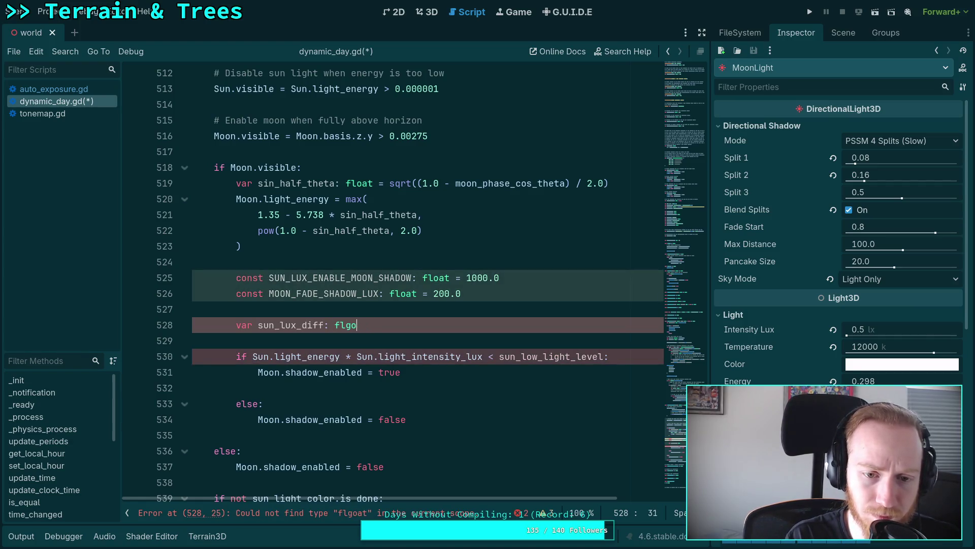
pyautogui.write('oat =')
# Set sun_lux_diff to Sun.light_energy * Sun.light_intensity_lux, using autocomplete, and start a new line
pyautogui.hotkey('ctrl', 'space')
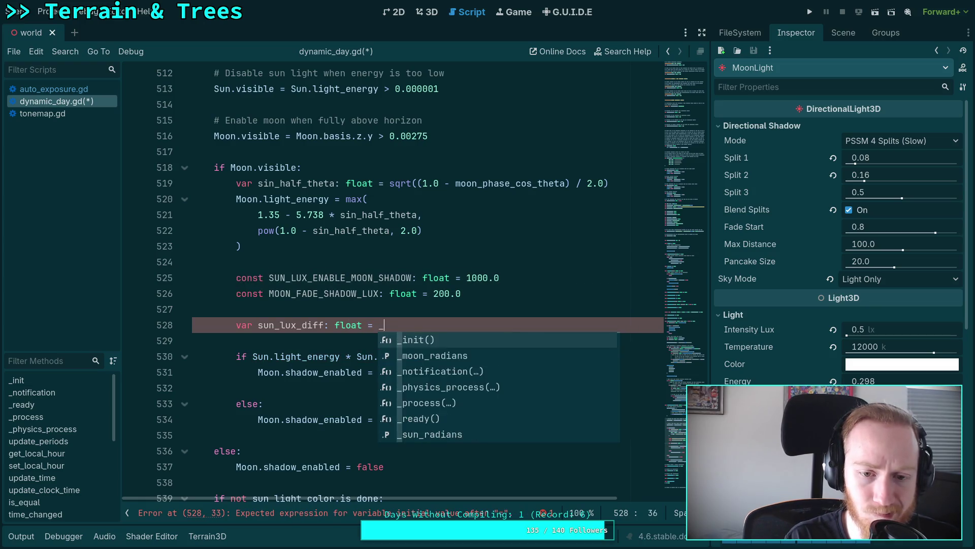
pyautogui.write('Sunp')
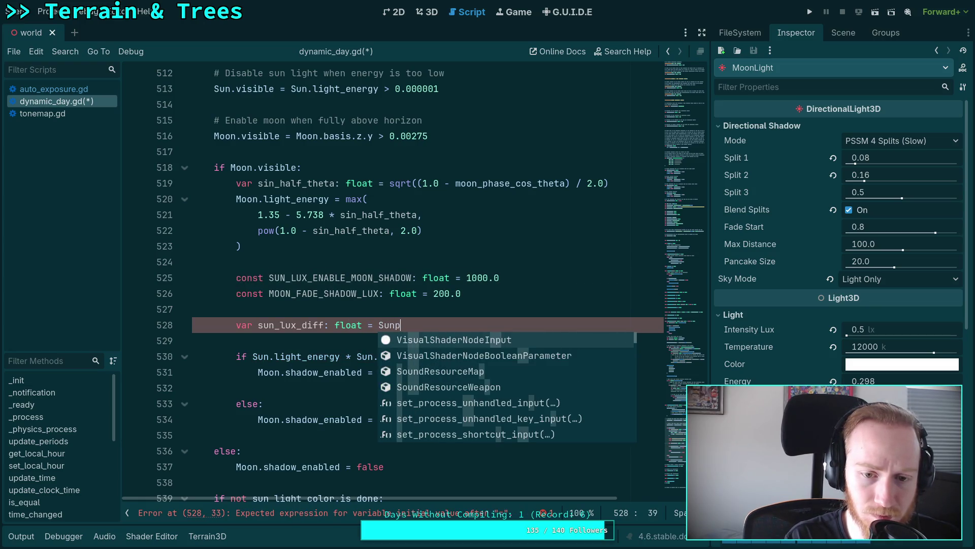
pyautogui.press('BackSpace')
pyautogui.write('.light_')
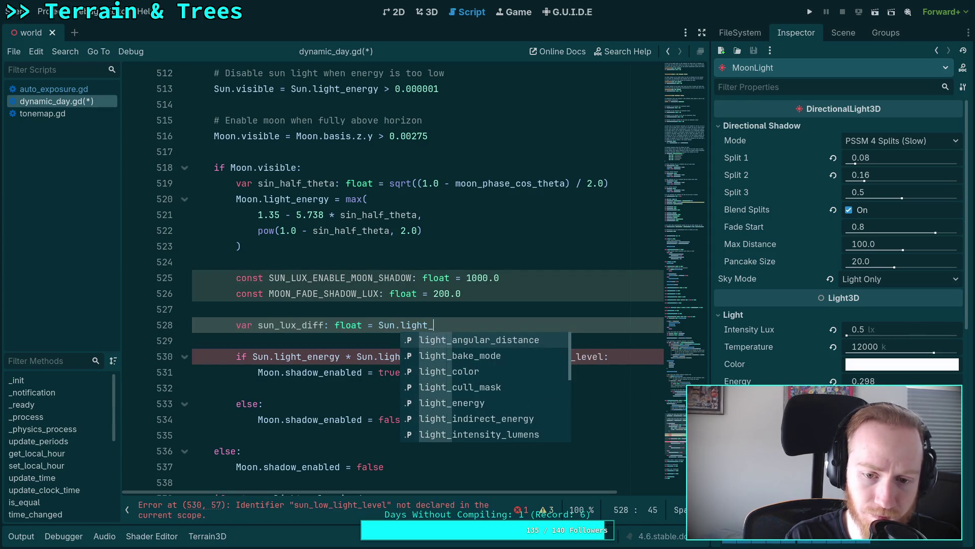
pyautogui.write('energy * Sunplig')
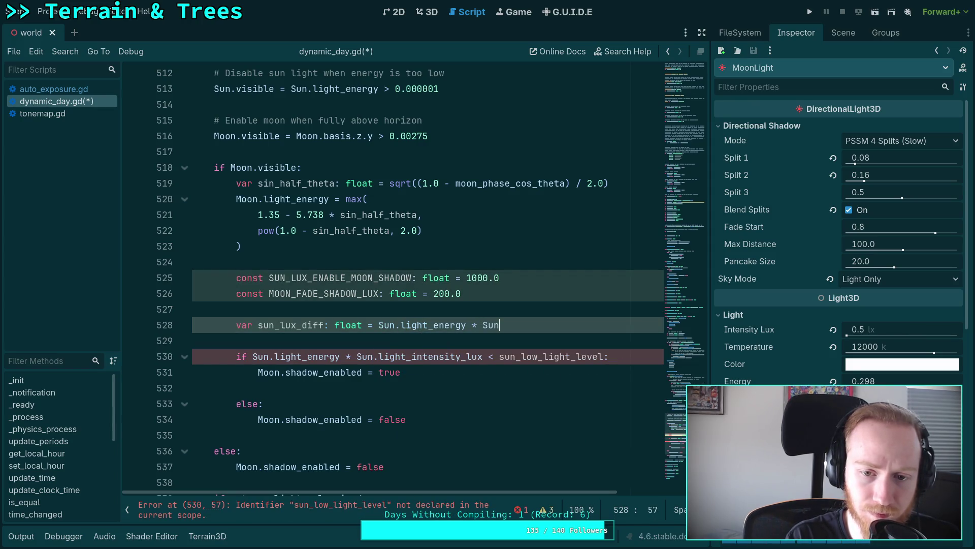
pyautogui.press('BackSpace')
pyautogui.press('BackSpace')
pyautogui.press('BackSpace')
pyautogui.write('.light')
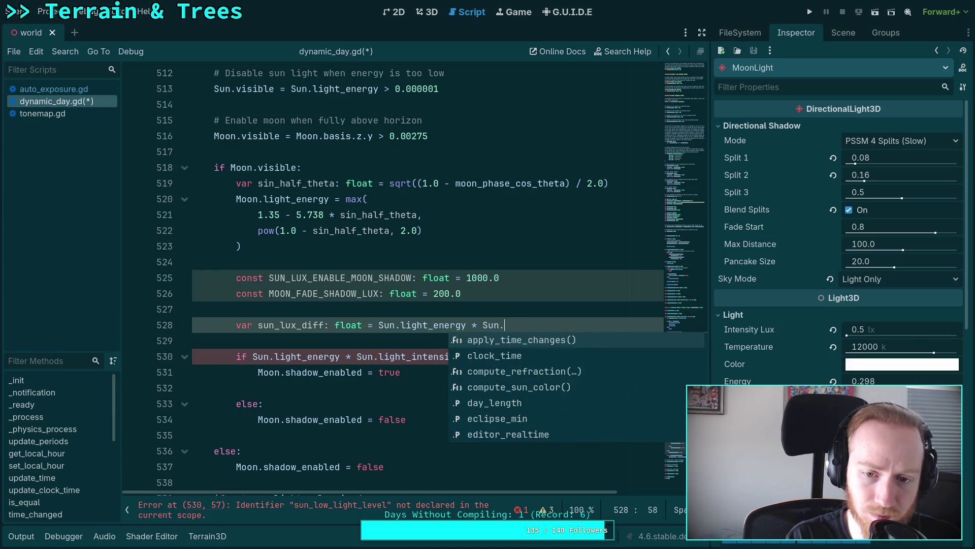
pyautogui.write('_in')
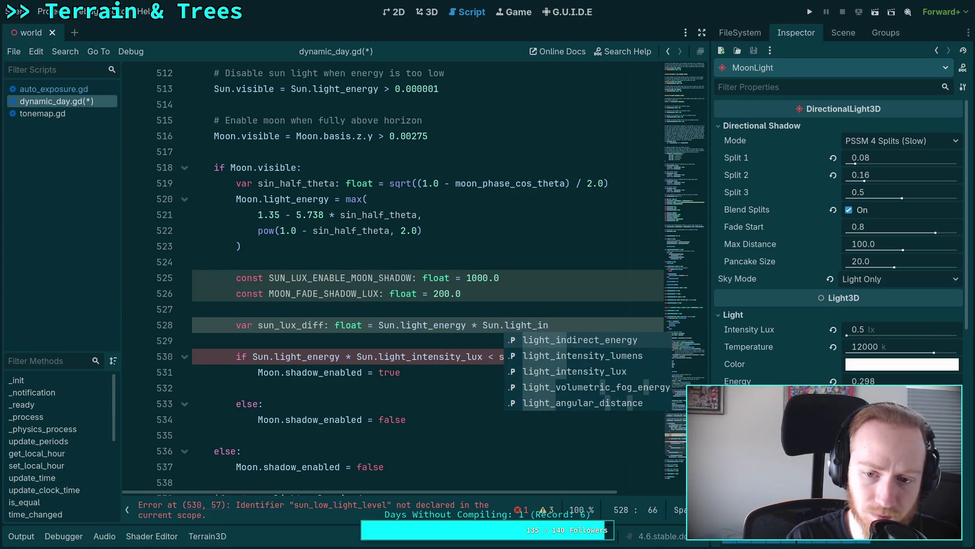
pyautogui.press('Down')
pyautogui.press('Down')
pyautogui.press('Return')
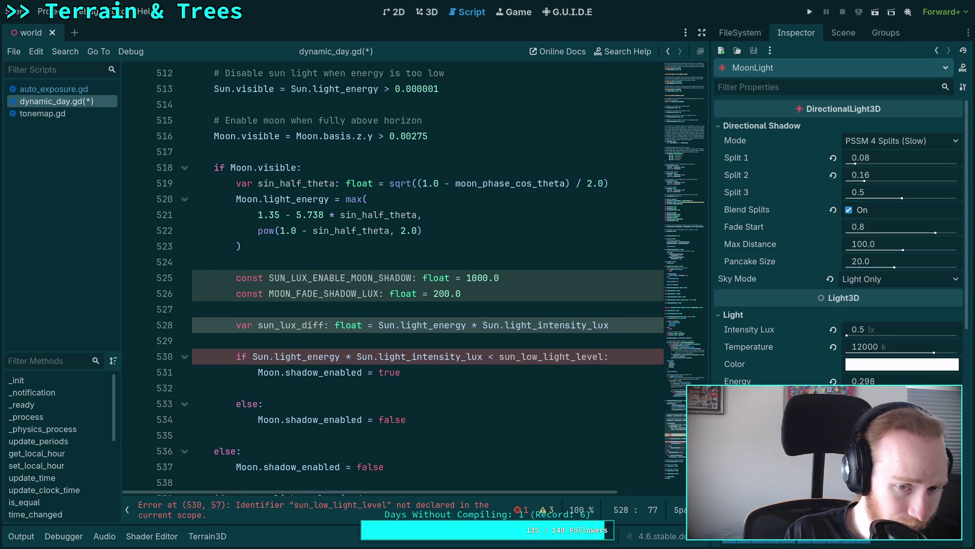
pyautogui.press('Return')
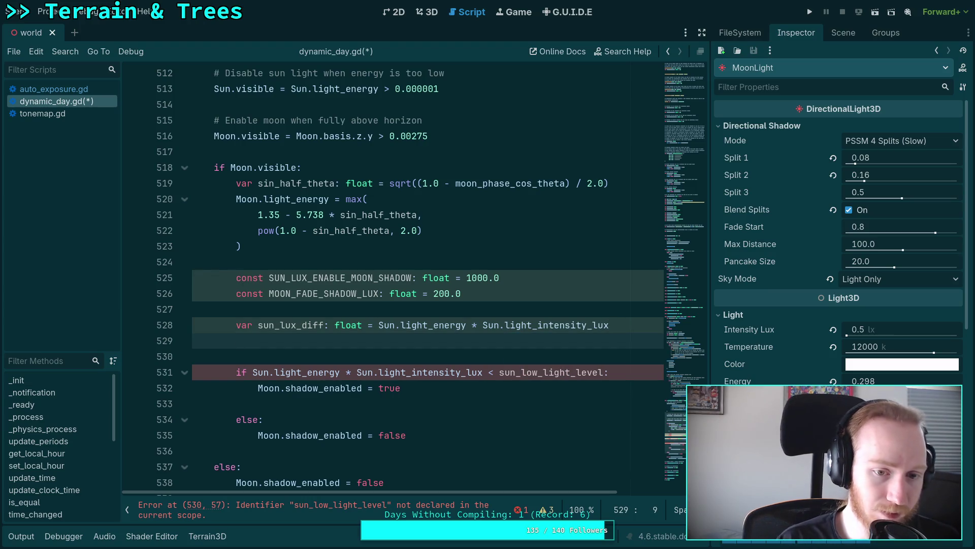
# Write 'sun_lux_diff = SUN_LUX_ENABLE_MOON_SHADOW' on line 529, replacing a placeholder 100 via autocomplete
pyautogui.write('sun_l')
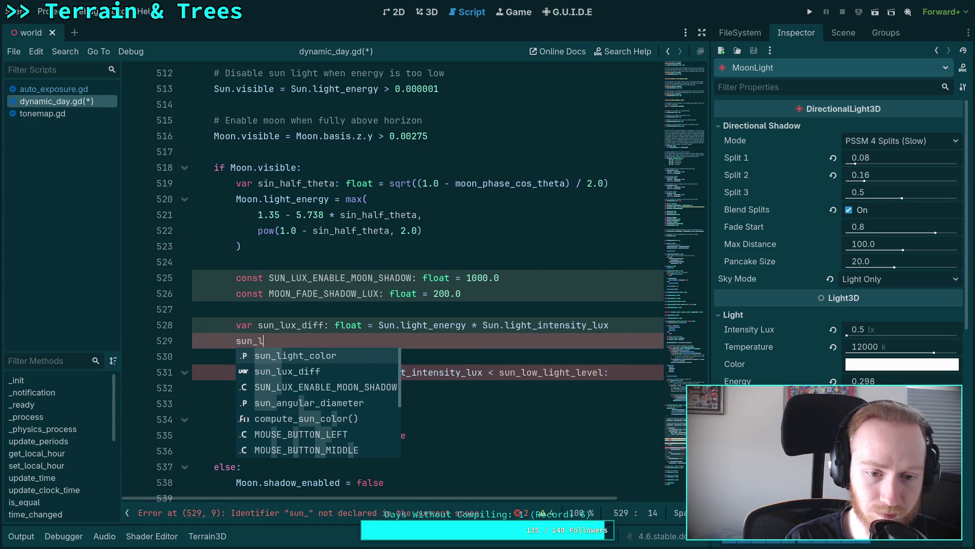
pyautogui.press('Down')
pyautogui.press('Return')
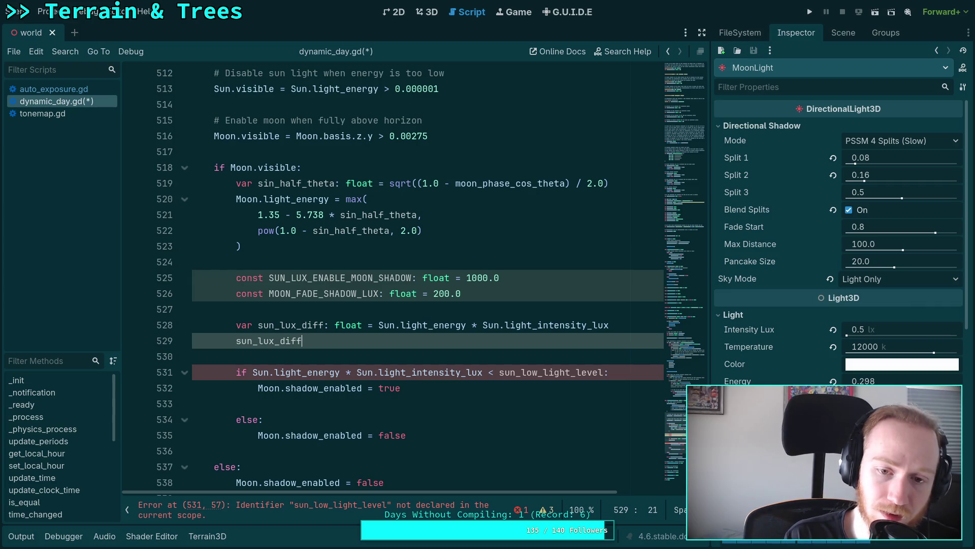
pyautogui.write(' = ')
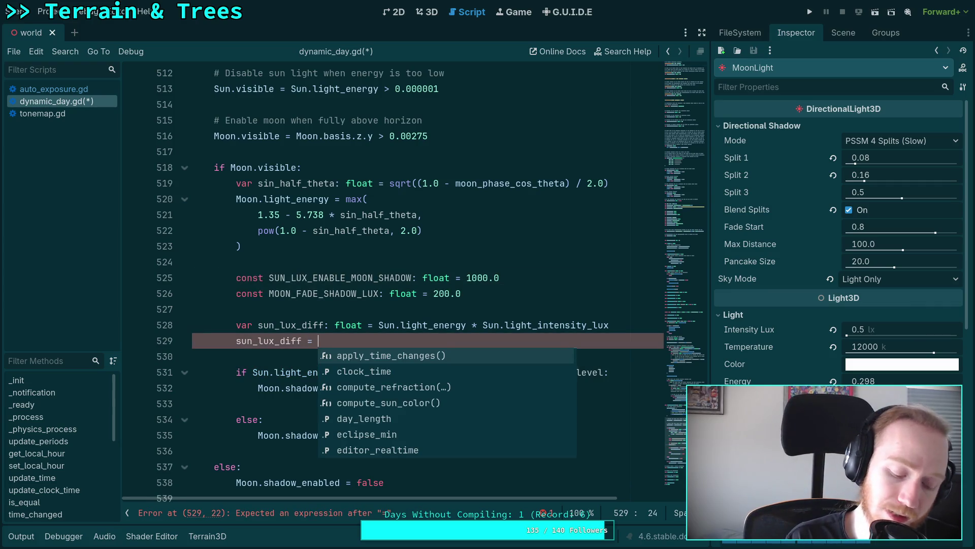
pyautogui.write('100')
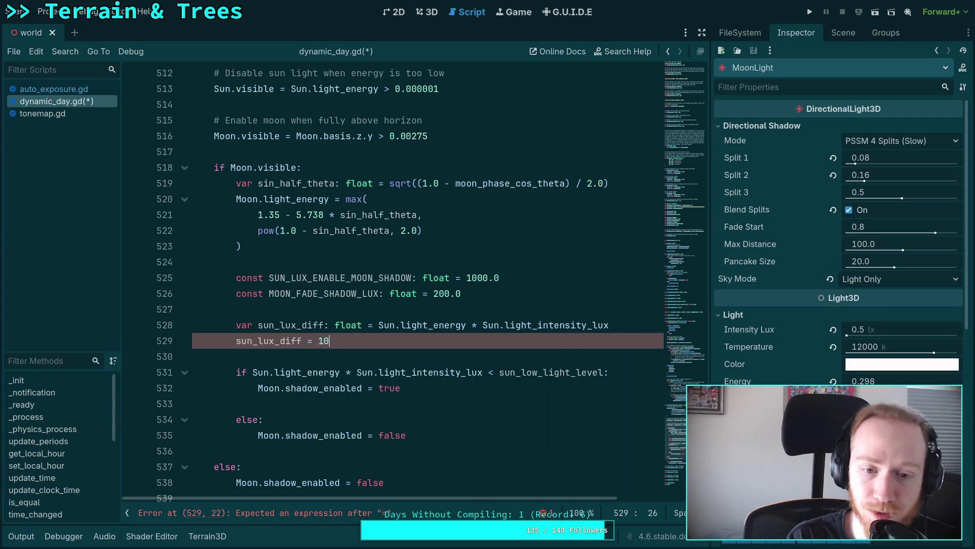
pyautogui.press('BackSpace')
pyautogui.press('BackSpace')
pyautogui.press('BackSpace')
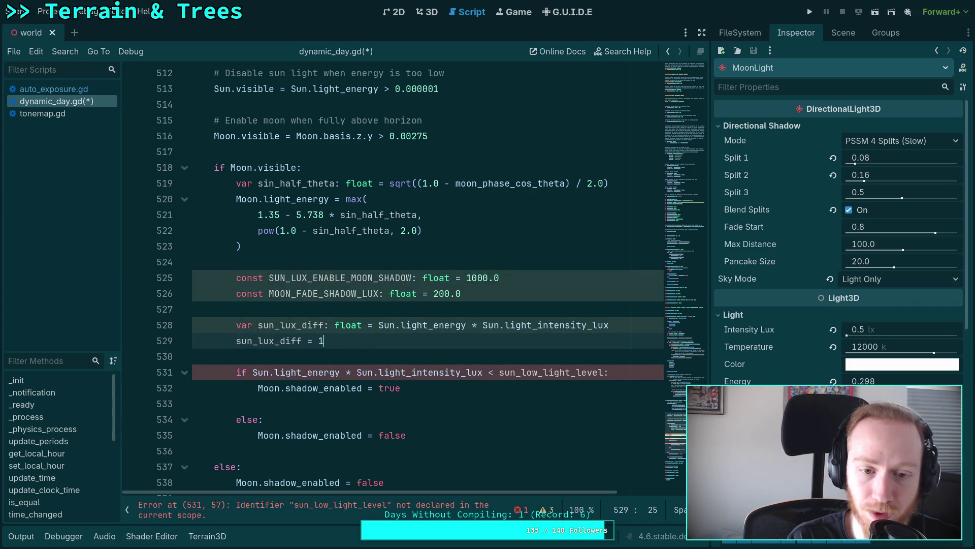
pyautogui.write('SUN')
pyautogui.press('Return')
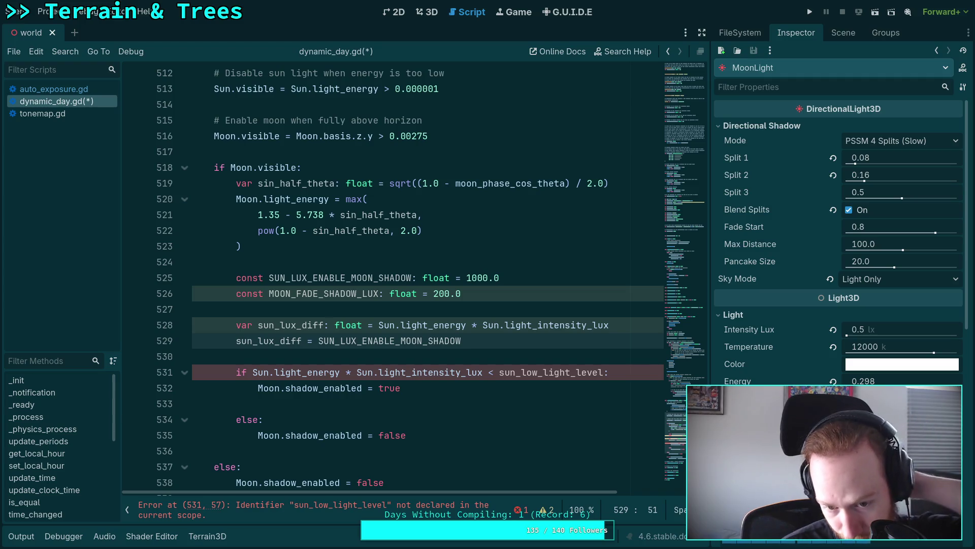
# Wrap the value in clampf with first argument SUN_LUX_ENABLE_MOON_SHADOW - sun_lux_diff on its own line
pyautogui.click(319, 340)
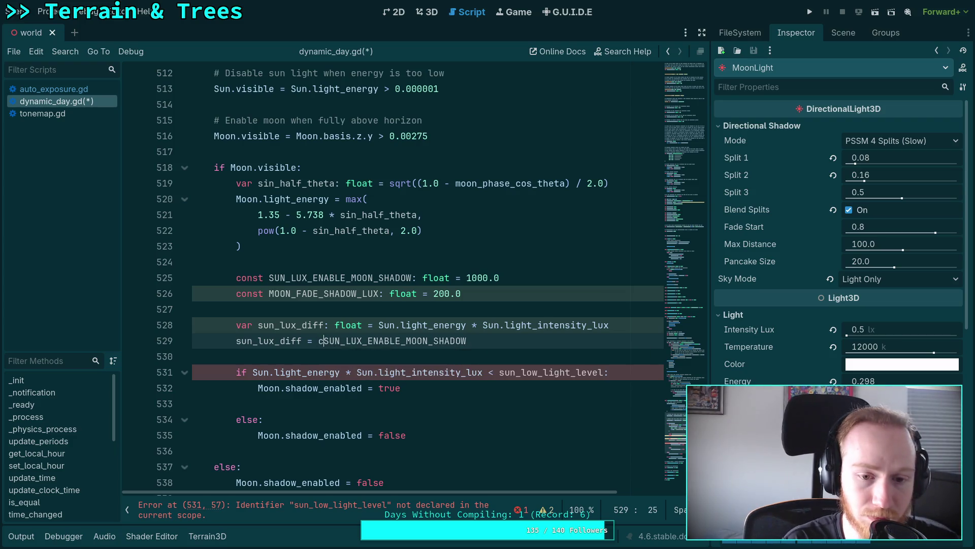
pyautogui.write('clamp')
pyautogui.press('Down')
pyautogui.press('Return')
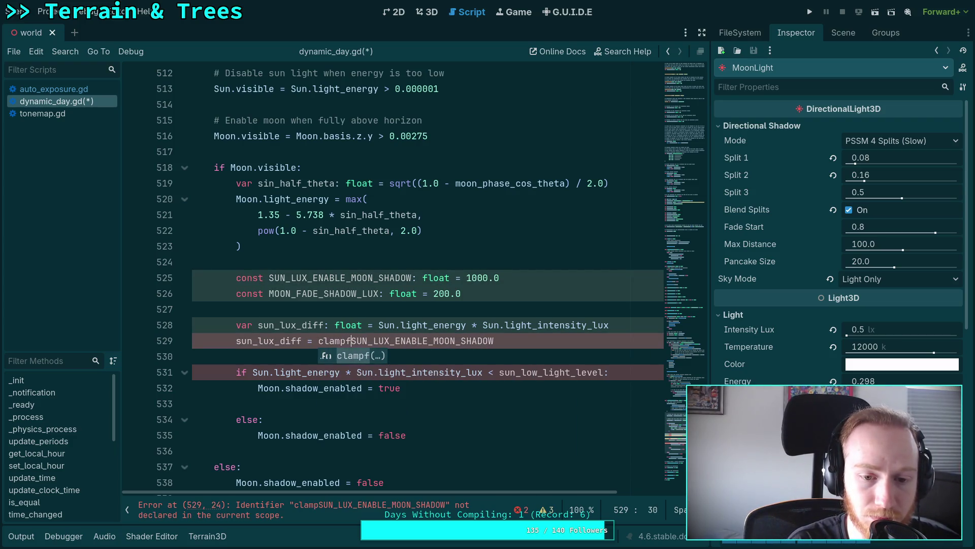
pyautogui.press('Return')
pyautogui.press('Tab')
pyautogui.click(478, 356)
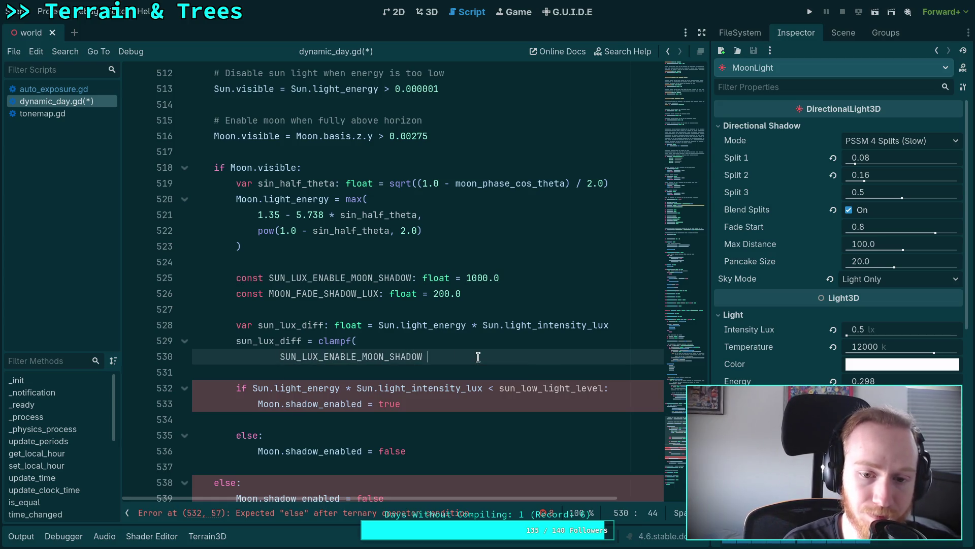
pyautogui.write('- sun')
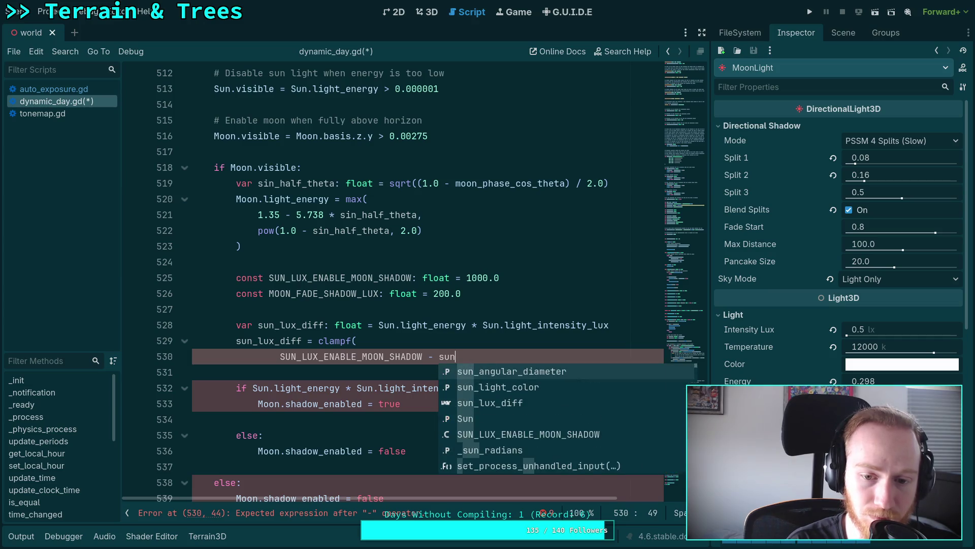
pyautogui.write('_')
pyautogui.press('Down')
pyautogui.press('Down')
pyautogui.press('Return')
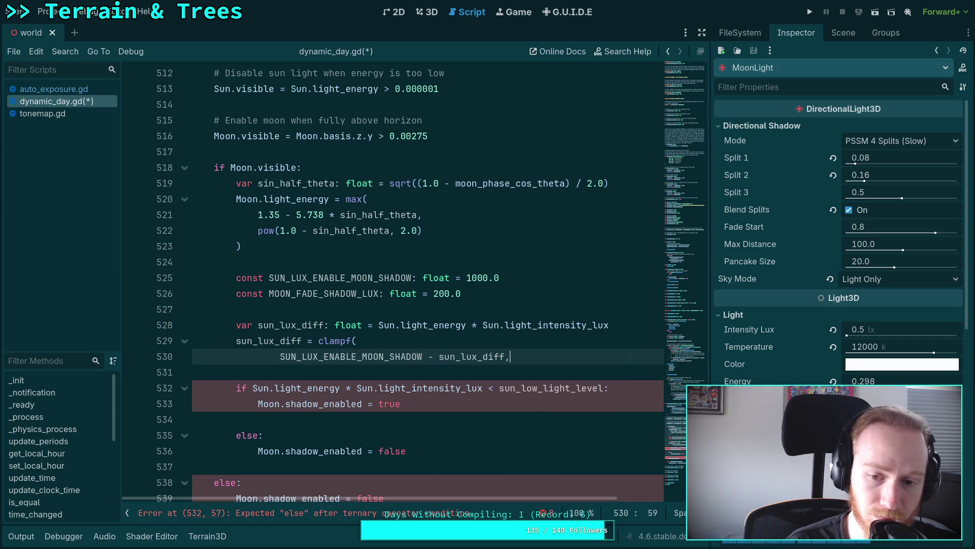
pyautogui.press('Return')
pyautogui.write('-')
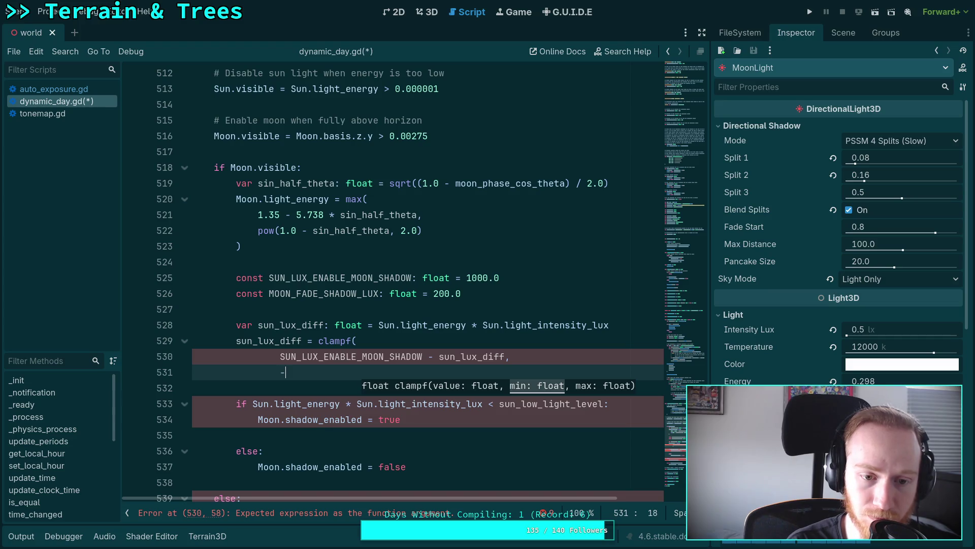
# Add -MOON_FADE_SHADOW_LUX and MOON_FADE_SHADOW_LUX as clamp bounds, close the call, and begin an absf( wrapper
pyautogui.write('MO')
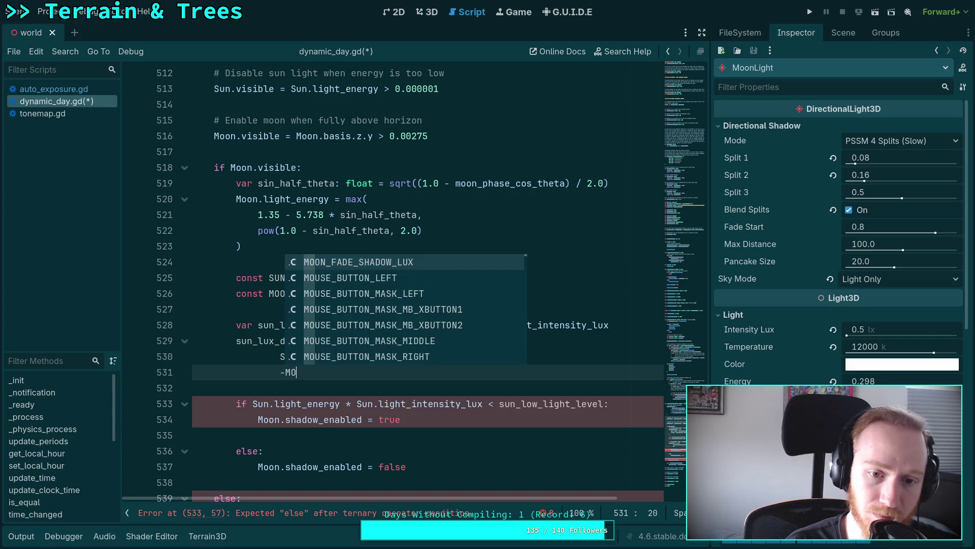
pyautogui.press('Return')
pyautogui.write(',')
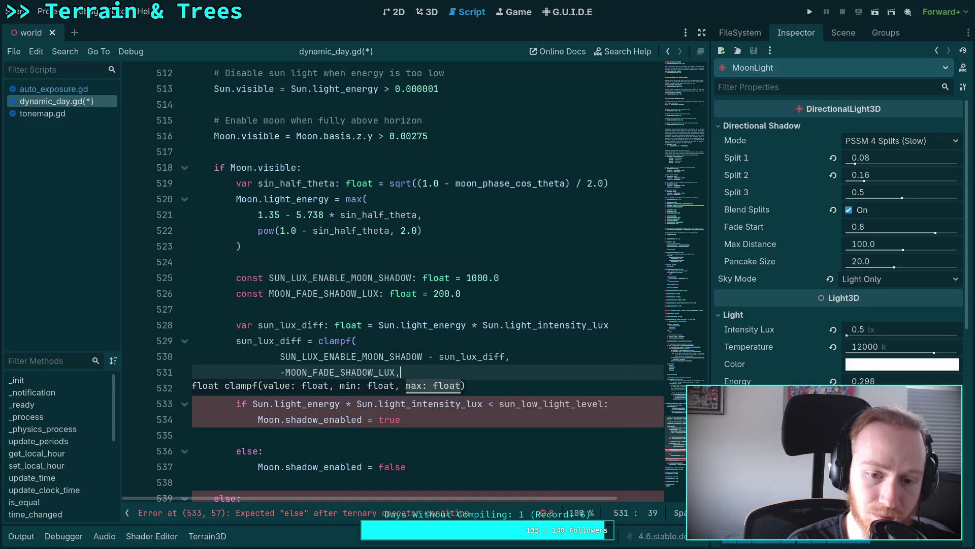
pyautogui.press('Return')
pyautogui.write('MOON')
pyautogui.press('Return')
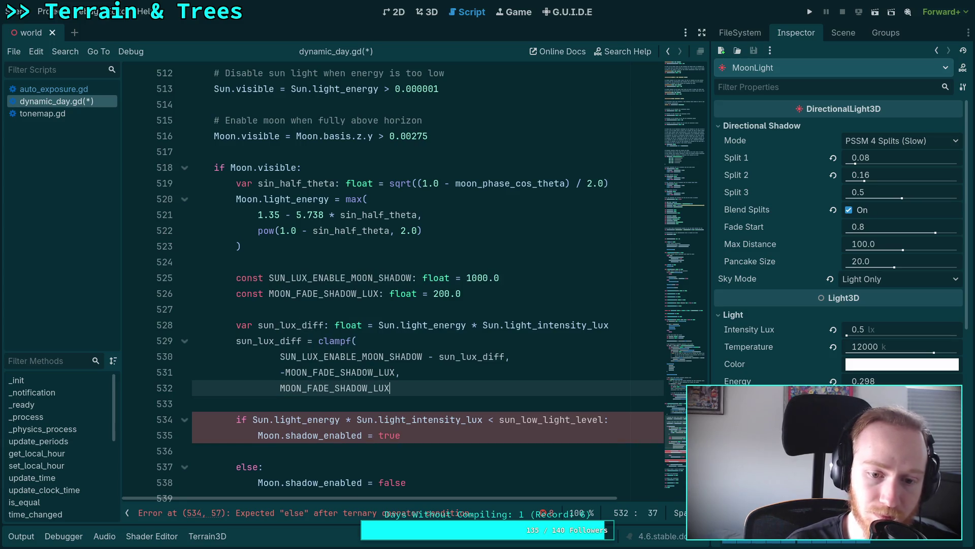
pyautogui.press('Return')
pyautogui.press('BackSpace')
pyautogui.press('BackSpace')
pyautogui.write(')')
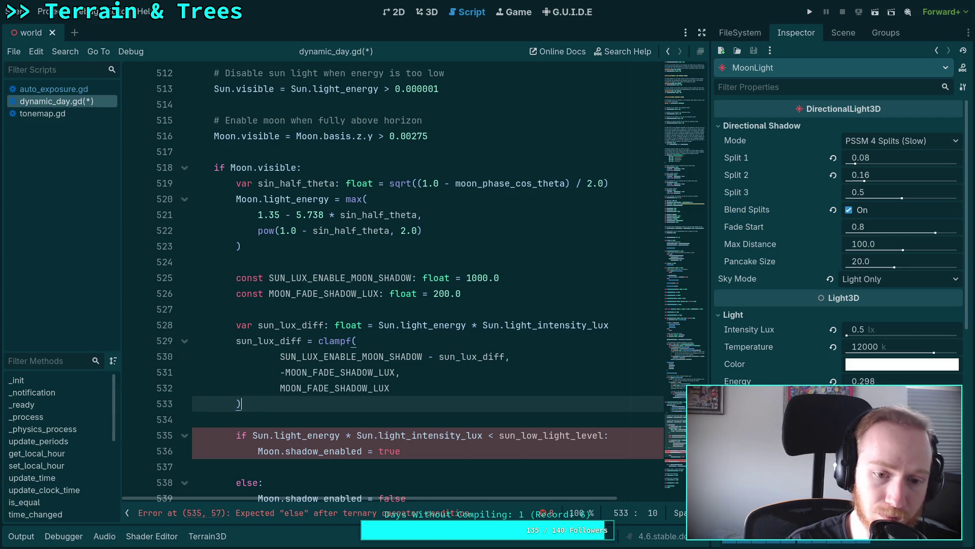
pyautogui.click(317, 344)
pyautogui.write('absf')
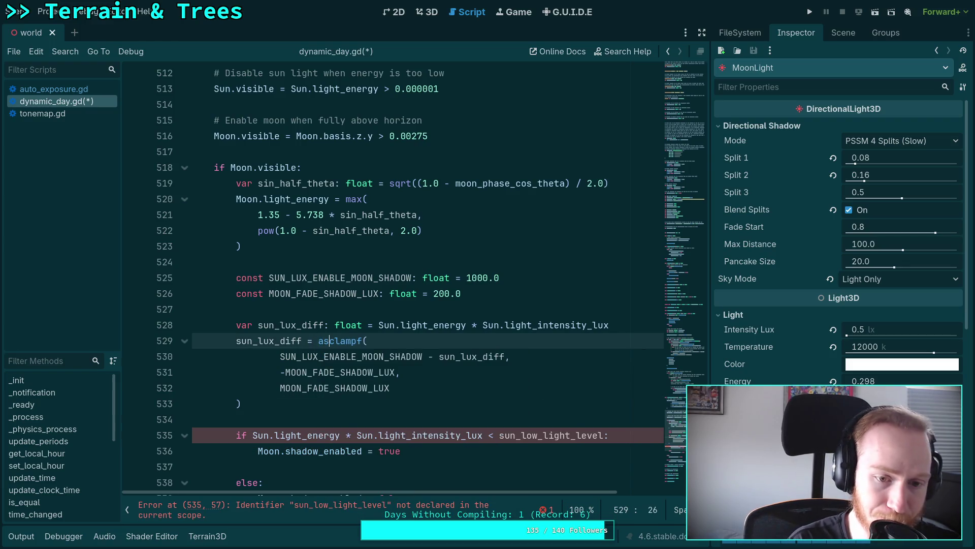
pyautogui.write('(')
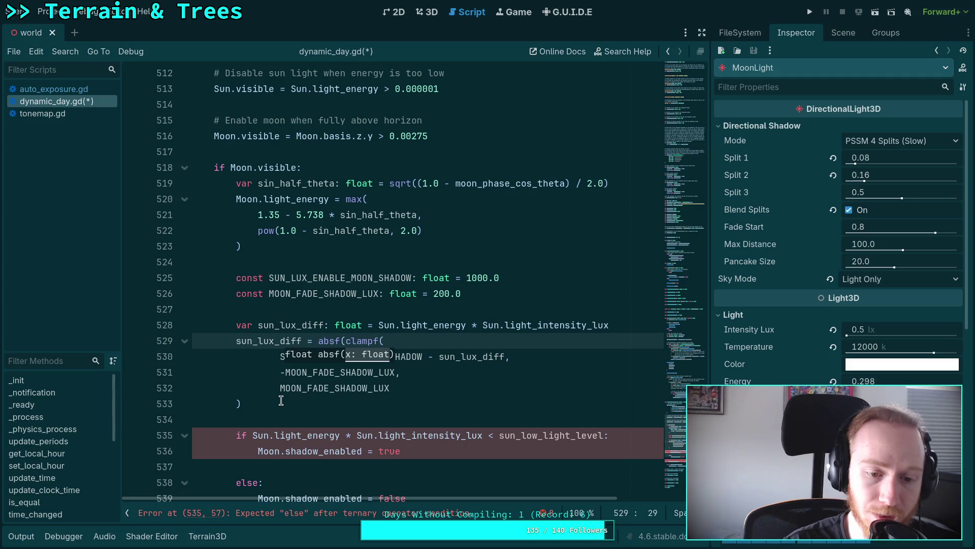
# Close the absf call with a closing parenthesis on line 533
pyautogui.click(281, 401)
pyautogui.write(')')
pyautogui.scroll(-1, 412, 372)
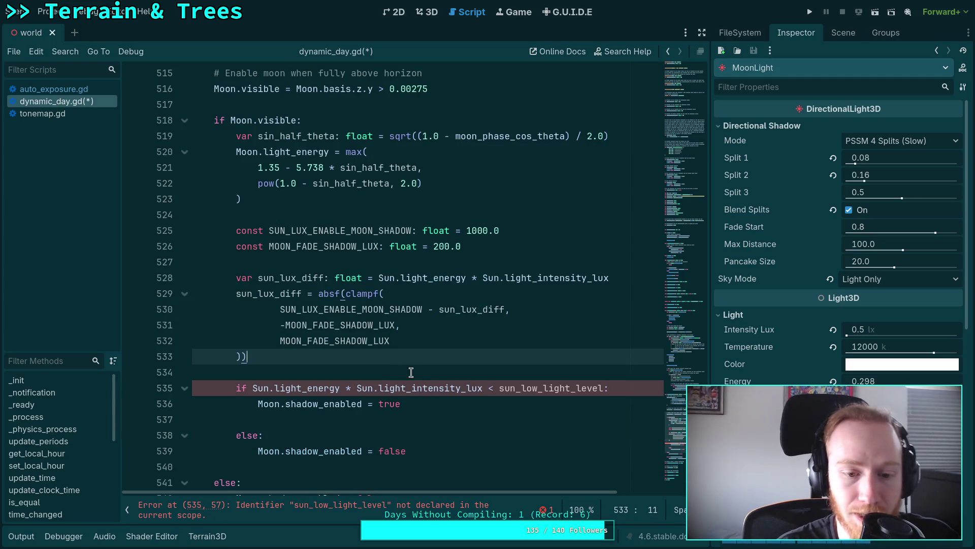
pyautogui.click(418, 372)
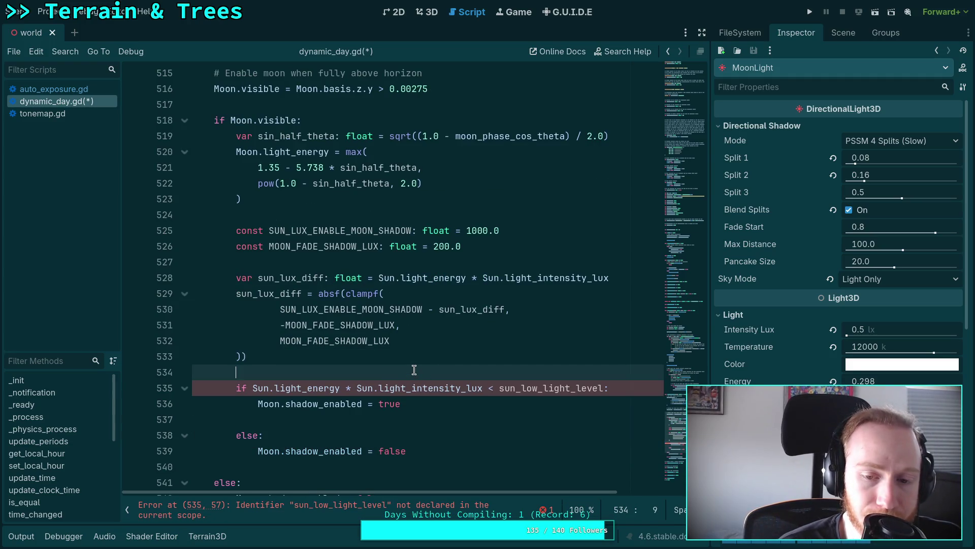
pyautogui.click(309, 355)
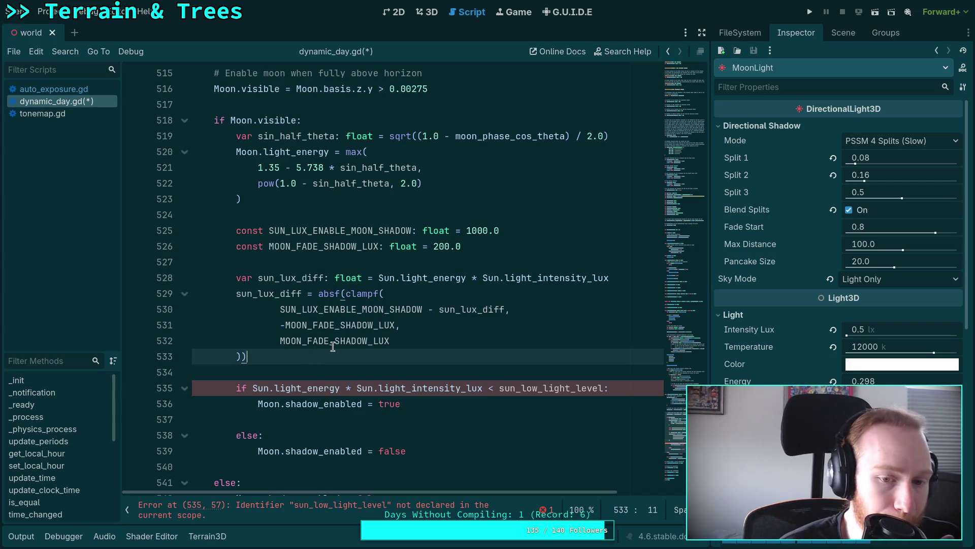
# Divide (SUN_LUX_ENABLE_MOON_SHADOW - sun_lux_diff) on line 530 by MOON_FADE_SHADOW_LUX
pyautogui.click(283, 311)
pyautogui.doubleClick(283, 311)
pyautogui.click(282, 311)
pyautogui.write('(')
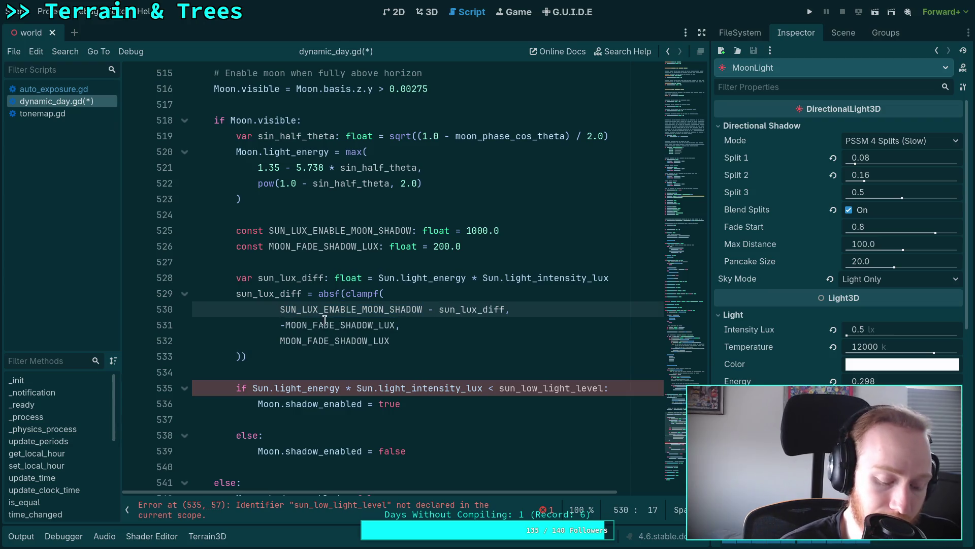
pyautogui.click(512, 313)
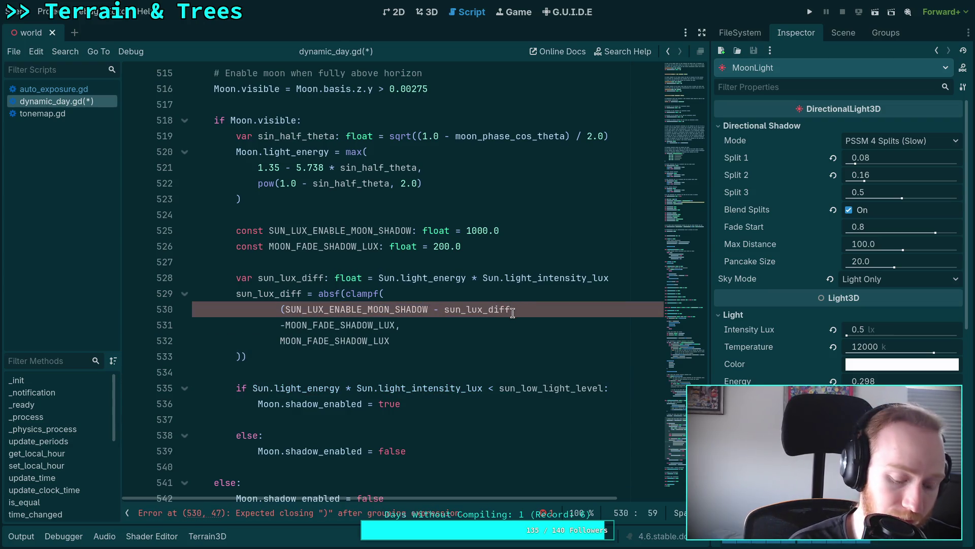
pyautogui.write(') / MOON')
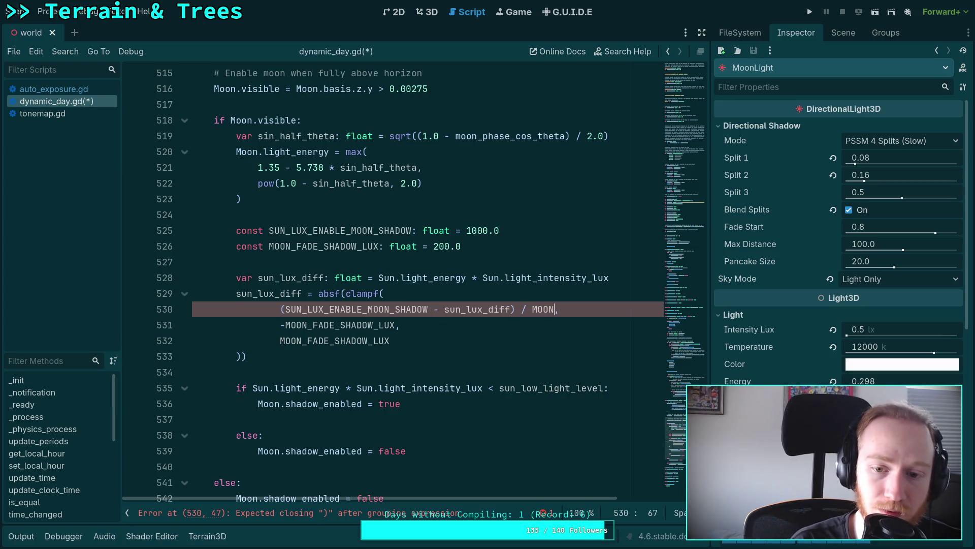
pyautogui.write('_')
pyautogui.press('Return')
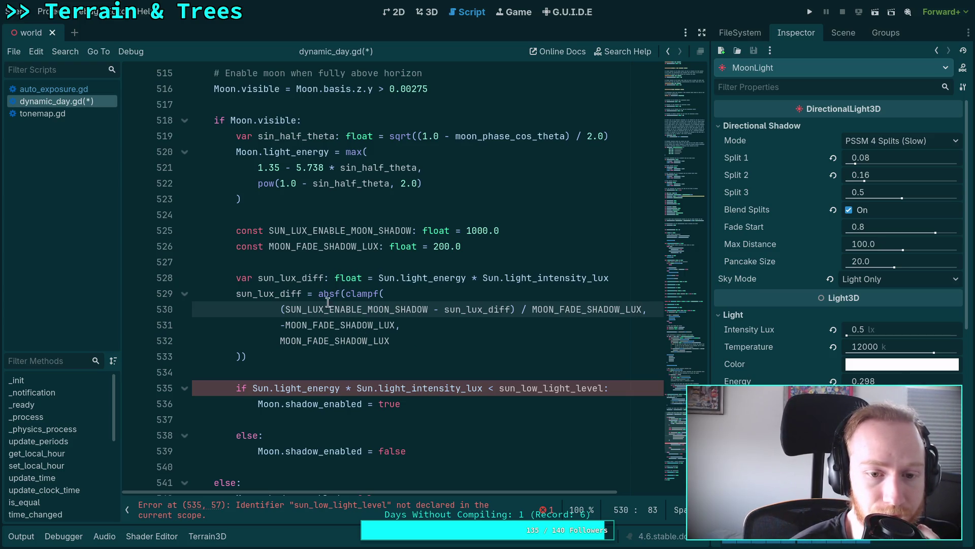
# Turn the clampf call on line 529 into minf wrapping an absf call
pyautogui.moveTo(345, 293); pyautogui.dragTo(373, 294)
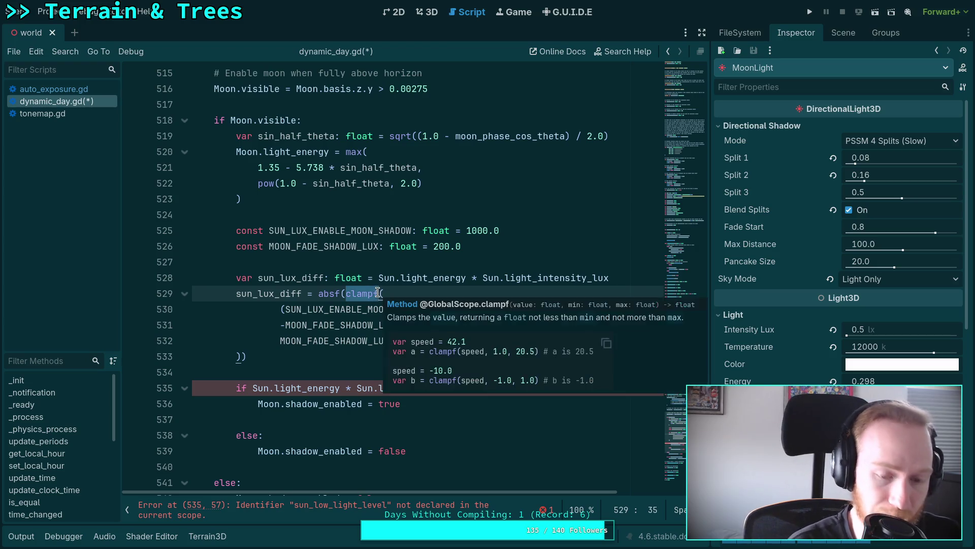
pyautogui.write('abs')
pyautogui.press('Delete')
pyautogui.write('f')
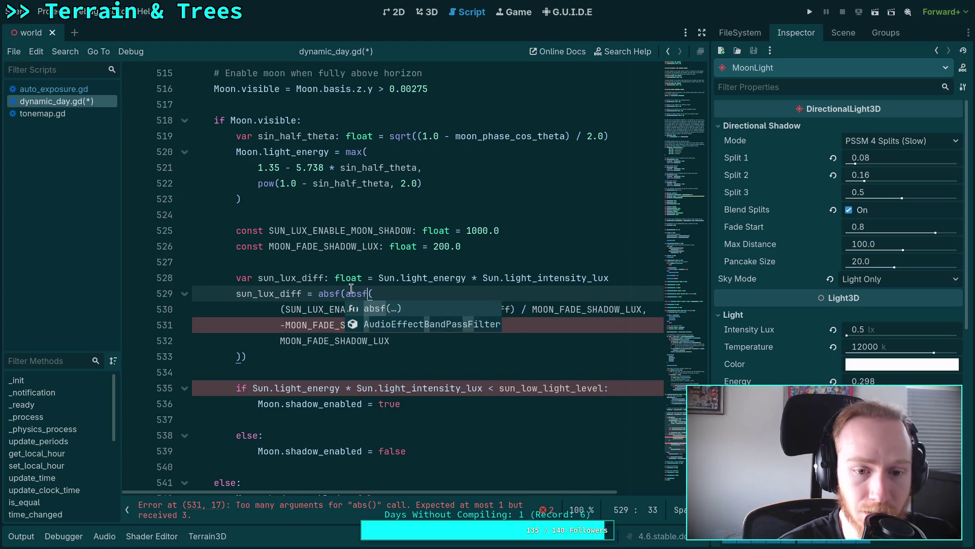
pyautogui.doubleClick(341, 293)
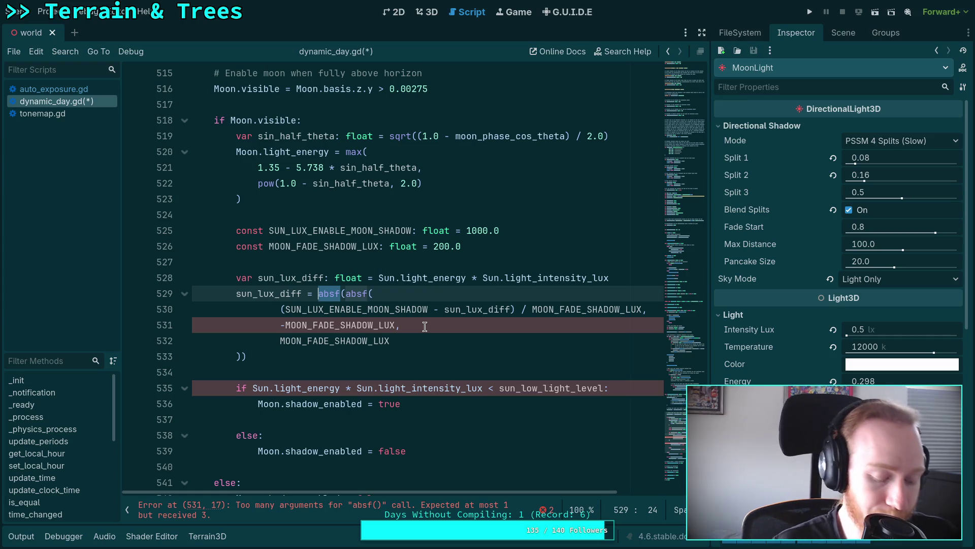
pyautogui.write('min')
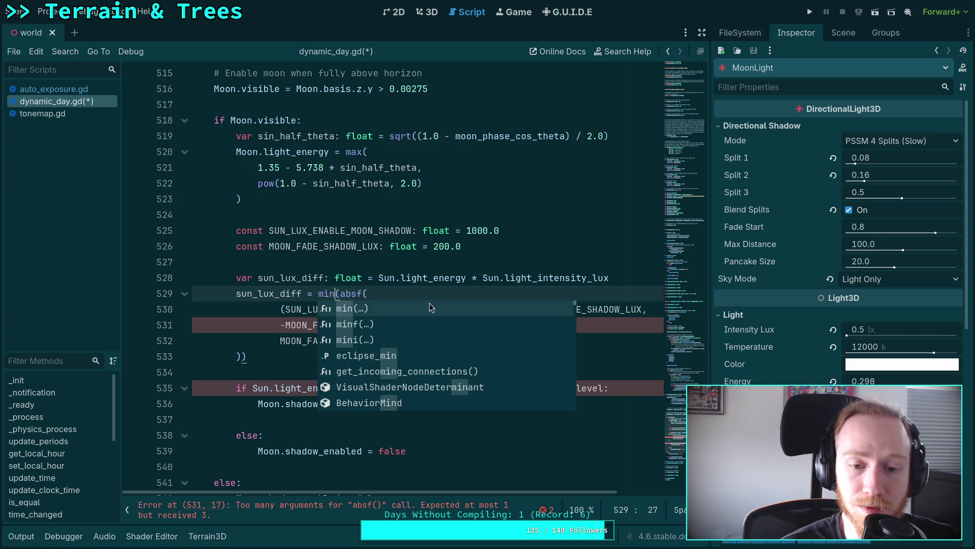
pyautogui.write('f')
pyautogui.press('Escape')
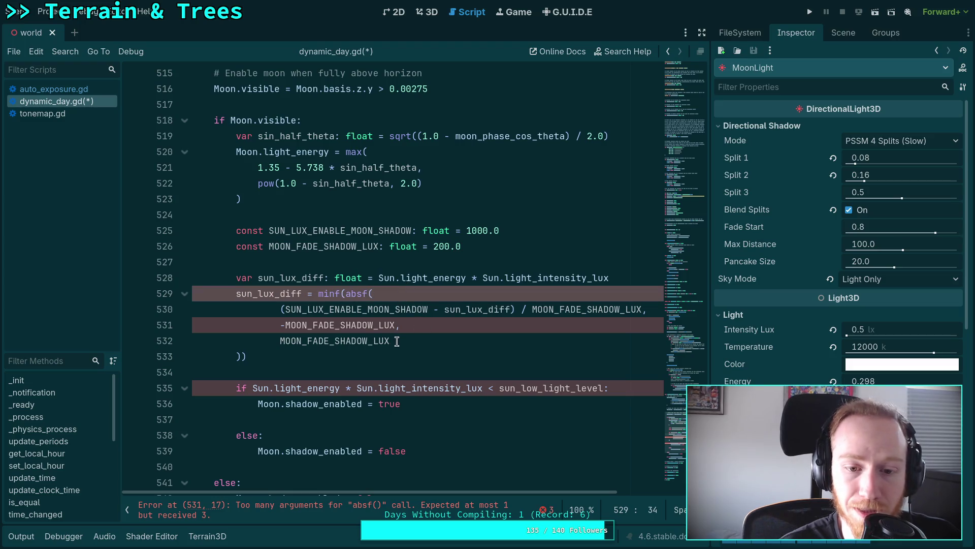
# Replace the two clamp bound arguments with 1.0 and close the minf call
pyautogui.moveTo(389, 341); pyautogui.dragTo(280, 325)
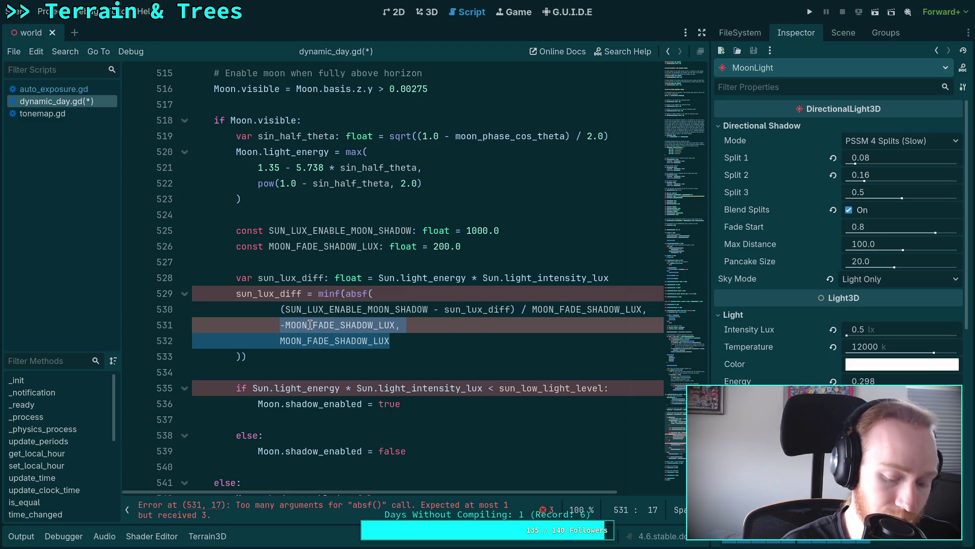
pyautogui.write('1.0')
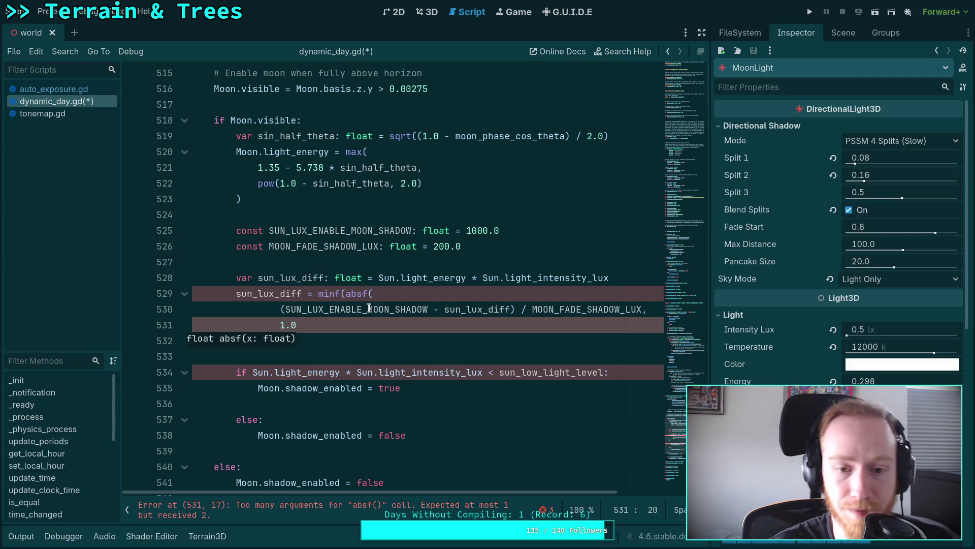
pyautogui.press('Return')
pyautogui.press('BackSpace')
pyautogui.press('BackSpace')
pyautogui.write('))')
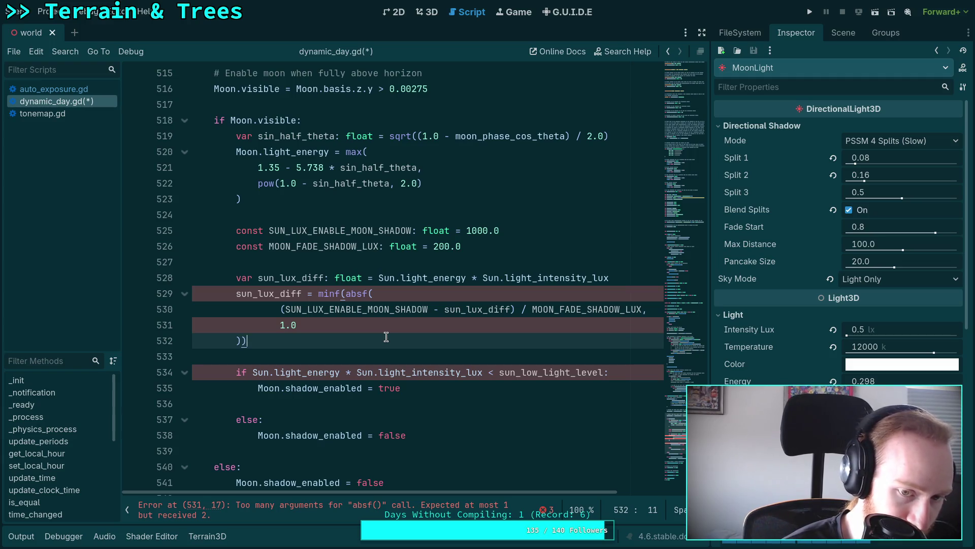
# Close the absf call directly after MOON_FADE_SHADOW_LUX on line 530
pyautogui.click(347, 293)
pyautogui.click(631, 314)
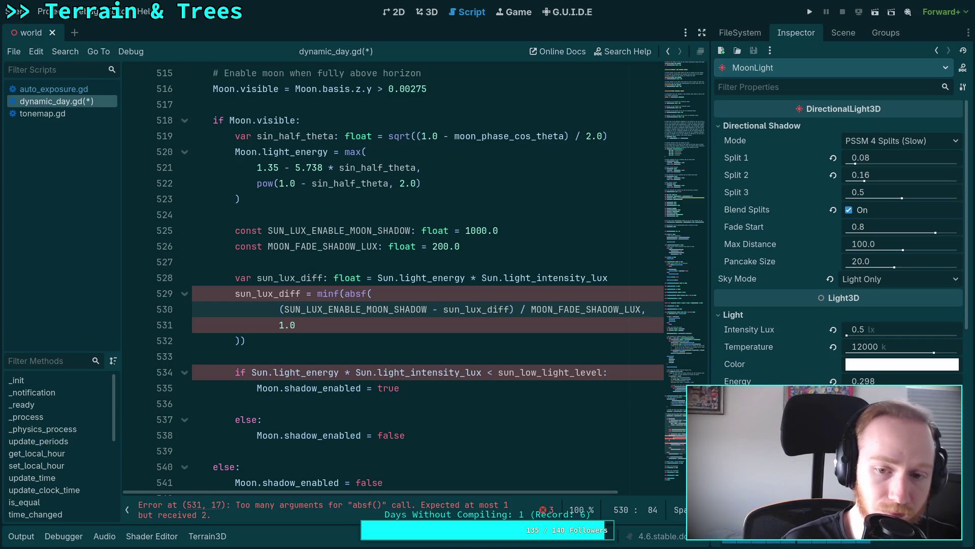
pyautogui.write(')')
pyautogui.press('Return')
pyautogui.write('),')
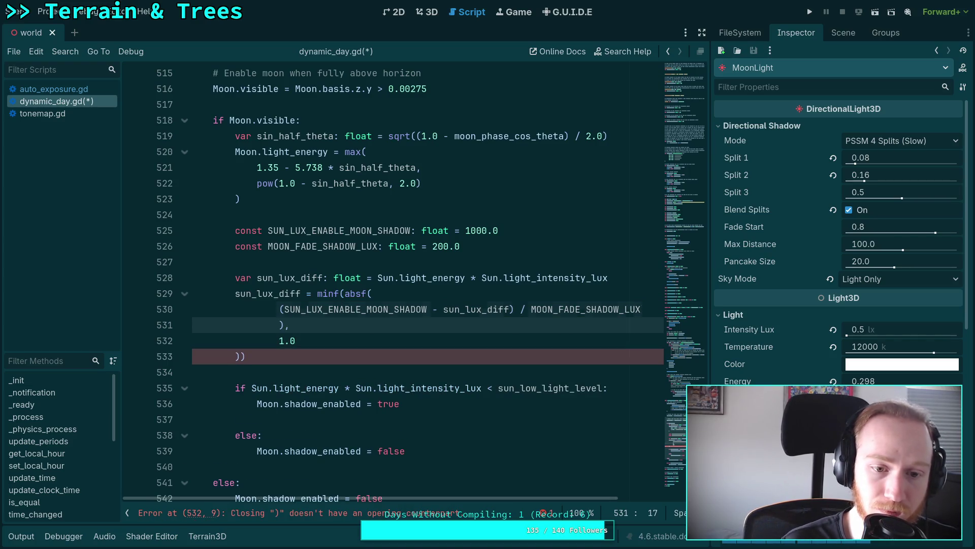
pyautogui.click(344, 293)
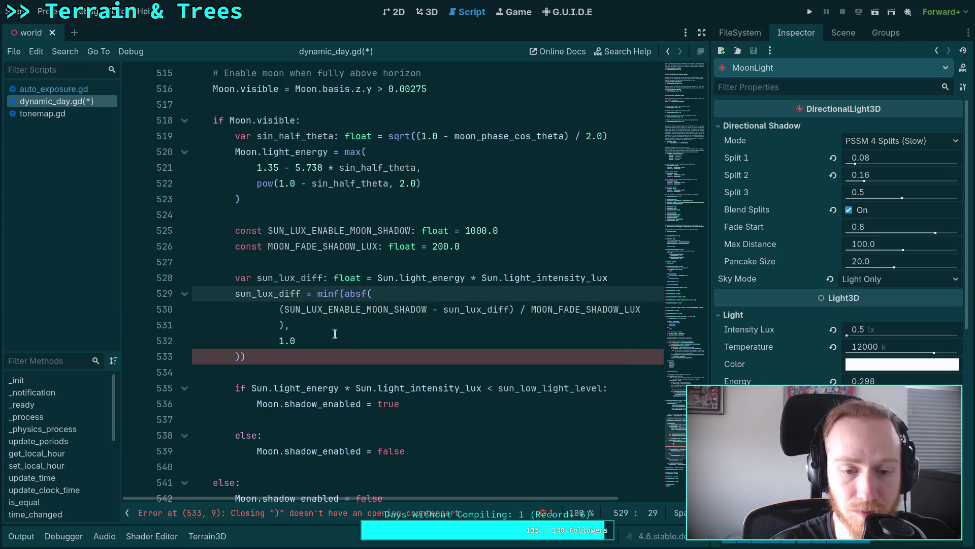
pyautogui.click(285, 321)
pyautogui.press('Left')
pyautogui.press('BackSpace')
pyautogui.press('BackSpace')
pyautogui.press('BackSpace')
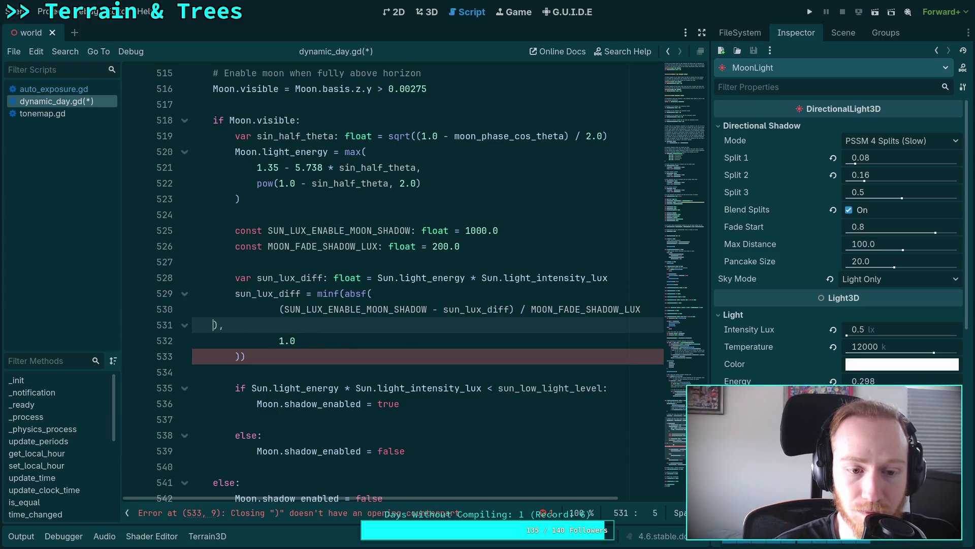
pyautogui.click(646, 309)
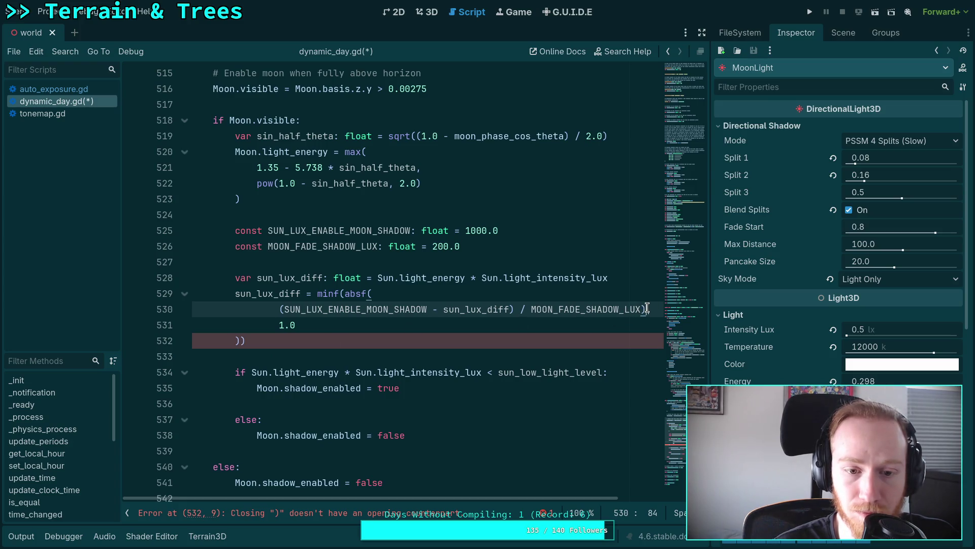
# Put absf( on its own line after minf( and remove the extra closing parenthesis
pyautogui.click(344, 294)
pyautogui.press('Return')
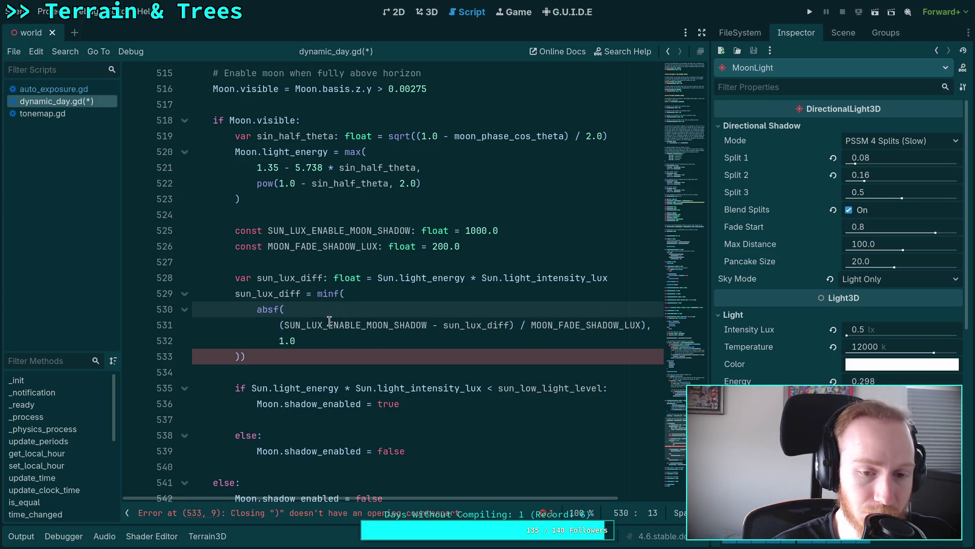
pyautogui.click(284, 328)
pyautogui.press('BackSpace')
pyautogui.press('BackSpace')
pyautogui.press('BackSpace')
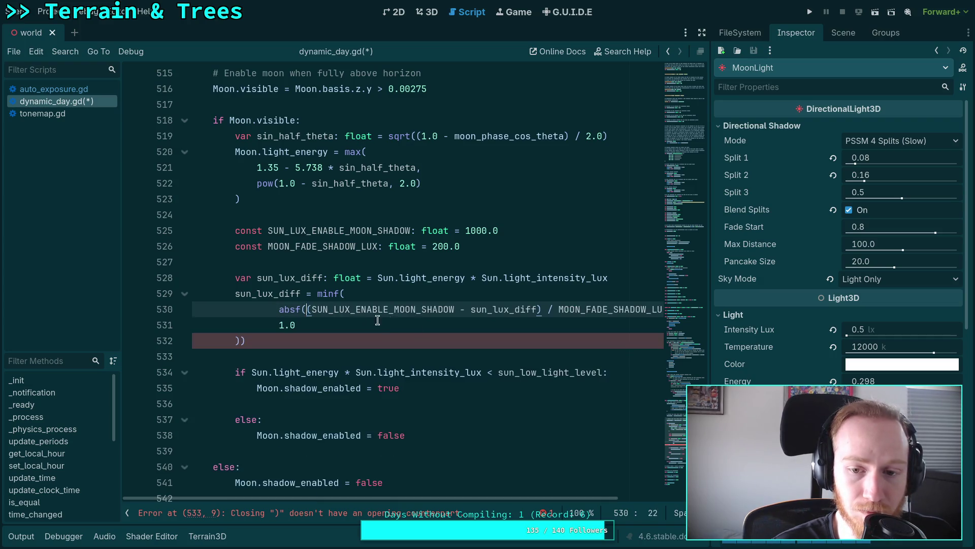
pyautogui.click(262, 338)
pyautogui.press('BackSpace')
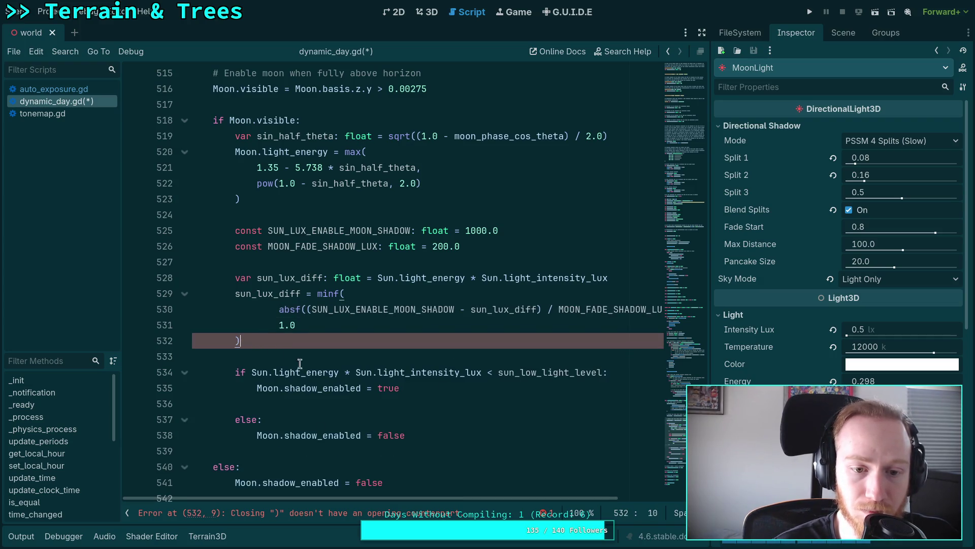
pyautogui.click(360, 352)
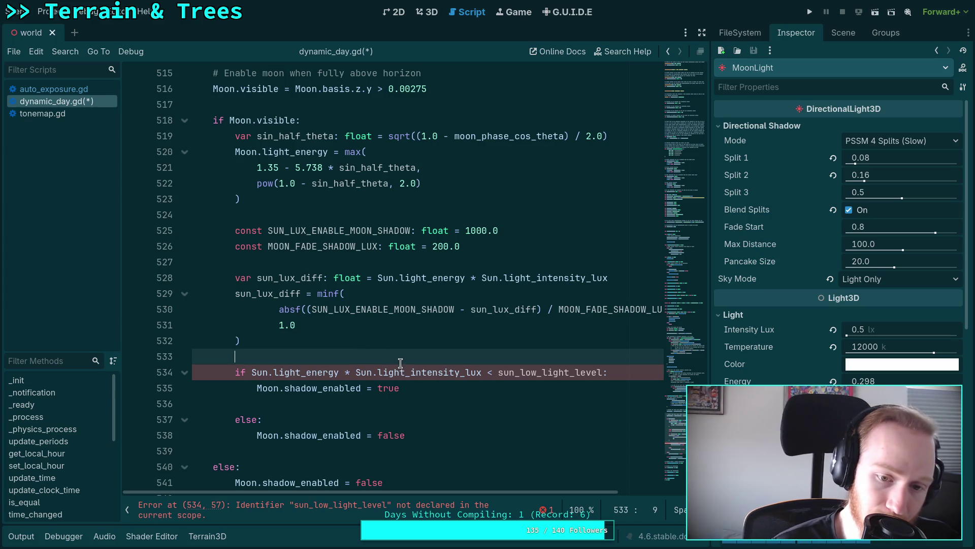
pyautogui.moveTo(252, 371); pyautogui.dragTo(602, 372)
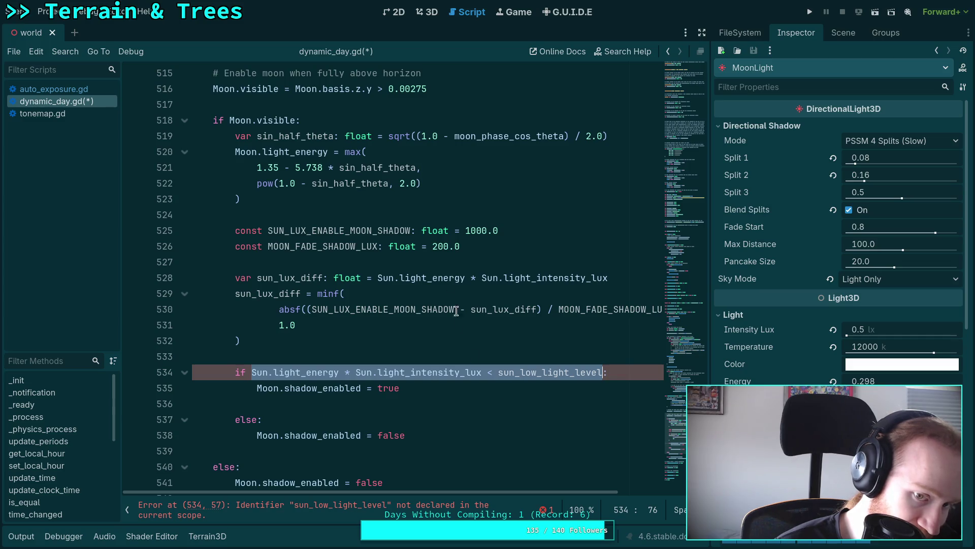
# Insert a blank line before the Sun-brightness shadow if statement instead of below the constants
pyautogui.click(440, 260)
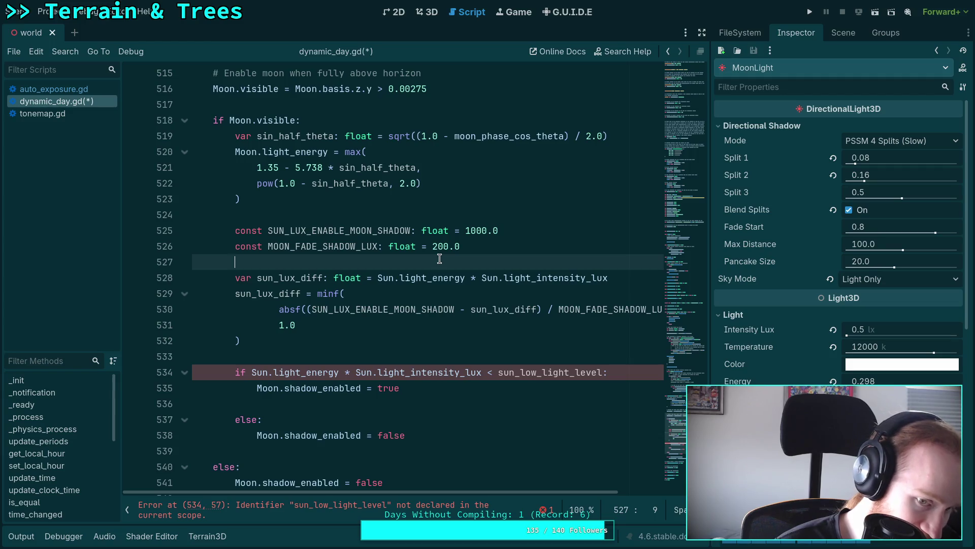
pyautogui.press('Return')
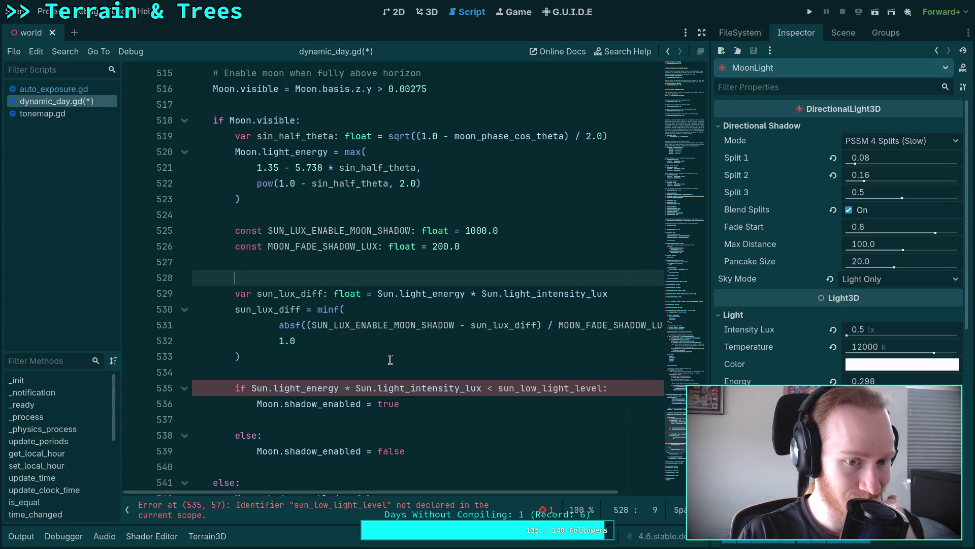
pyautogui.press('BackSpace')
pyautogui.press('BackSpace')
pyautogui.press('BackSpace')
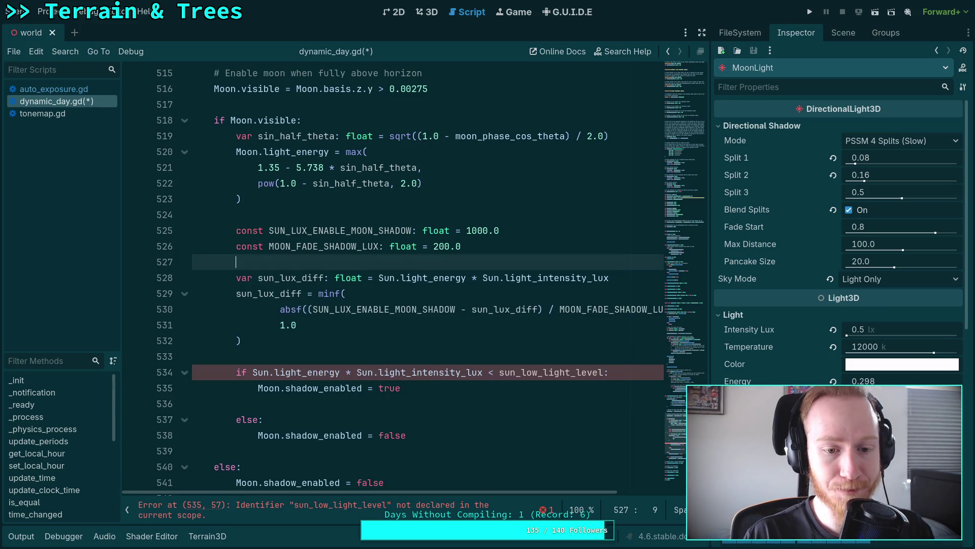
pyautogui.click(280, 354)
pyautogui.press('Return')
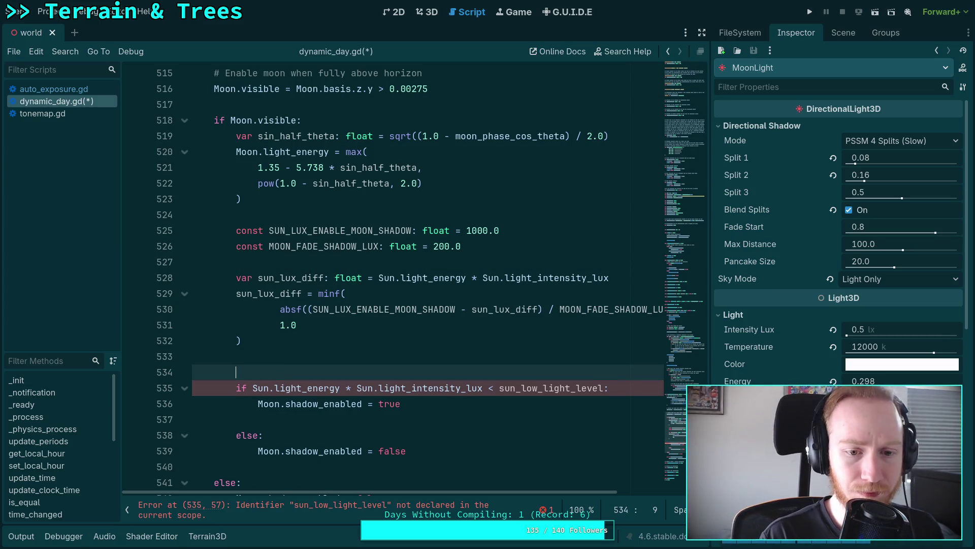
pyautogui.moveTo(302, 278); pyautogui.dragTo(323, 278)
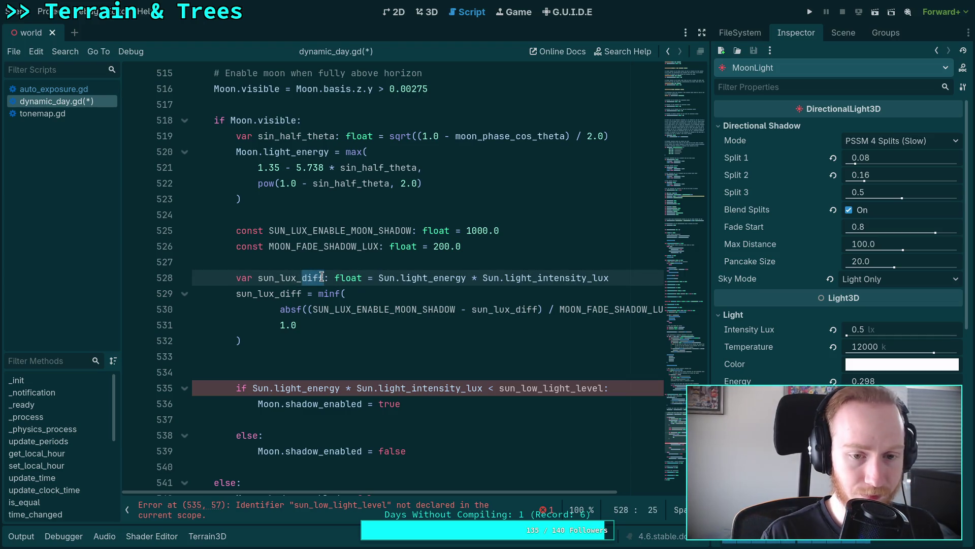
# Rename sun_lux_diff to shadow_fade in the declaration and the fade formula
pyautogui.press('BackSpace')
pyautogui.press('BackSpace')
pyautogui.press('BackSpace')
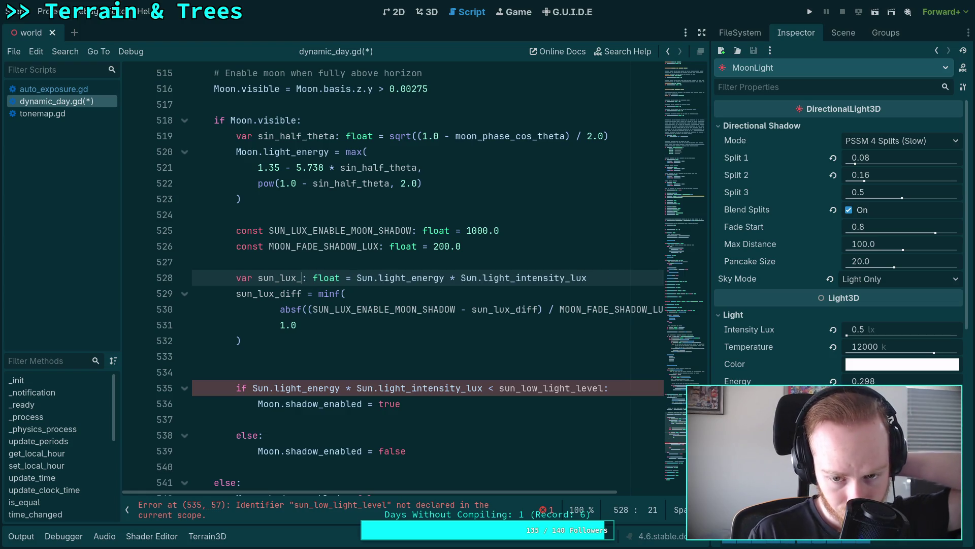
pyautogui.press('BackSpace')
pyautogui.press('BackSpace')
pyautogui.press('BackSpace')
pyautogui.write('sha')
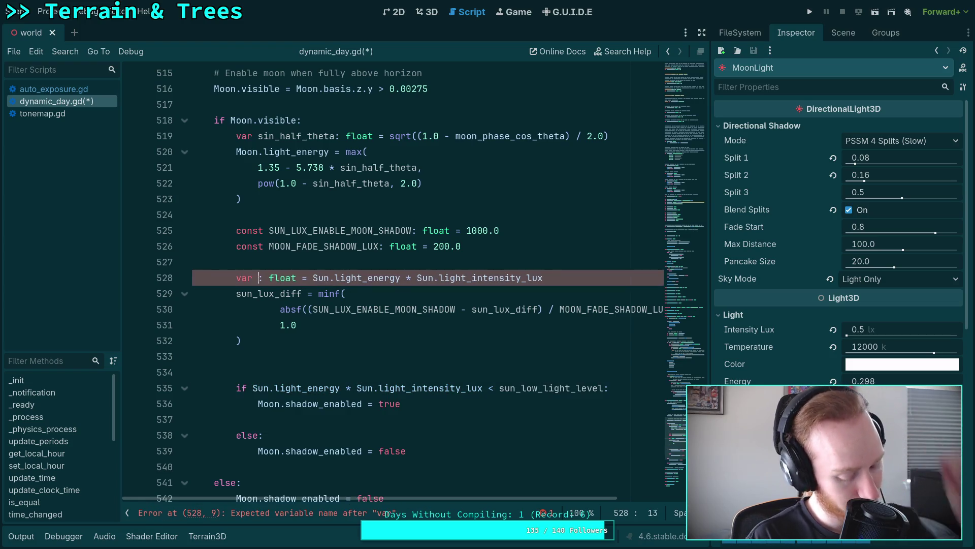
pyautogui.write('dow_fade')
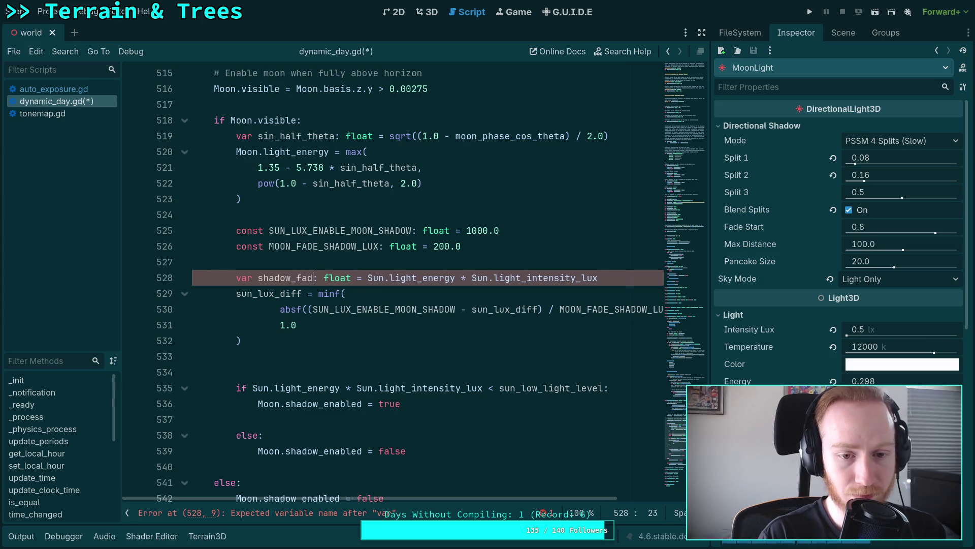
pyautogui.doubleClick(271, 293)
pyautogui.write('shadow_fade')
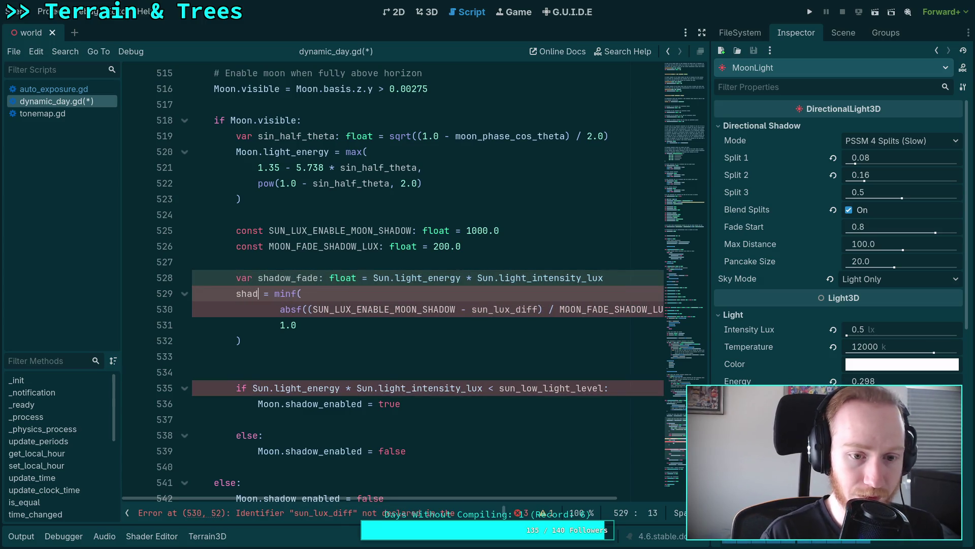
pyautogui.press('Return')
pyautogui.doubleClick(523, 310)
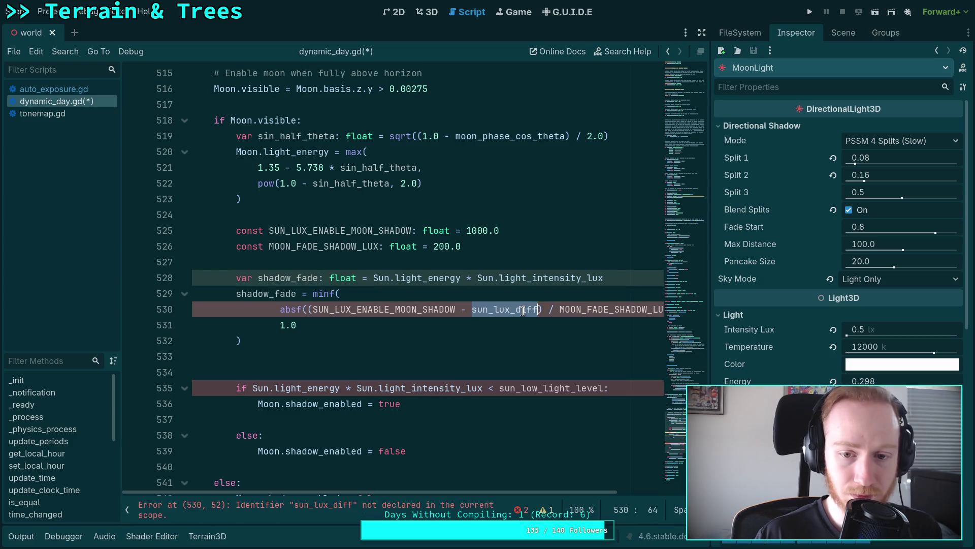
pyautogui.write('shadow_fade')
pyautogui.press('Return')
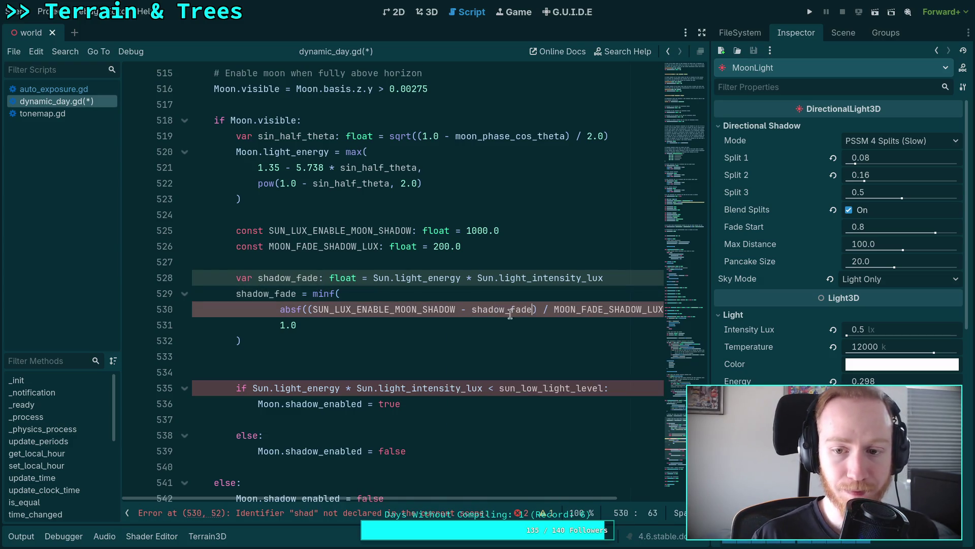
# Start a new line below the minf block beginning with Moon.light_en
pyautogui.click(463, 342)
pyautogui.click(424, 360)
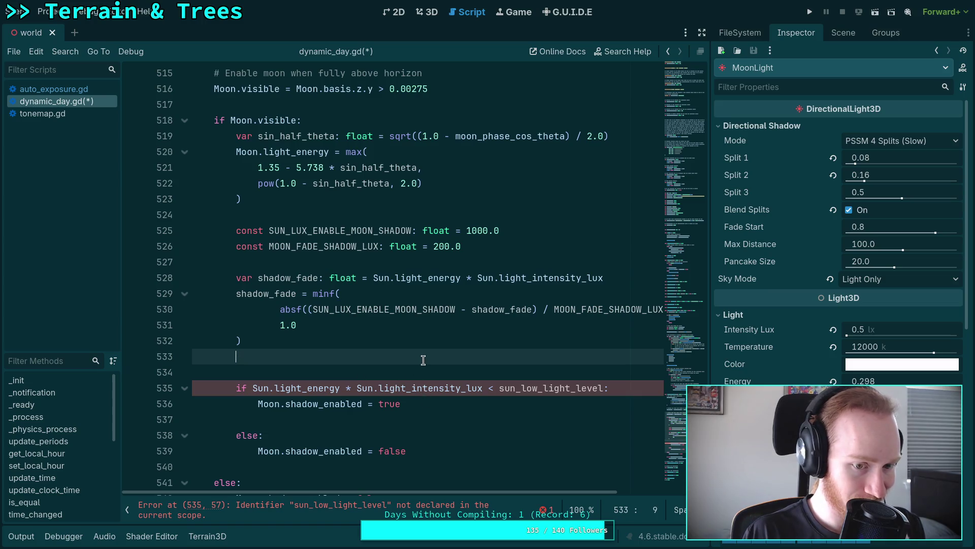
pyautogui.press('Return')
pyautogui.write('Moo')
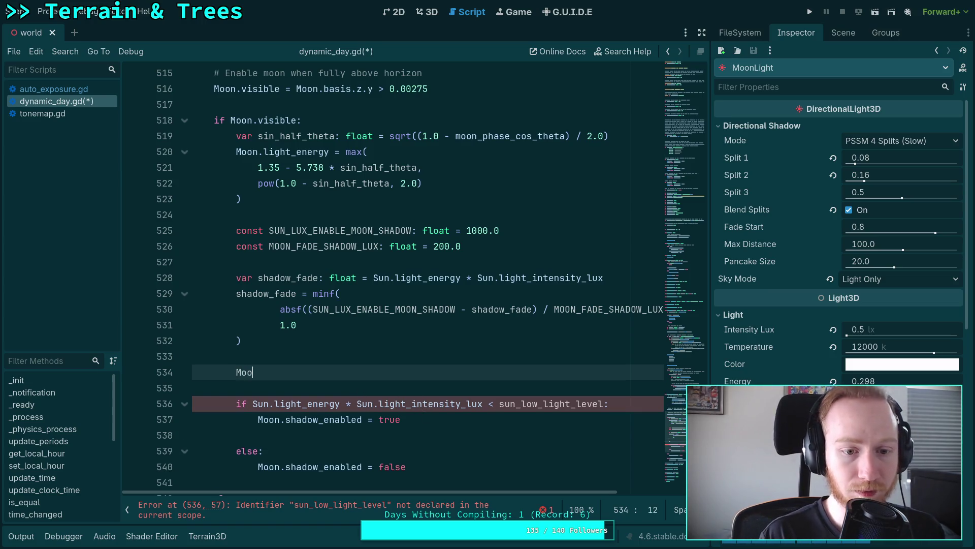
pyautogui.write('n.light_en')
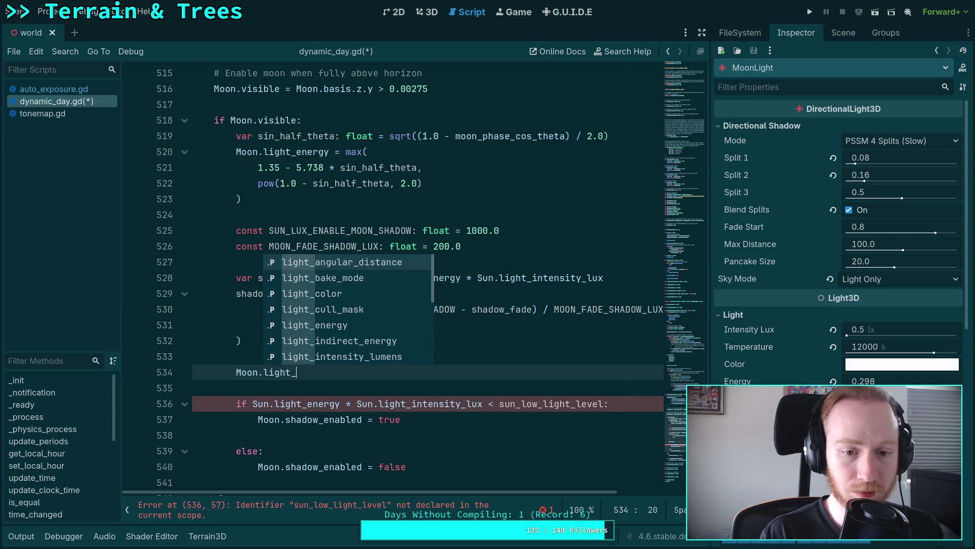
# Add the line Moon.light_energy *= shadow_fade
pyautogui.press('Return')
pyautogui.write('*= shad')
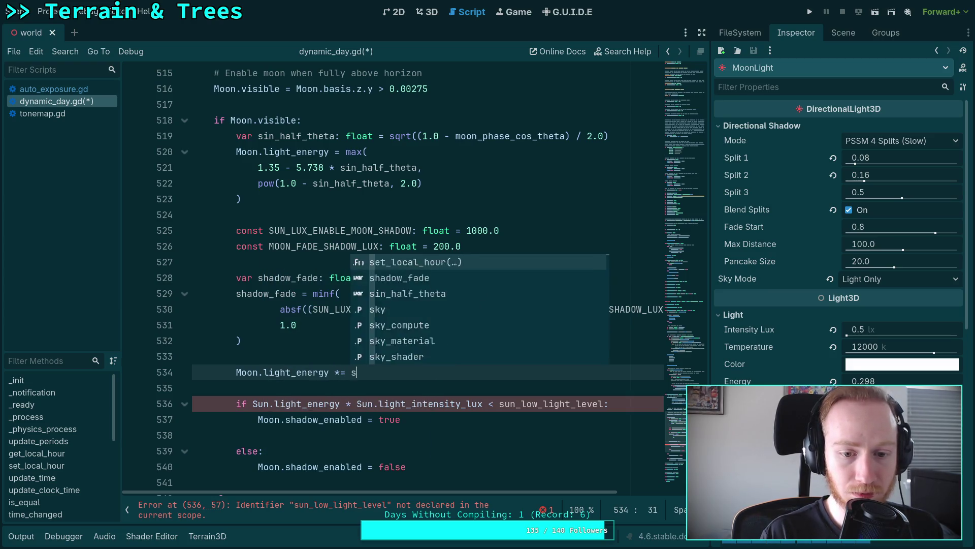
pyautogui.press('Return')
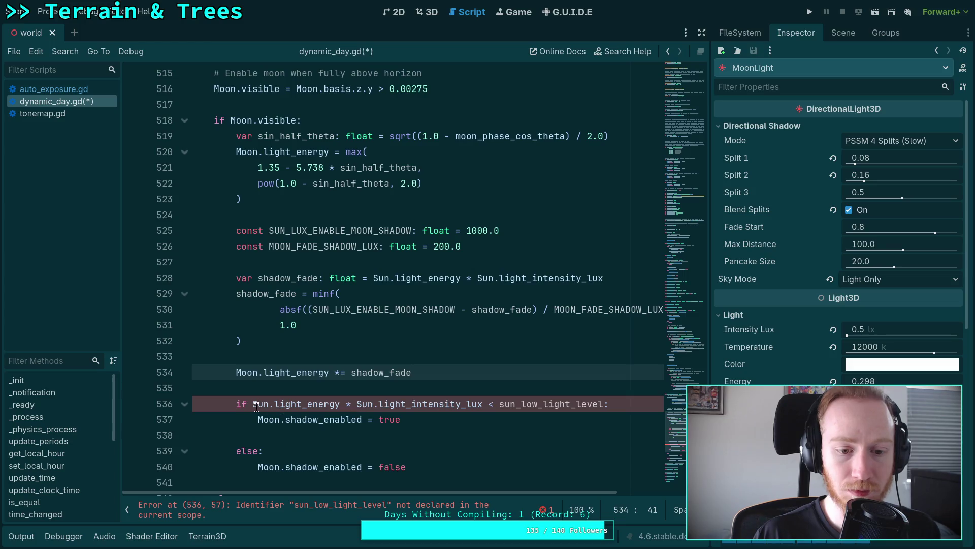
# Change the moon shadow condition to is_zero_approx(Moon.light_energy)
pyautogui.moveTo(253, 404); pyautogui.dragTo(603, 404)
pyautogui.write('Moon.lig')
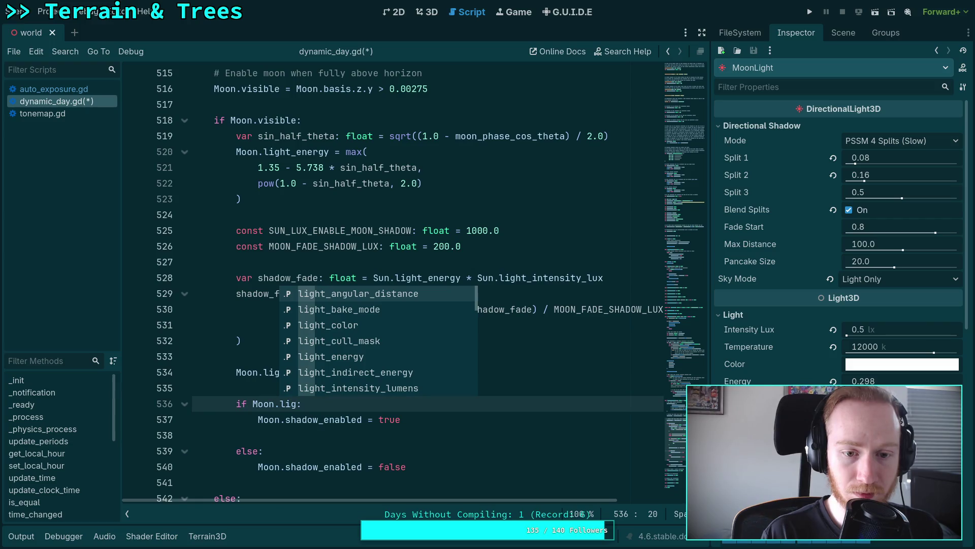
pyautogui.write('ht_en')
pyautogui.press('Return')
pyautogui.write('>')
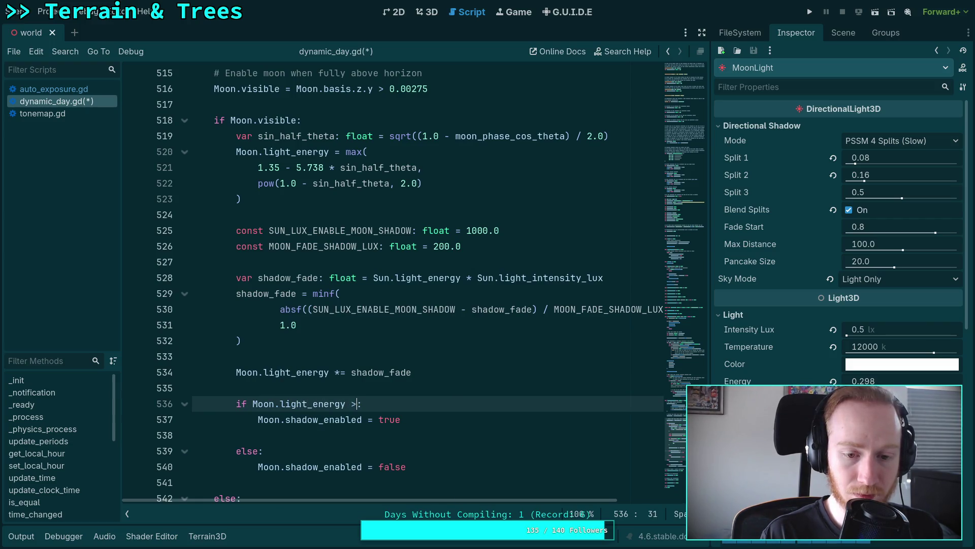
pyautogui.click(249, 404)
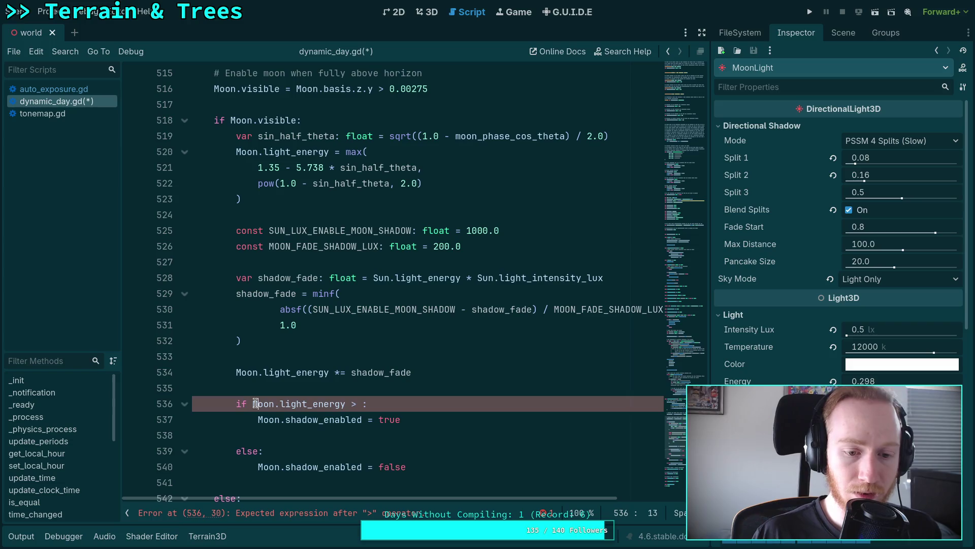
pyautogui.write('is_z')
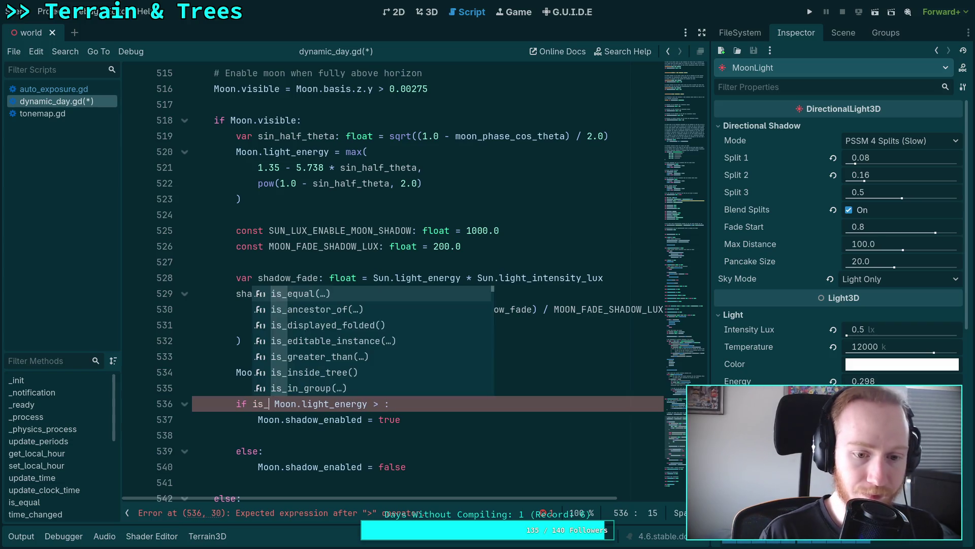
pyautogui.press('Return')
pyautogui.press('Delete')
pyautogui.press('Delete')
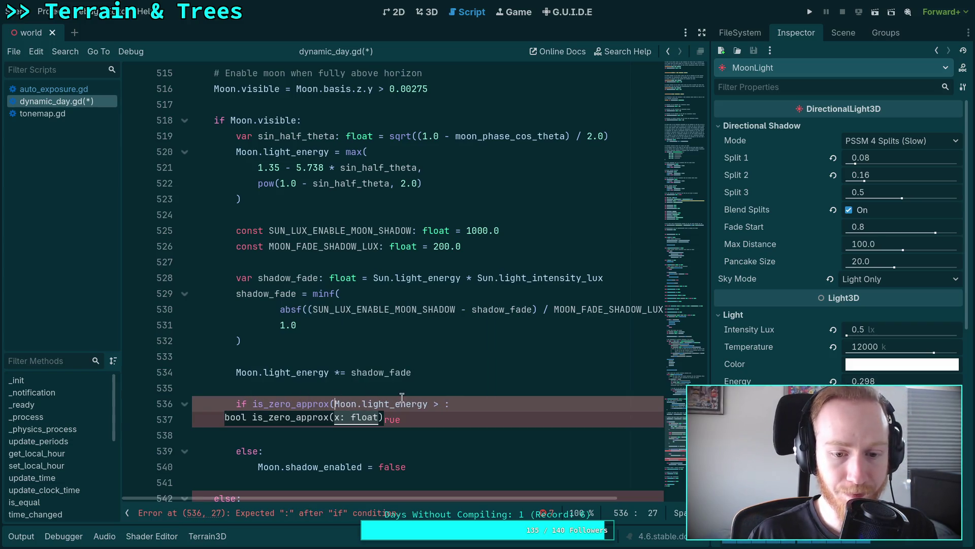
pyautogui.press('End')
pyautogui.press('Left')
pyautogui.press('BackSpace')
pyautogui.press('BackSpace')
pyautogui.press('BackSpace')
pyautogui.write(')')
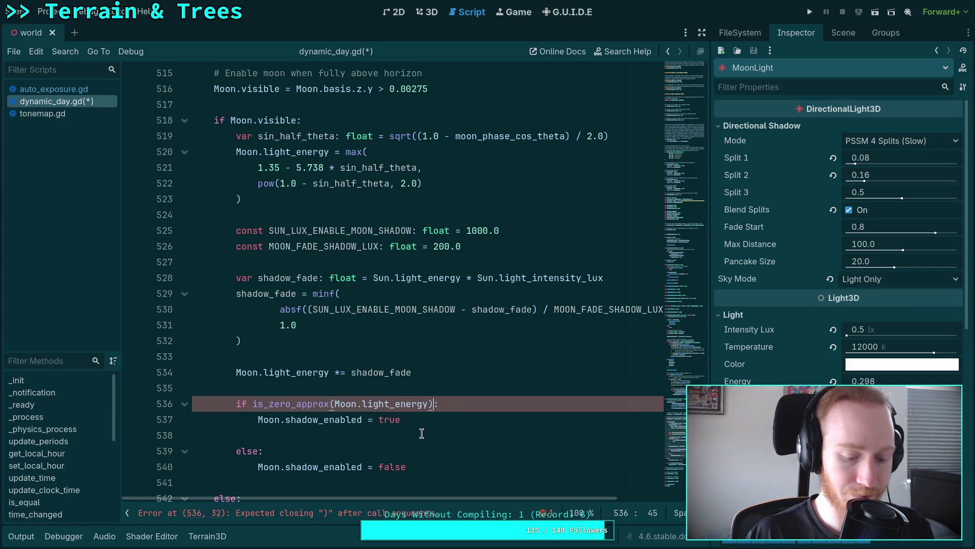
# Swap the false/true shadow settings, remove the stray blank line, and save the script
pyautogui.click(374, 466)
pyautogui.hotkey('alt', 'Up')
pyautogui.hotkey('alt', 'Up')
pyautogui.hotkey('alt', 'Up')
pyautogui.press('Down')
pyautogui.hotkey('alt', 'Down')
pyautogui.hotkey('alt', 'Down')
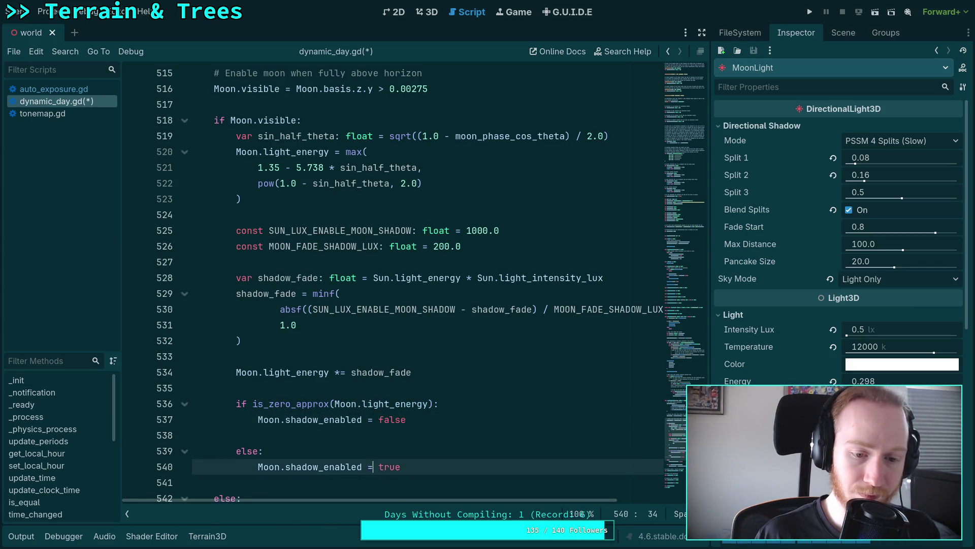
pyautogui.press('Up')
pyautogui.press('Up')
pyautogui.press('BackSpace')
pyautogui.press('BackSpace')
pyautogui.hotkey('ctrl', 's')
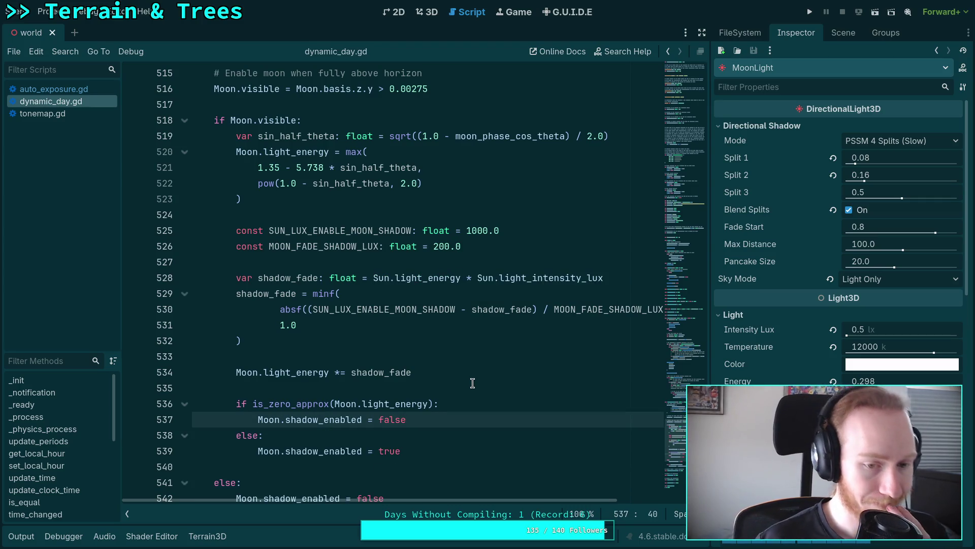
pyautogui.scroll(-3, 495, 381)
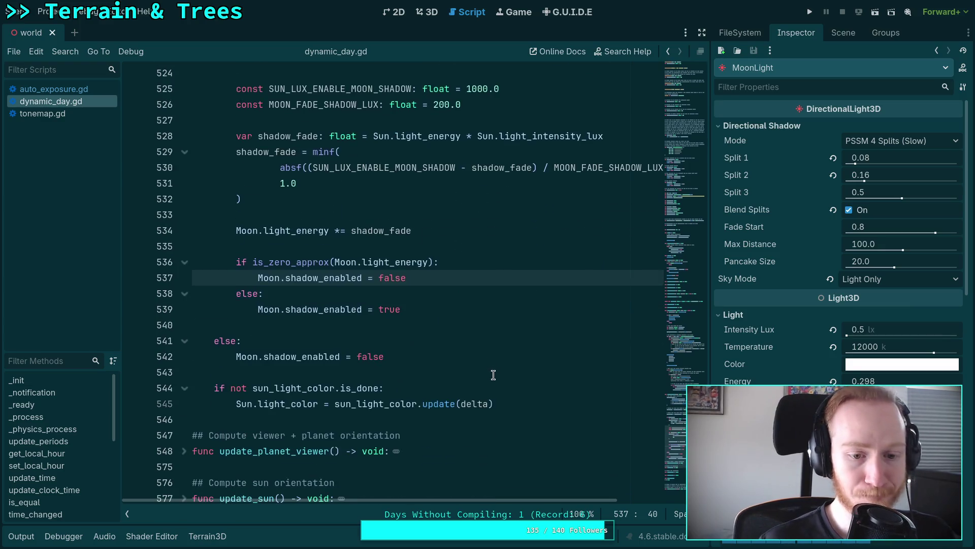
pyautogui.scroll(5, 490, 369)
pyautogui.scroll(1, 490, 369)
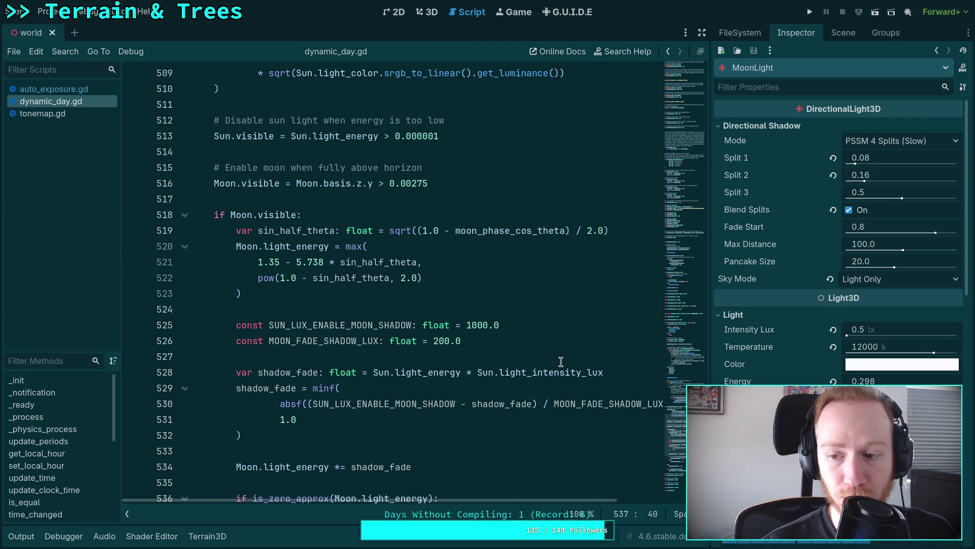
pyautogui.click(434, 18)
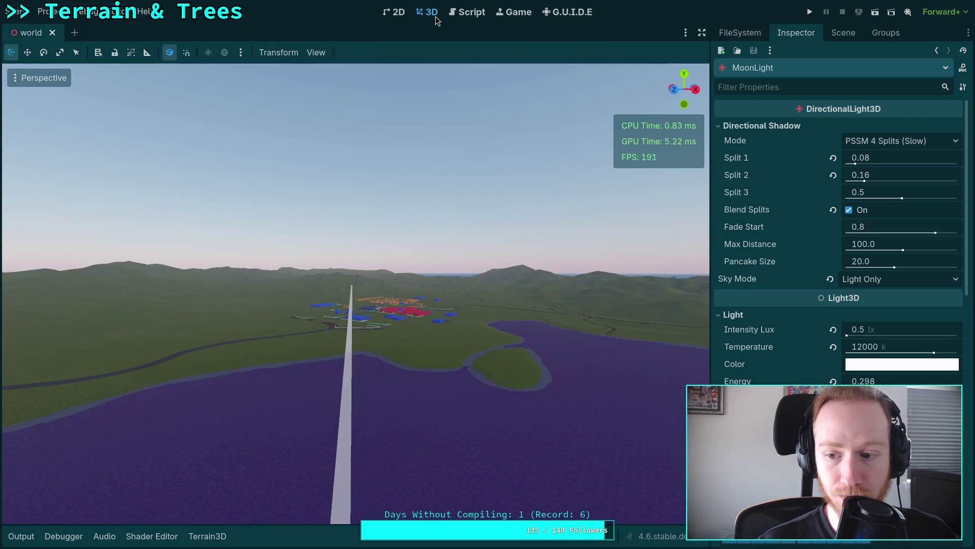
pyautogui.click(472, 13)
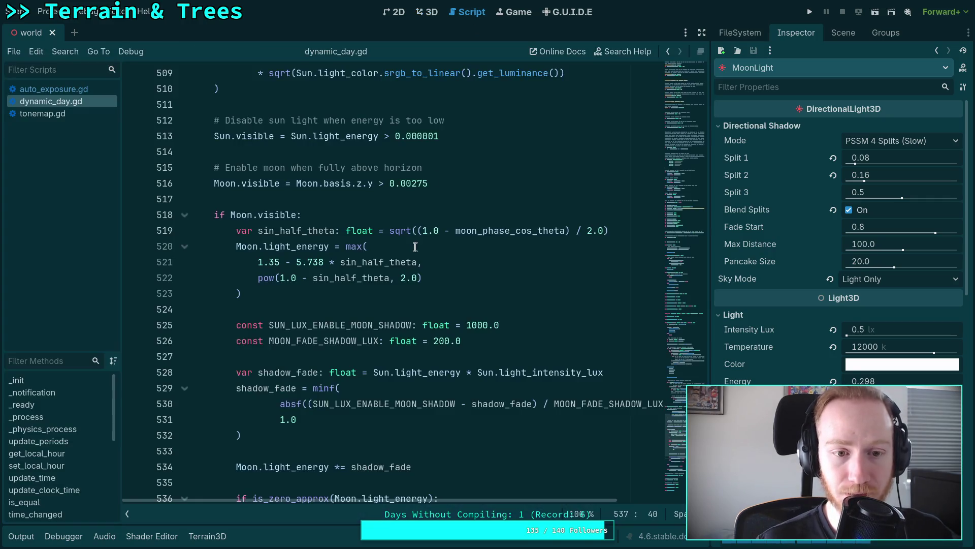
pyautogui.click(20, 537)
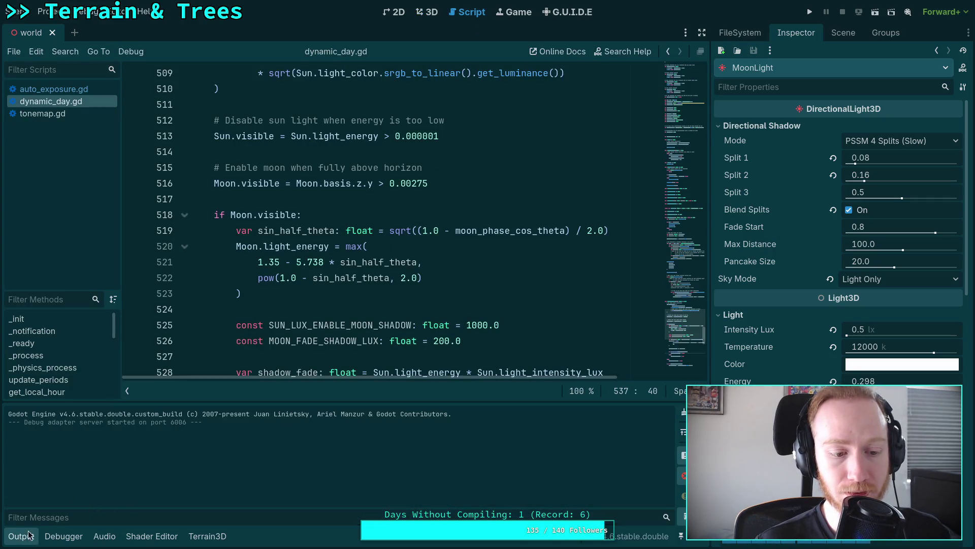
pyautogui.click(22, 536)
pyautogui.scroll(2, 323, 294)
pyautogui.scroll(-3, 324, 295)
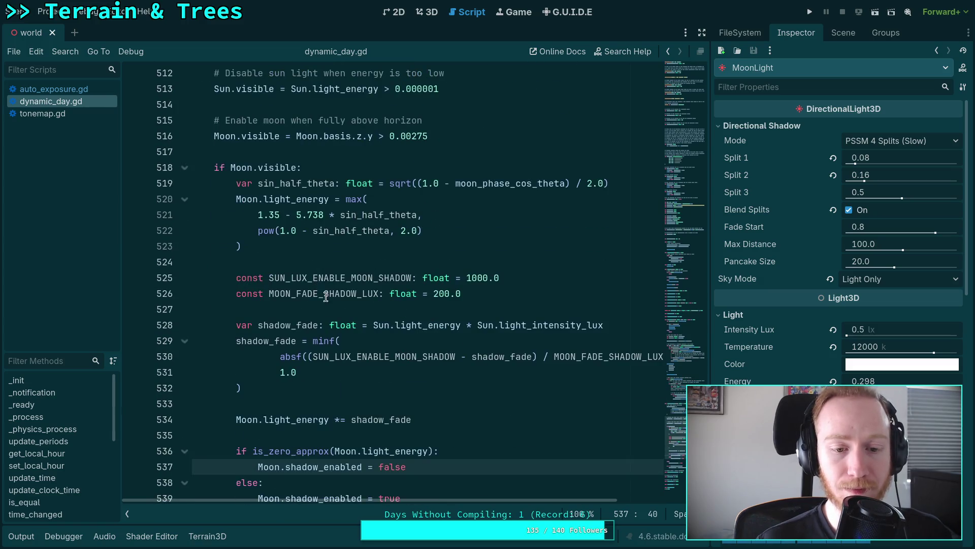
pyautogui.click(327, 297)
pyautogui.click(359, 303)
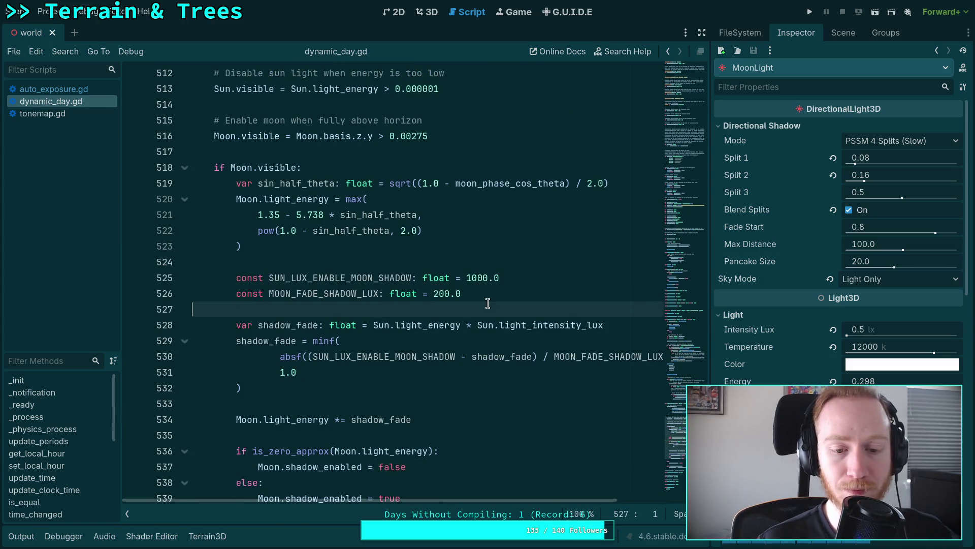
pyautogui.scroll(-2, 488, 303)
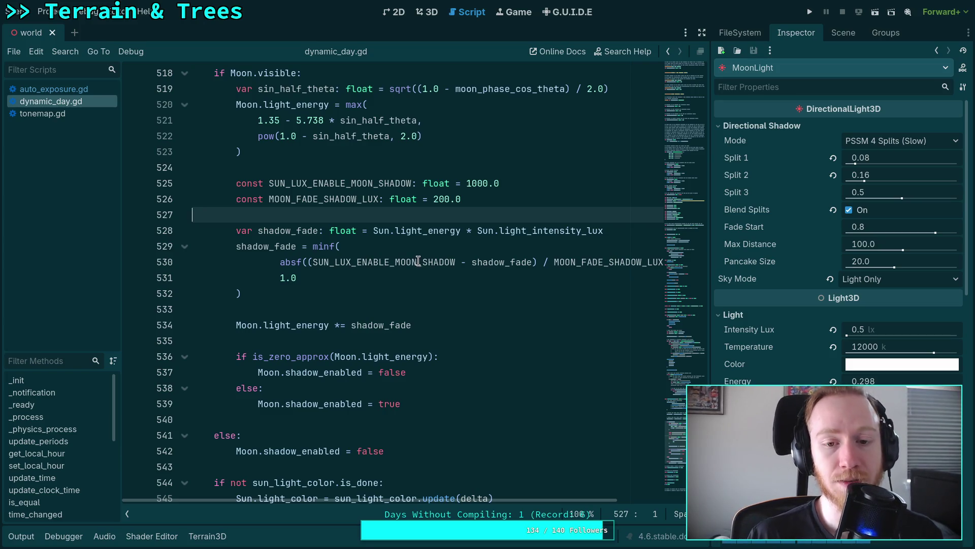
# Inspect the 200.0 fade value, SUN_LUX_ENABLE_MOON_SHADOW and shadow_fade on line 530
pyautogui.click(434, 199)
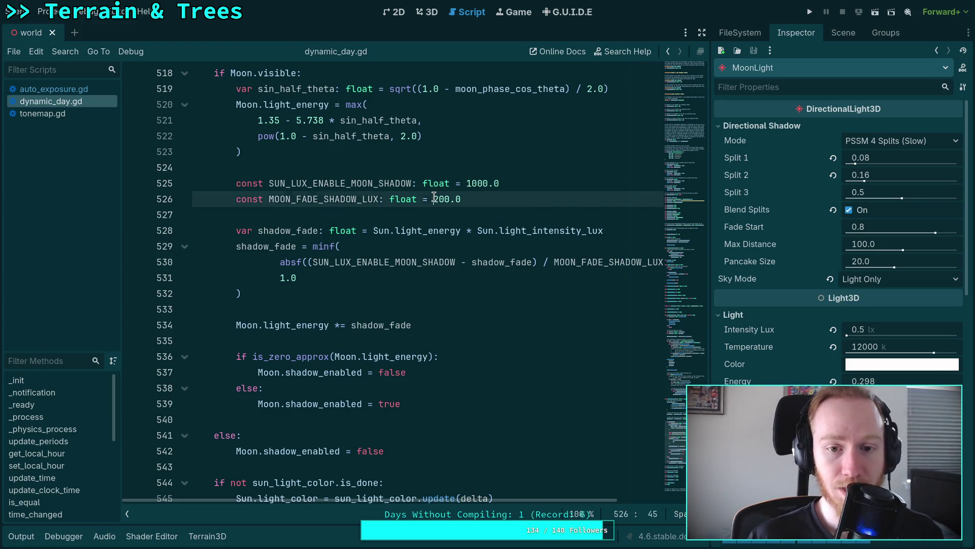
pyautogui.moveTo(434, 199); pyautogui.dragTo(462, 199)
pyautogui.scroll(1, 455, 458)
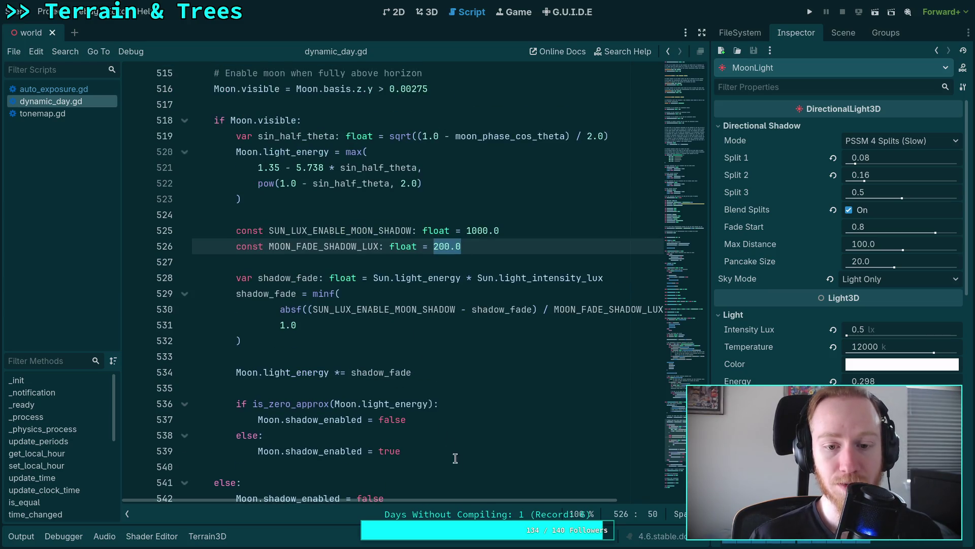
pyautogui.moveTo(489, 499); pyautogui.dragTo(514, 499)
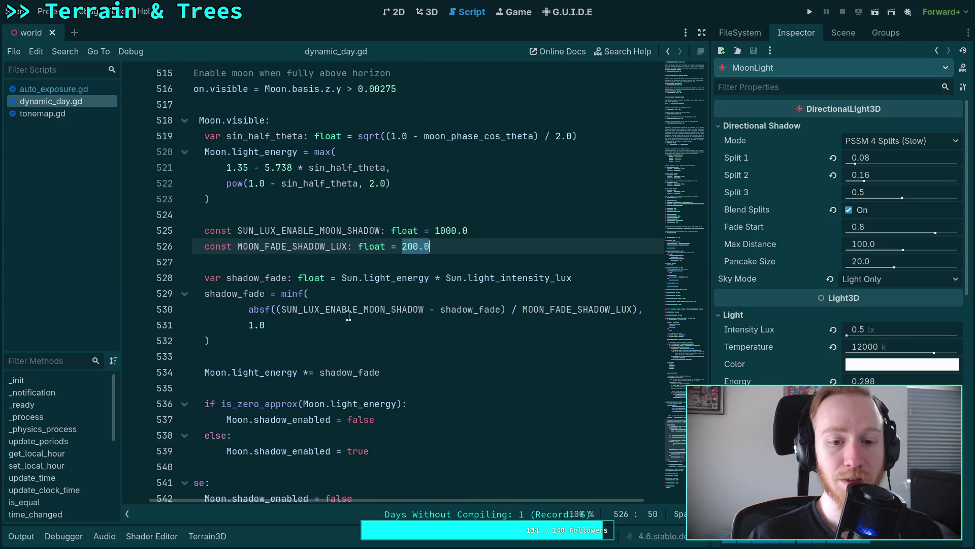
pyautogui.doubleClick(321, 312)
pyautogui.doubleClick(456, 311)
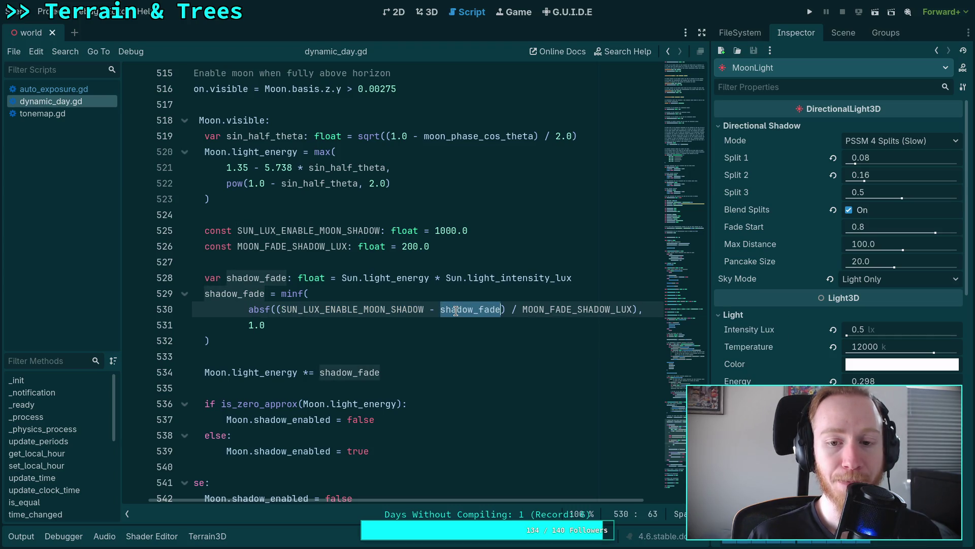
pyautogui.doubleClick(389, 307)
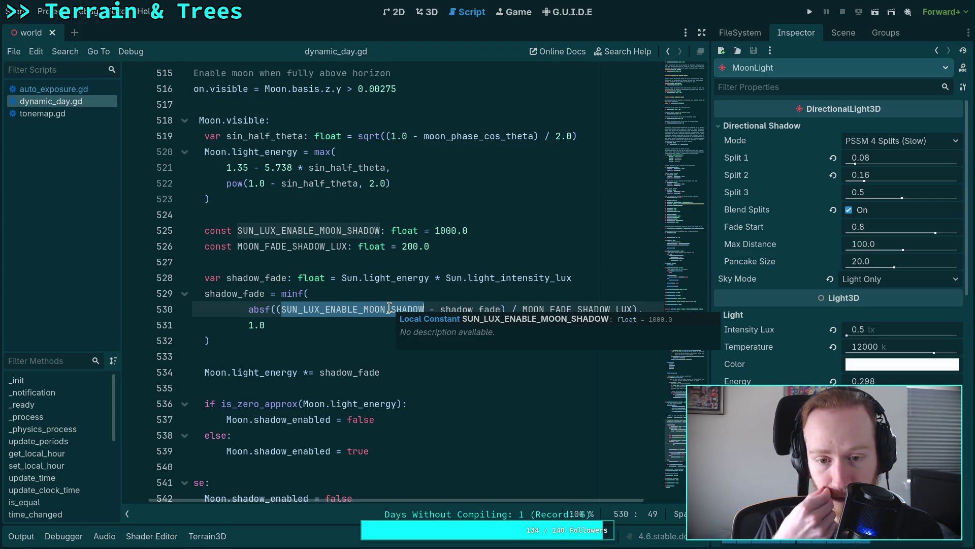
pyautogui.doubleClick(443, 309)
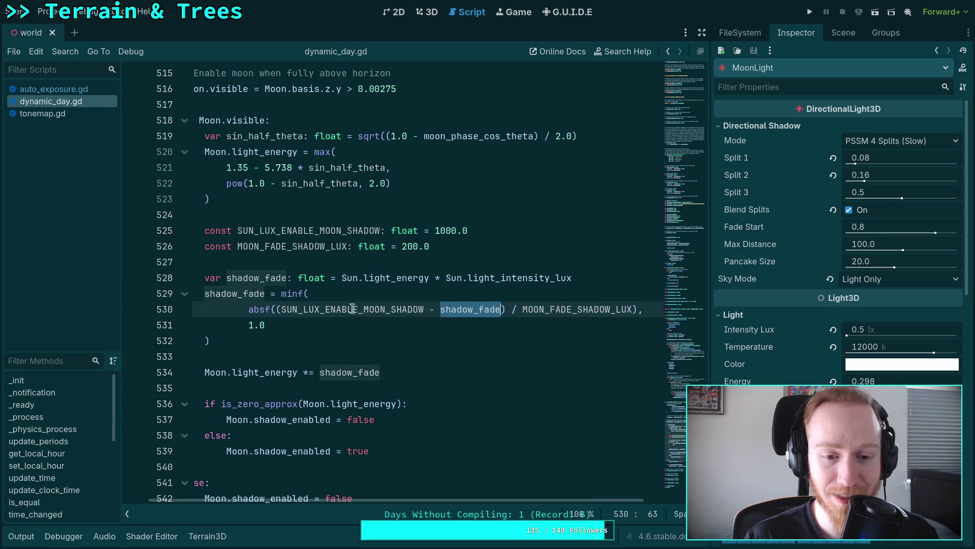
pyautogui.doubleClick(346, 309)
pyautogui.click(439, 310)
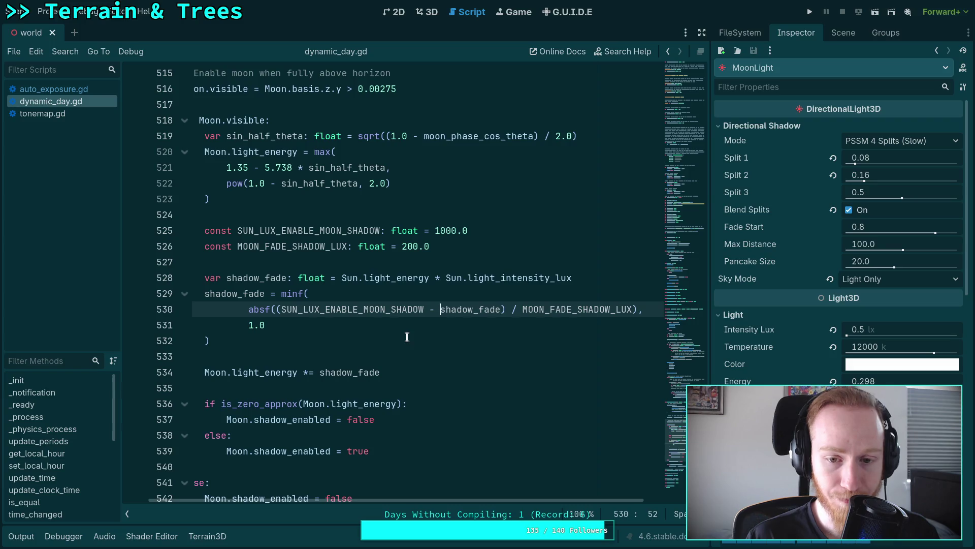
# Switch to the empty desktop workspace 3 with Super+3
pyautogui.moveTo(387, 500); pyautogui.dragTo(360, 500)
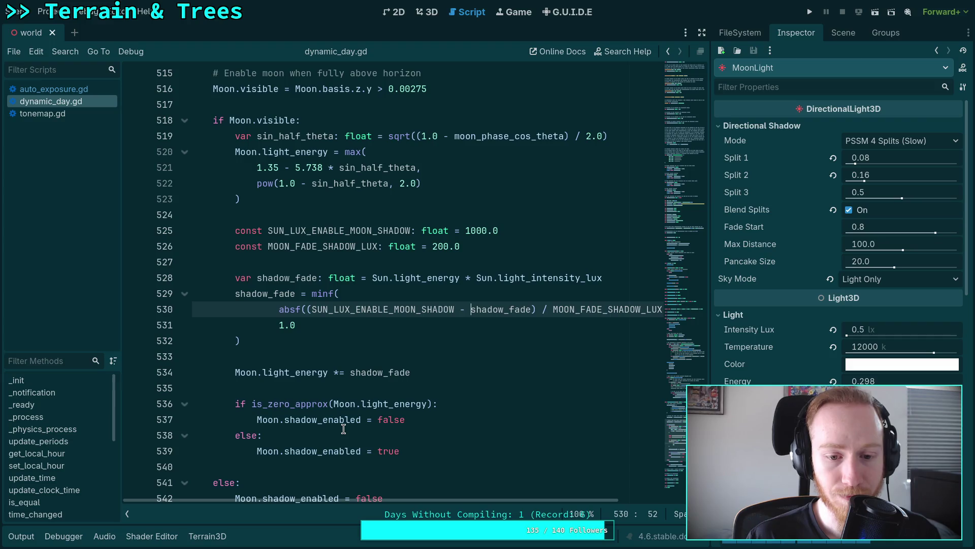
pyautogui.moveTo(319, 311)
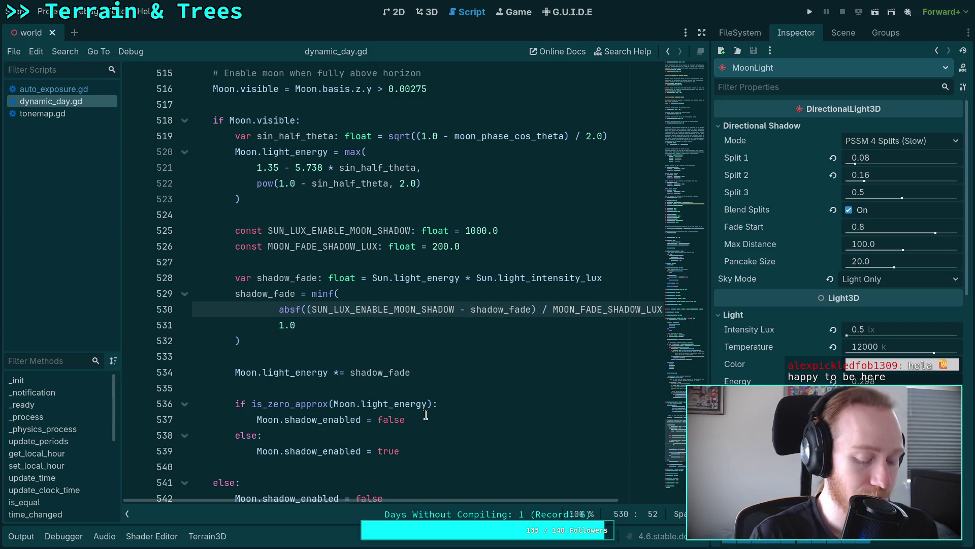
pyautogui.press('super+3')
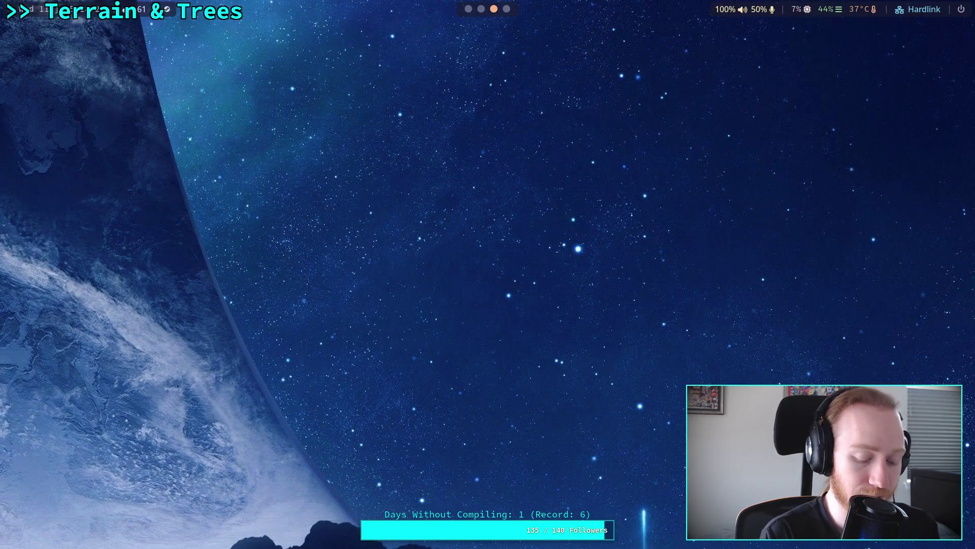
# Switch to Desmos and hide the four earlier sin/cos curves
pyautogui.press('super+4')
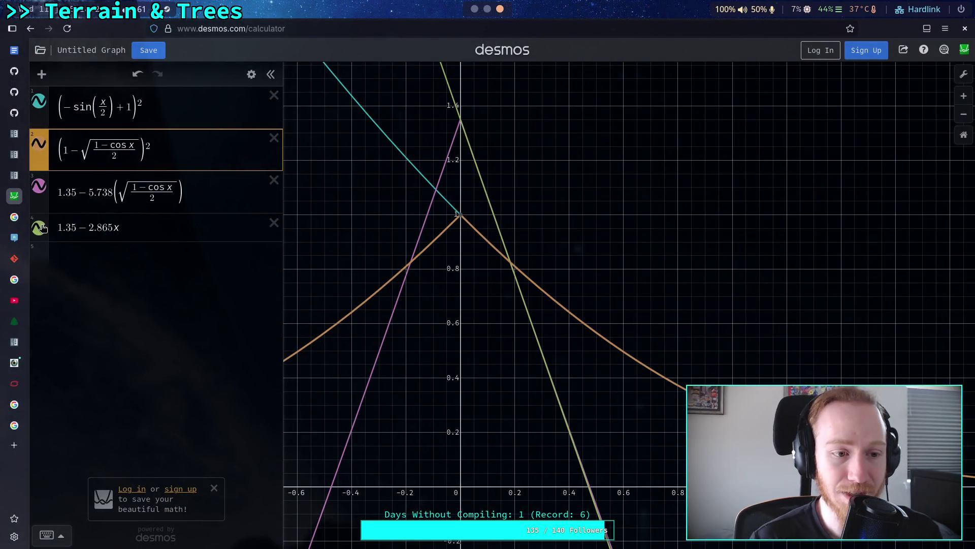
pyautogui.click(39, 227)
pyautogui.click(39, 185)
pyautogui.click(39, 144)
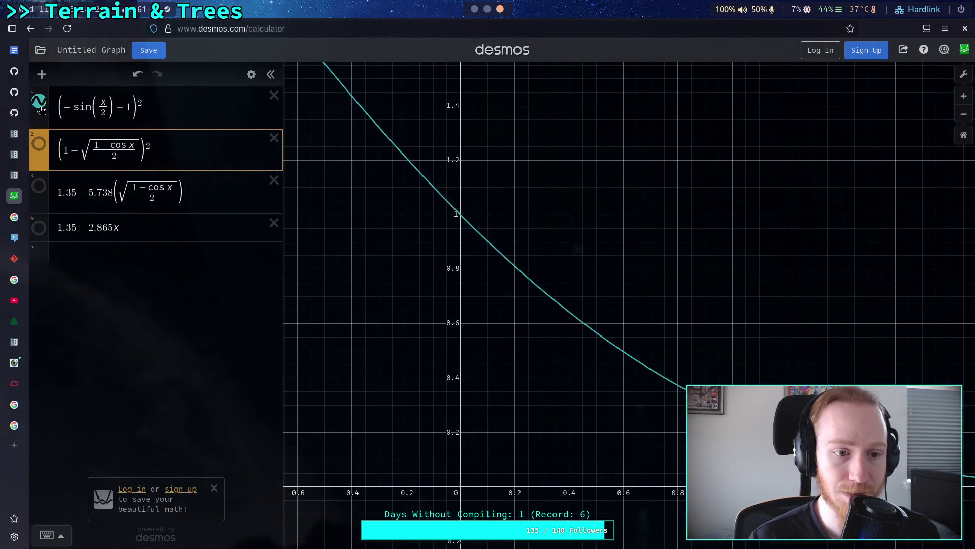
pyautogui.click(43, 101)
# Add the expression 1 − x and pan the graph to recentre it
pyautogui.click(154, 290)
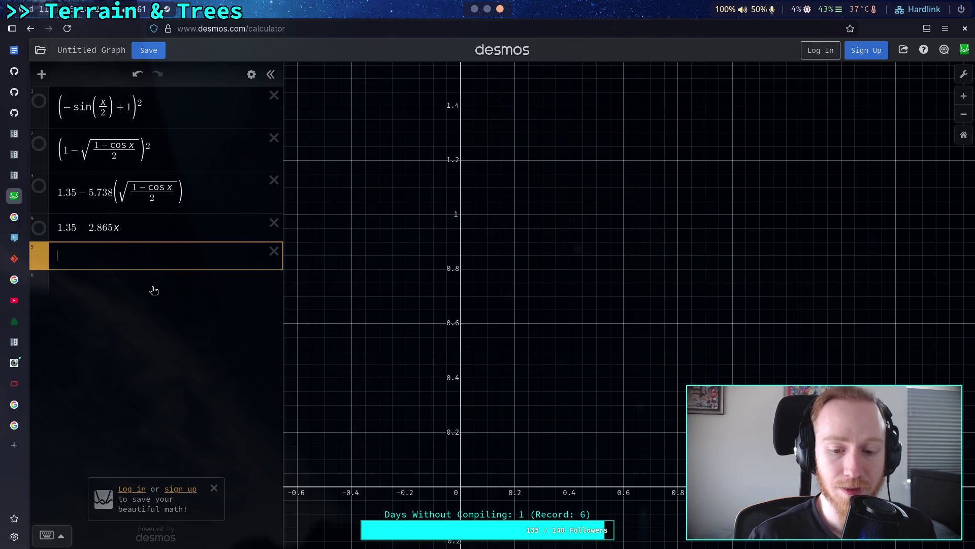
pyautogui.moveTo(431, 374); pyautogui.dragTo(477, 378)
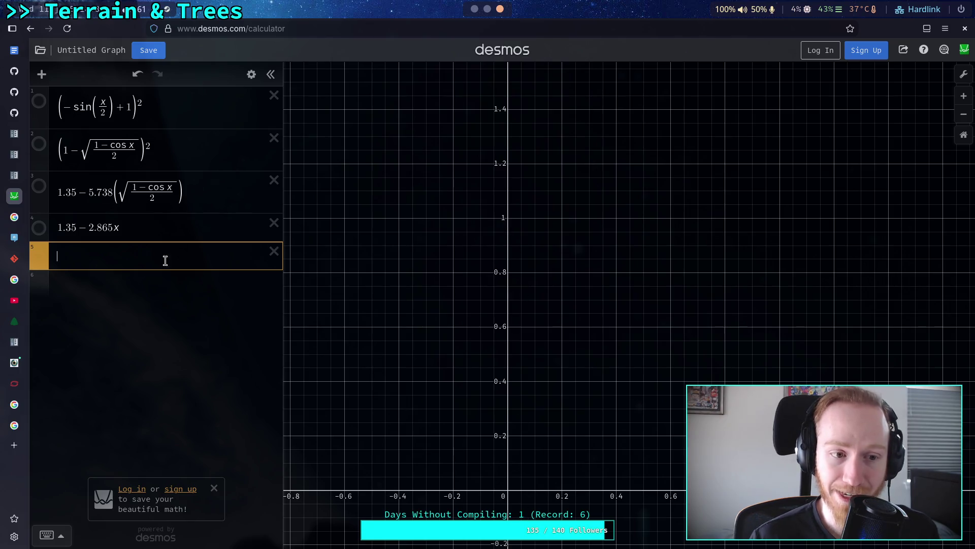
pyautogui.write('-x')
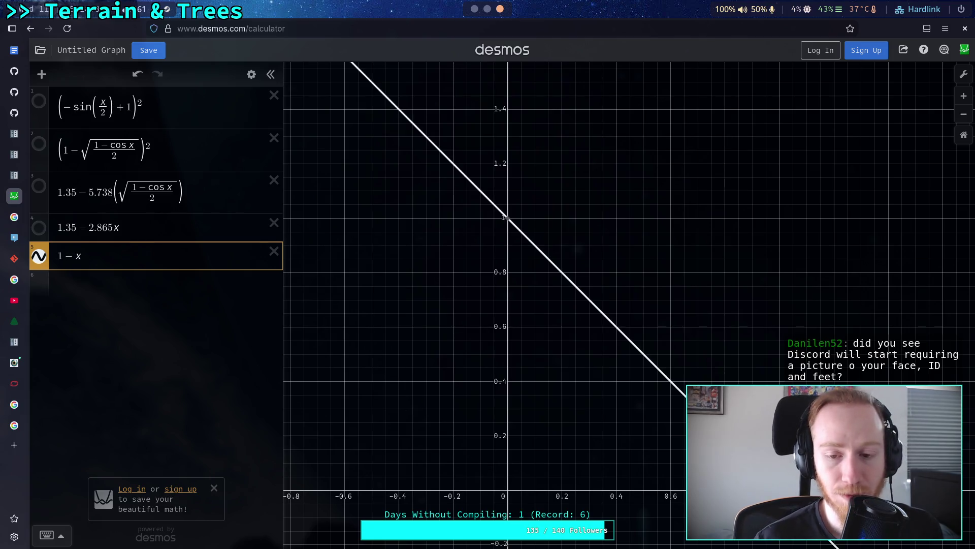
pyautogui.click(83, 291)
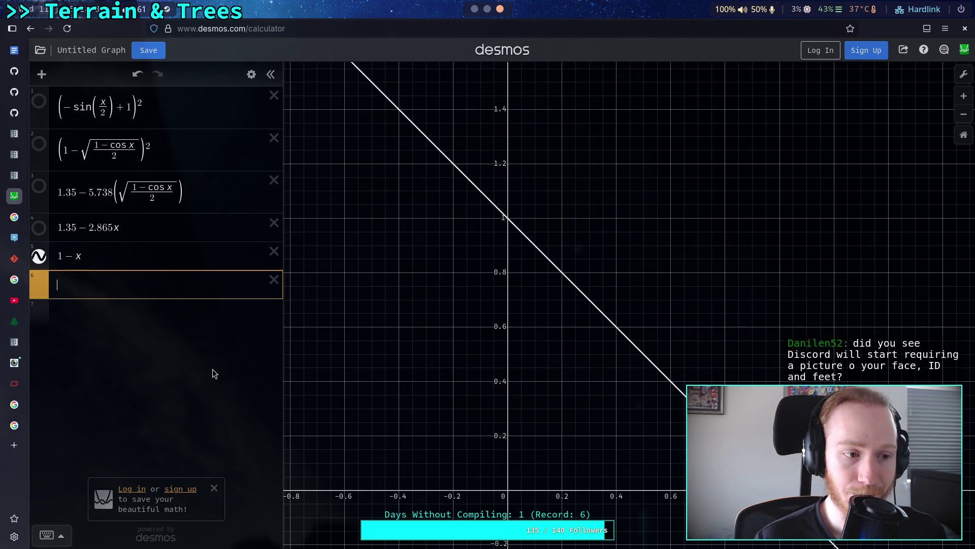
pyautogui.moveTo(374, 385); pyautogui.dragTo(481, 394)
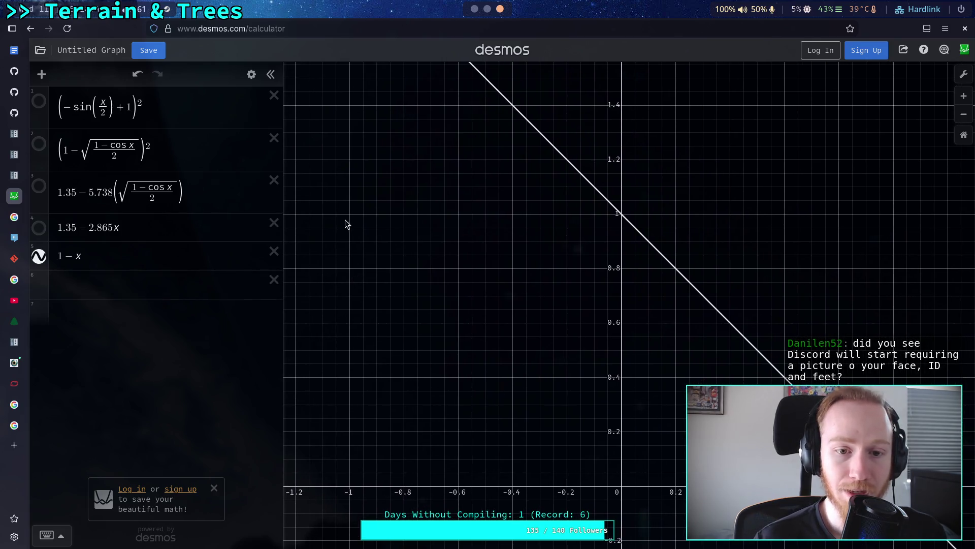
# Add a new expression 1 − (x + 1)
pyautogui.click(82, 285)
pyautogui.write('(1')
pyautogui.press('BackSpace')
pyautogui.press('BackSpace')
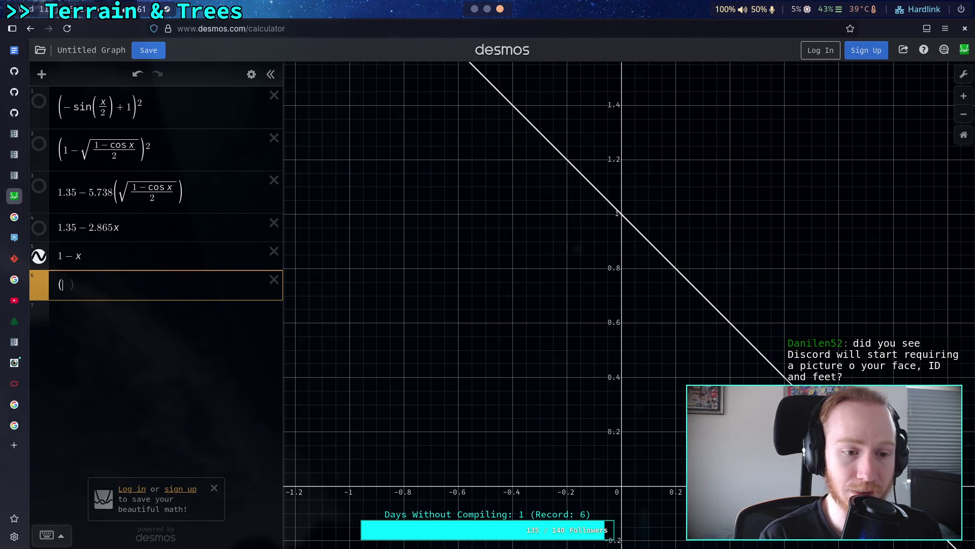
pyautogui.write('1-')
pyautogui.write('(')
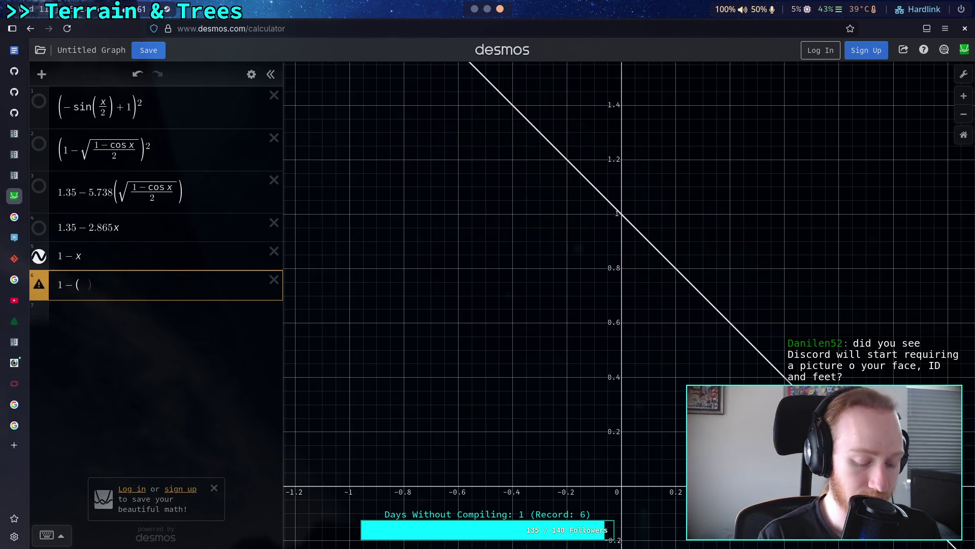
pyautogui.write('x-1')
pyautogui.press('BackSpace')
pyautogui.press('BackSpace')
pyautogui.write('+1')
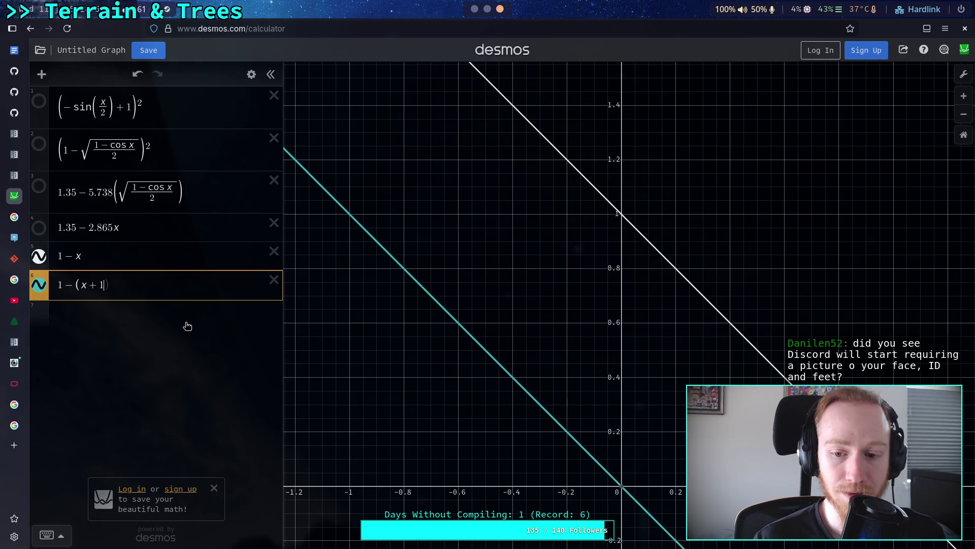
# Restrict the 1 − x expression to x ≥ 0
pyautogui.click(138, 256)
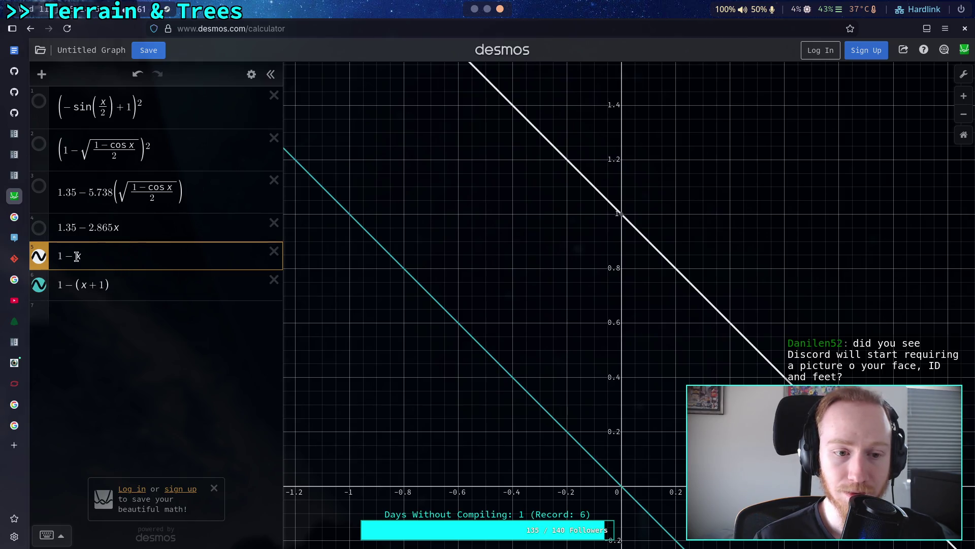
pyautogui.write('{')
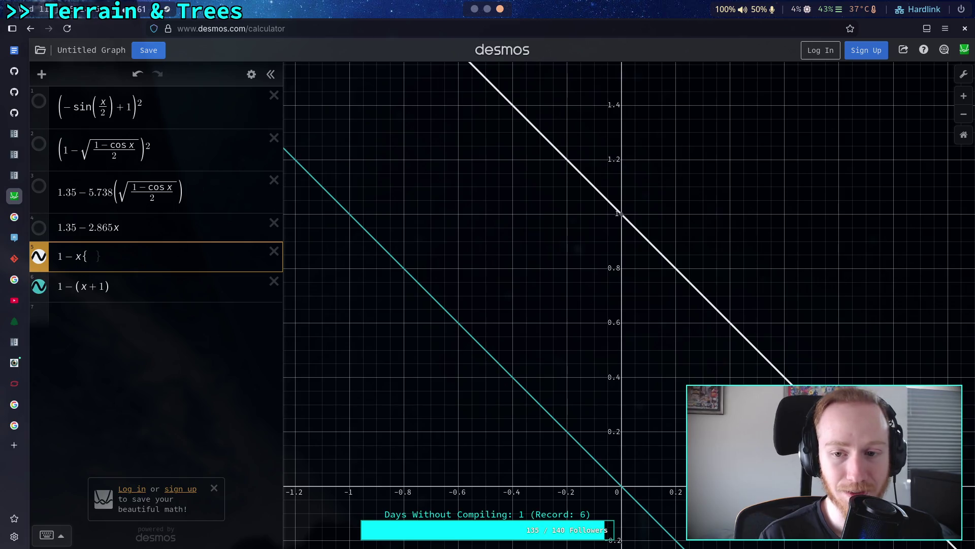
pyautogui.write('x>0')
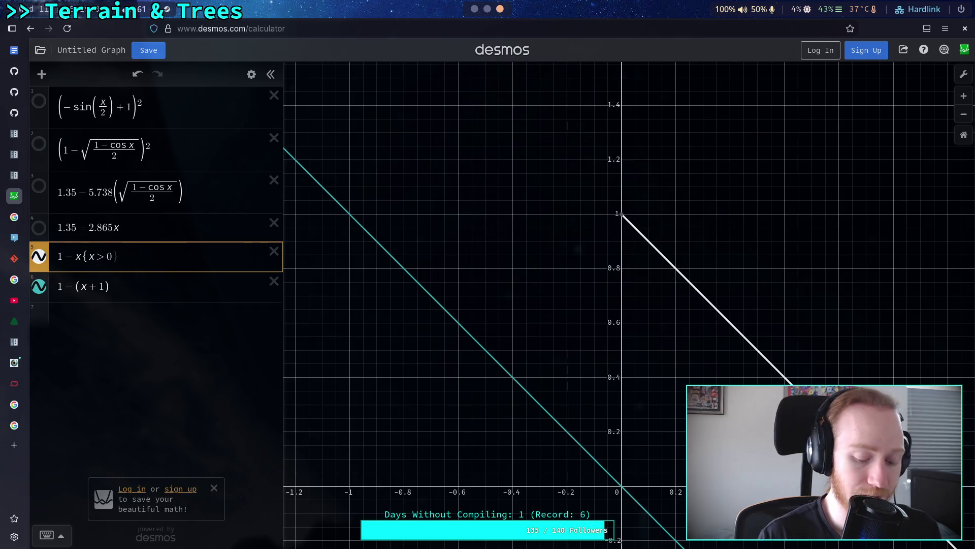
pyautogui.press('BackSpace')
pyautogui.press('BackSpace')
pyautogui.write('=')
pyautogui.press('BackSpace')
pyautogui.write('<')
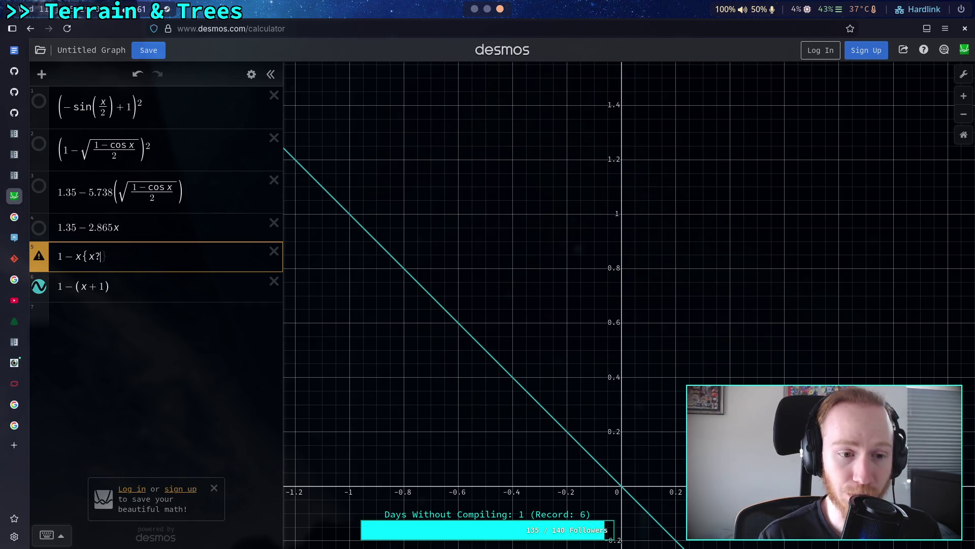
pyautogui.press('BackSpace')
pyautogui.write('>')
pyautogui.write('0')
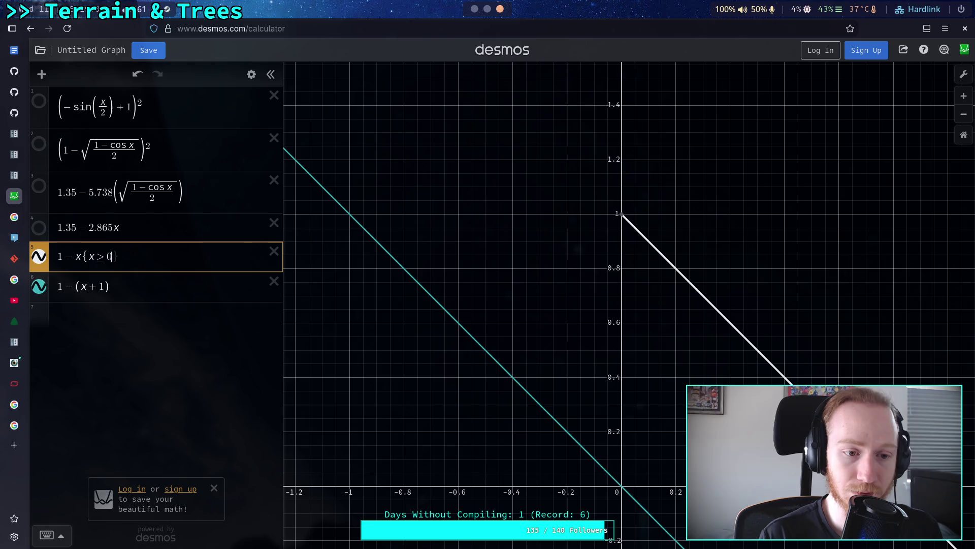
# Restrict 1 − (x + 1) to the domain −1 ≤ x < 0
pyautogui.click(154, 293)
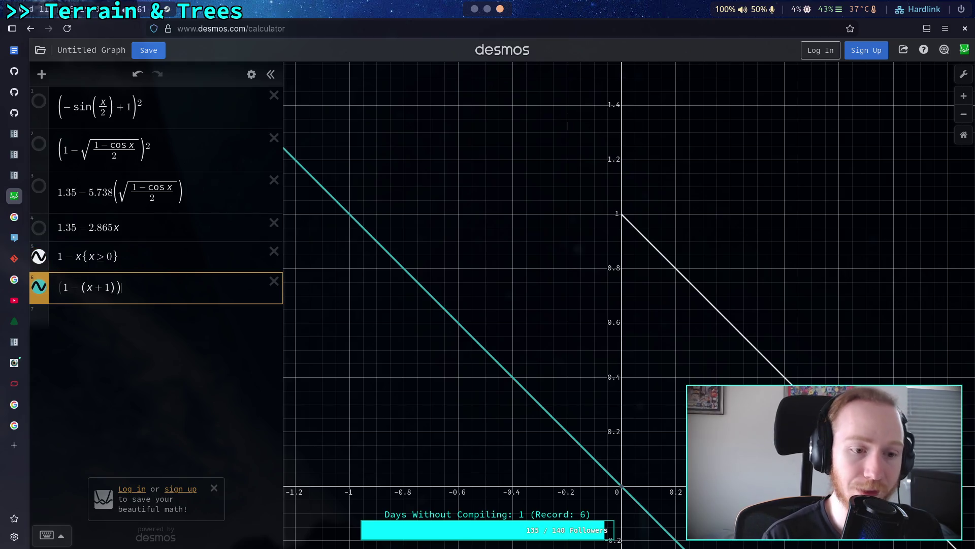
pyautogui.write('{x < 0}')
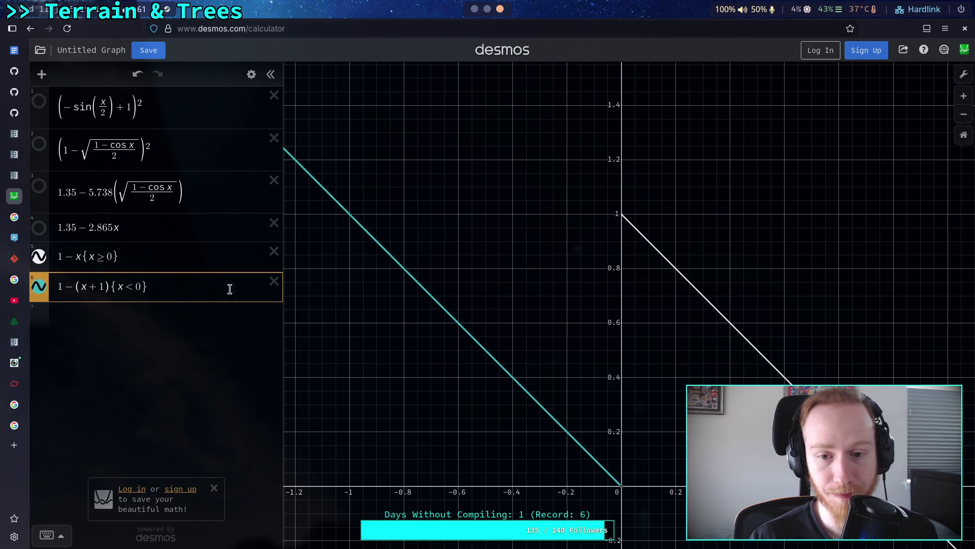
pyautogui.moveTo(536, 350); pyautogui.dragTo(484, 340)
pyautogui.click(142, 286)
pyautogui.click(120, 286)
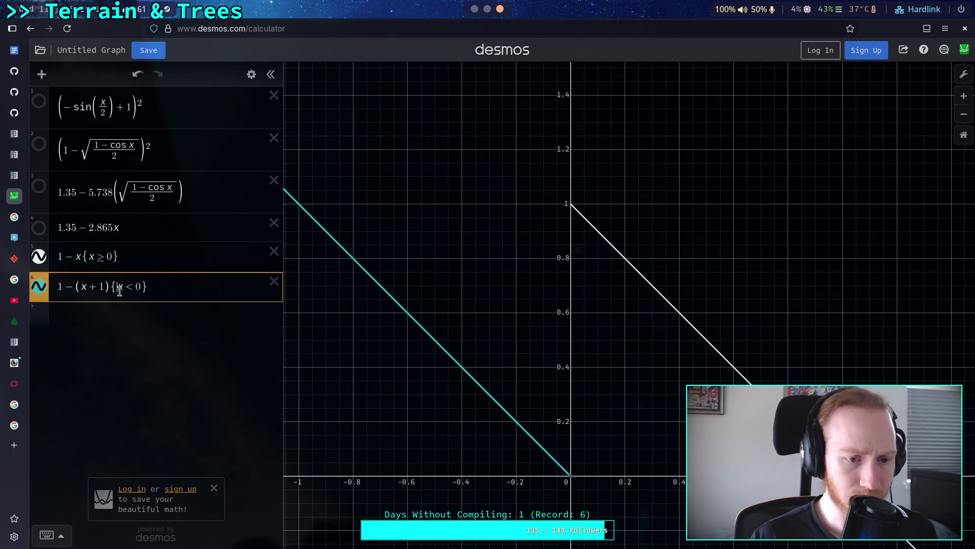
pyautogui.write('-1')
pyautogui.write('<')
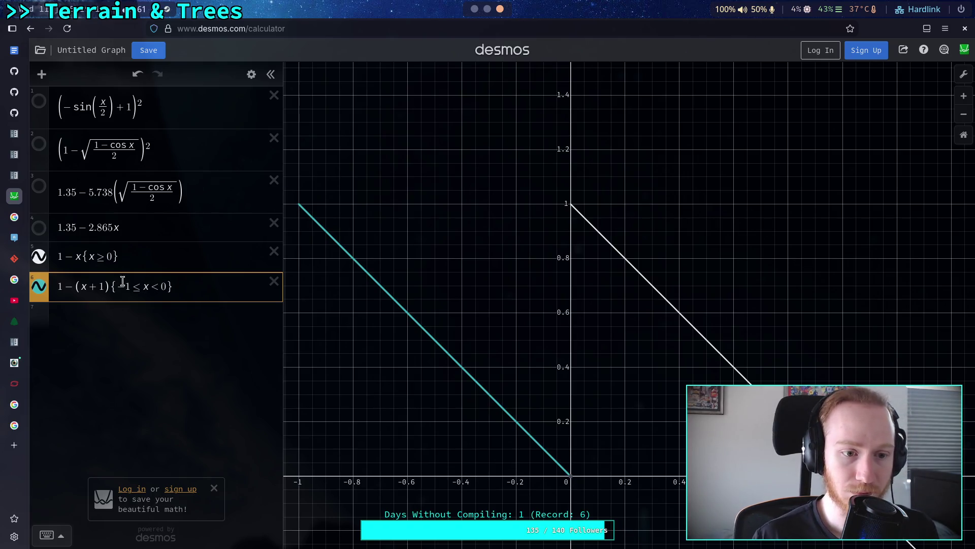
# Add the upper bound 1 ≥ x to the 1 − x restriction
pyautogui.click(88, 256)
pyautogui.write('1>=')
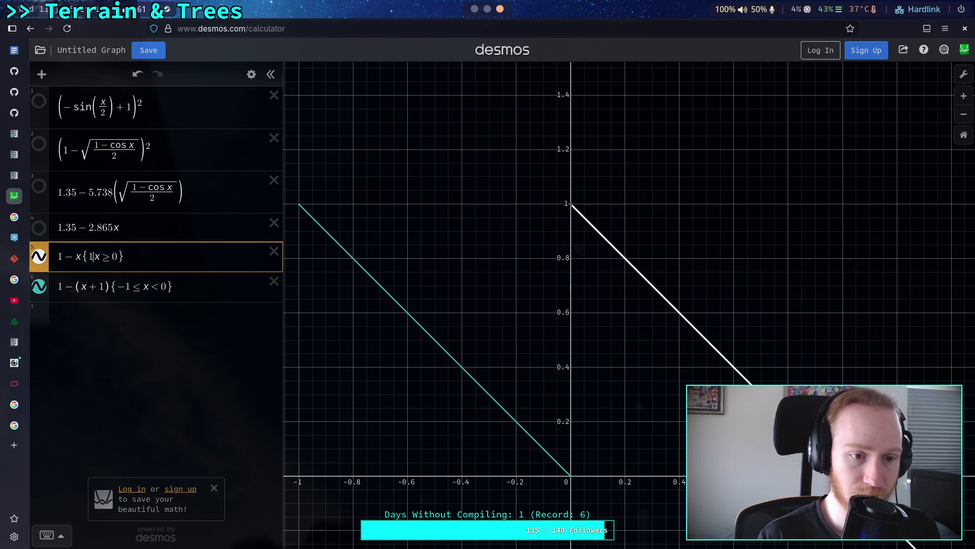
pyautogui.moveTo(480, 323)
pyautogui.mouseDown()
pyautogui.moveTo(505, 302)
pyautogui.moveTo(483, 293)
pyautogui.mouseUp()
pyautogui.click(422, 325)
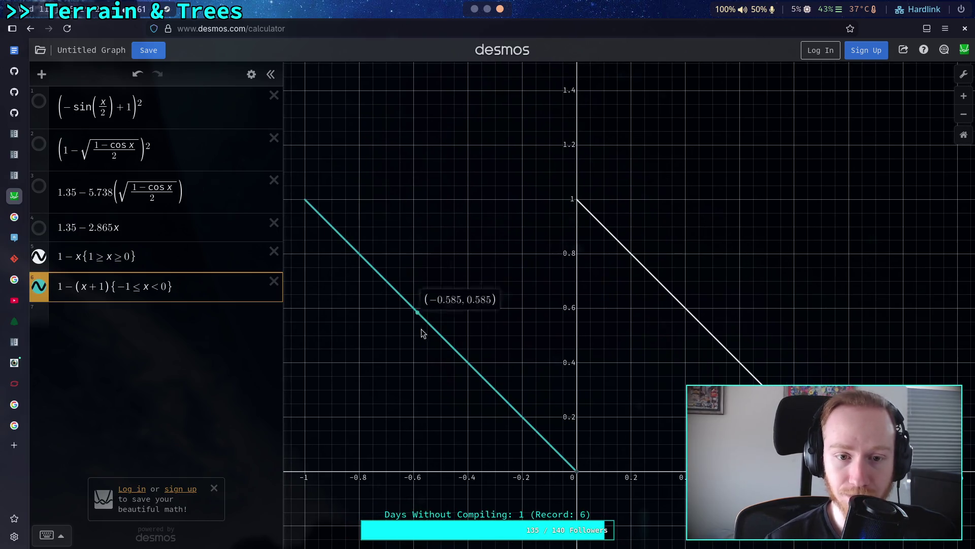
# Trace along the white line to read its coordinates
pyautogui.click(635, 253)
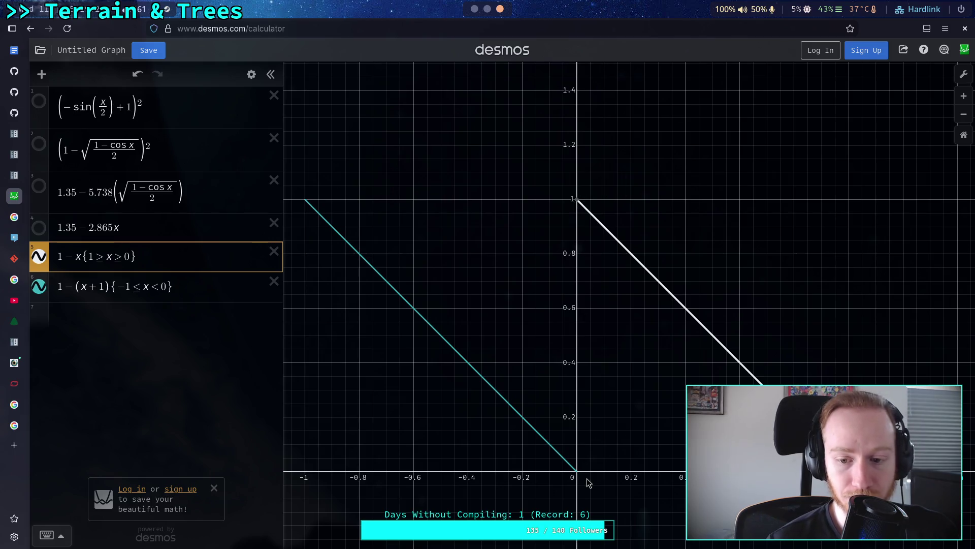
pyautogui.moveTo(581, 201)
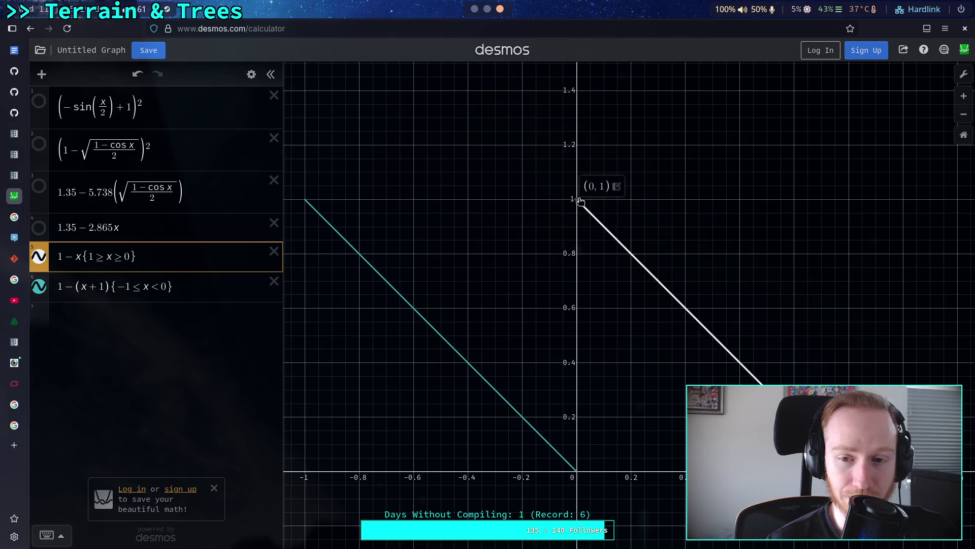
pyautogui.moveTo(550, 258); pyautogui.dragTo(522, 252)
pyautogui.moveTo(572, 217); pyautogui.dragTo(697, 311)
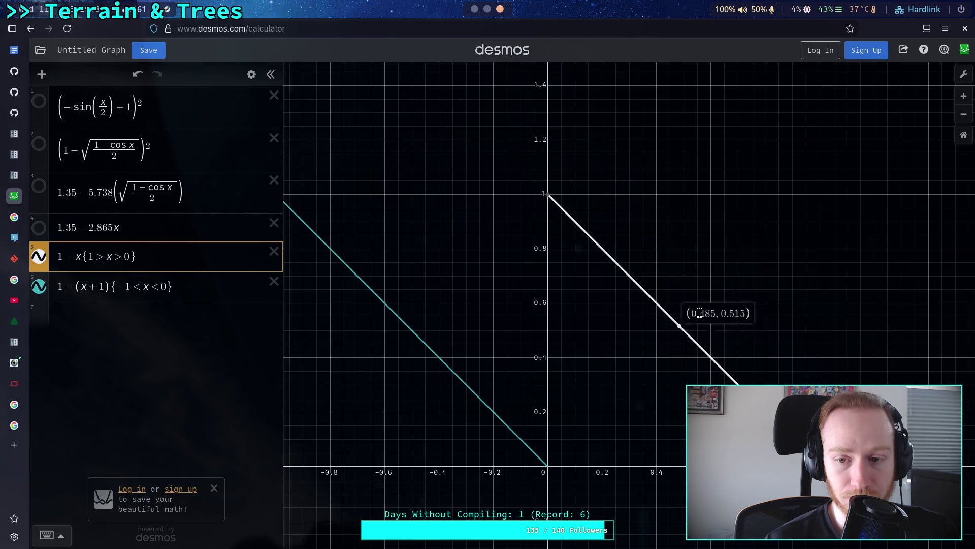
pyautogui.moveTo(557, 314); pyautogui.dragTo(603, 328)
# Trace the teal line's coordinates, then return to Godot's script editor
pyautogui.moveTo(559, 441); pyautogui.dragTo(488, 376)
pyautogui.moveTo(432, 315); pyautogui.dragTo(366, 239)
pyautogui.moveTo(450, 350); pyautogui.dragTo(464, 361)
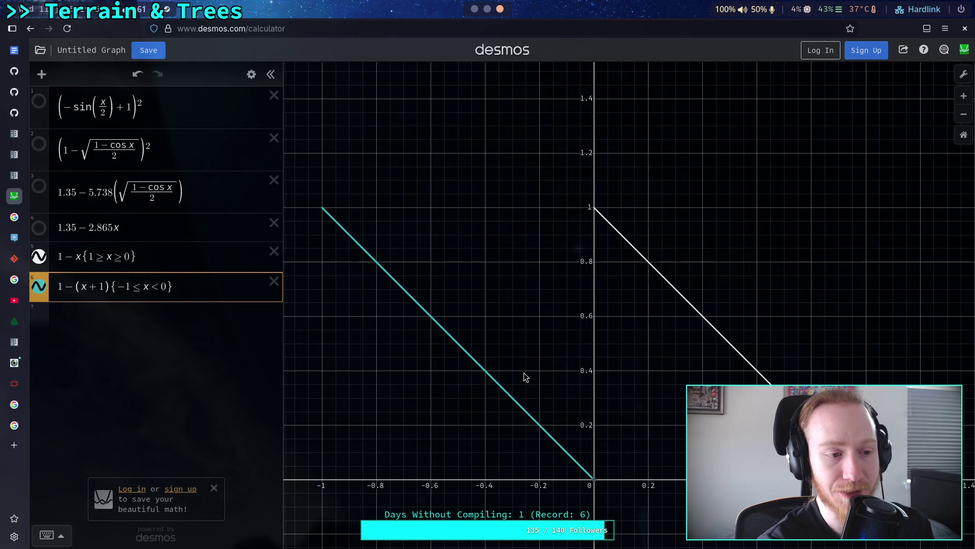
pyautogui.moveTo(531, 310)
pyautogui.mouseDown()
pyautogui.moveTo(559, 308)
pyautogui.moveTo(556, 291)
pyautogui.mouseUp()
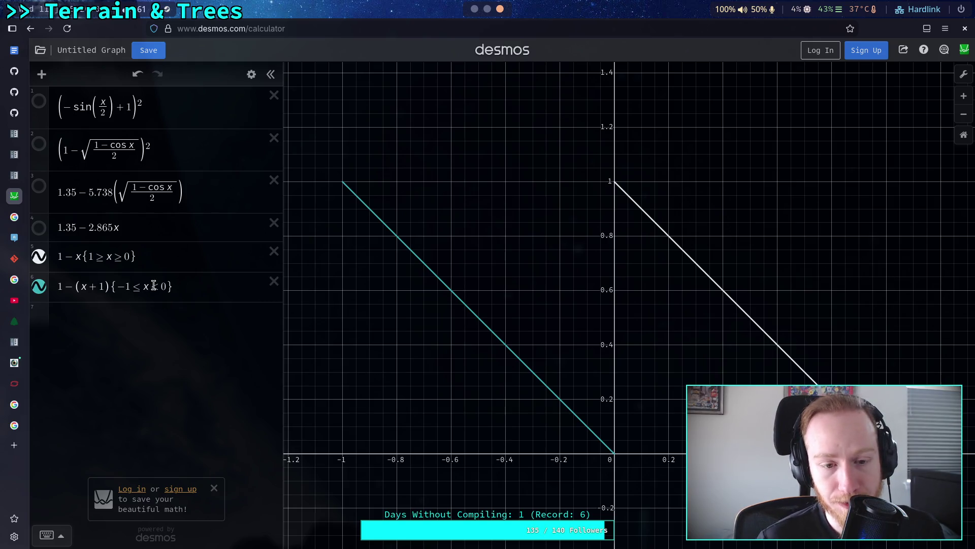
pyautogui.moveTo(167, 286); pyautogui.dragTo(118, 288)
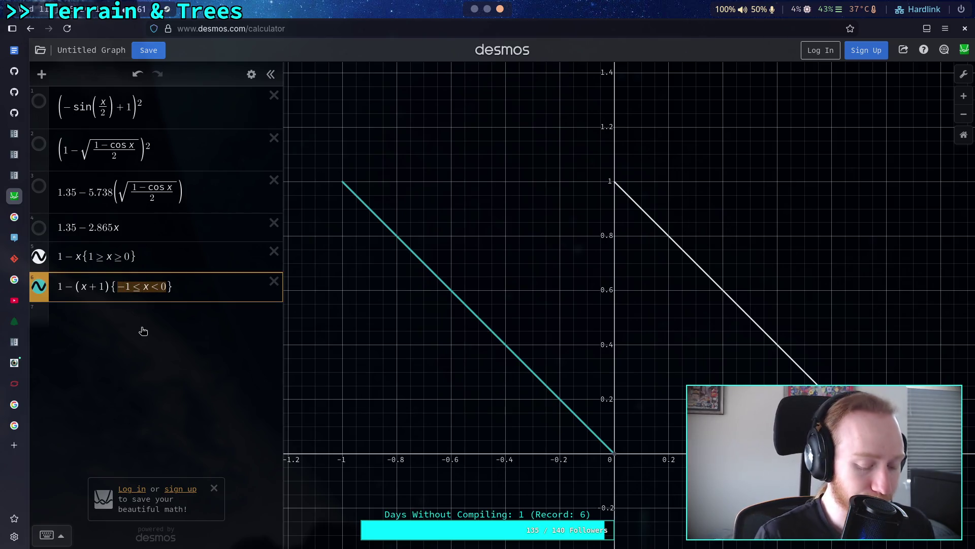
pyautogui.hotkey('alt', 'Tab')
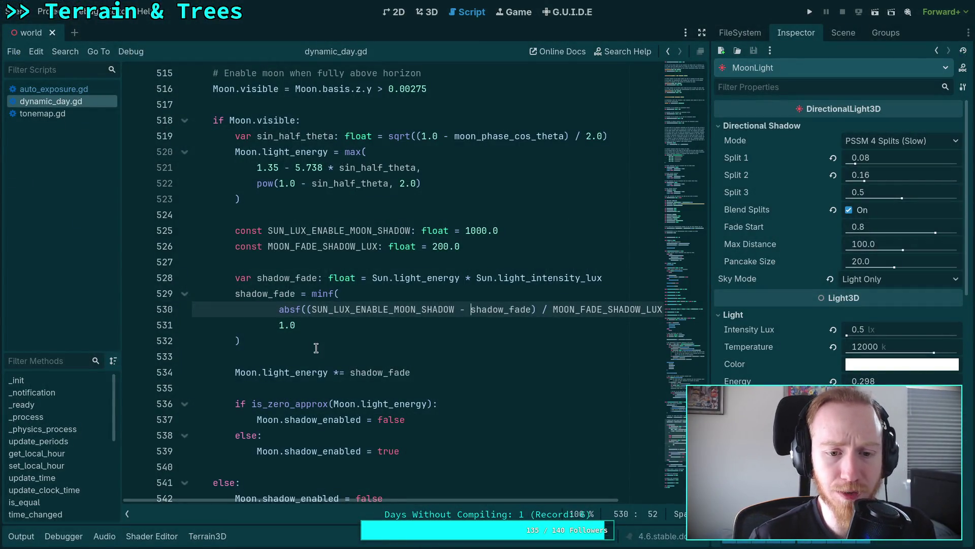
pyautogui.click(306, 310)
pyautogui.moveTo(307, 310)
pyautogui.mouseDown()
pyautogui.moveTo(312, 293)
pyautogui.moveTo(538, 329)
pyautogui.moveTo(641, 293)
pyautogui.mouseUp()
pyautogui.press('BackSpace')
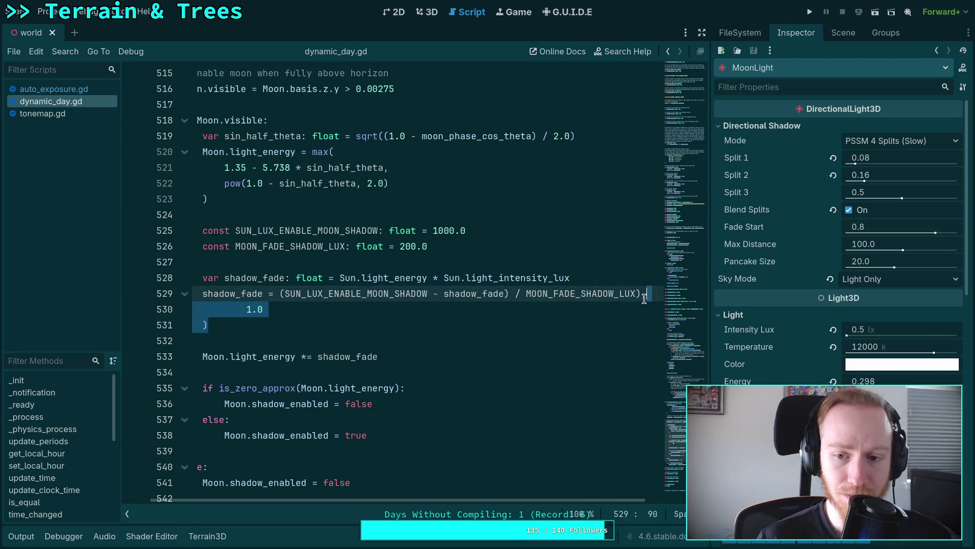
pyautogui.press('BackSpace')
pyautogui.hscroll(3, 446, 501)
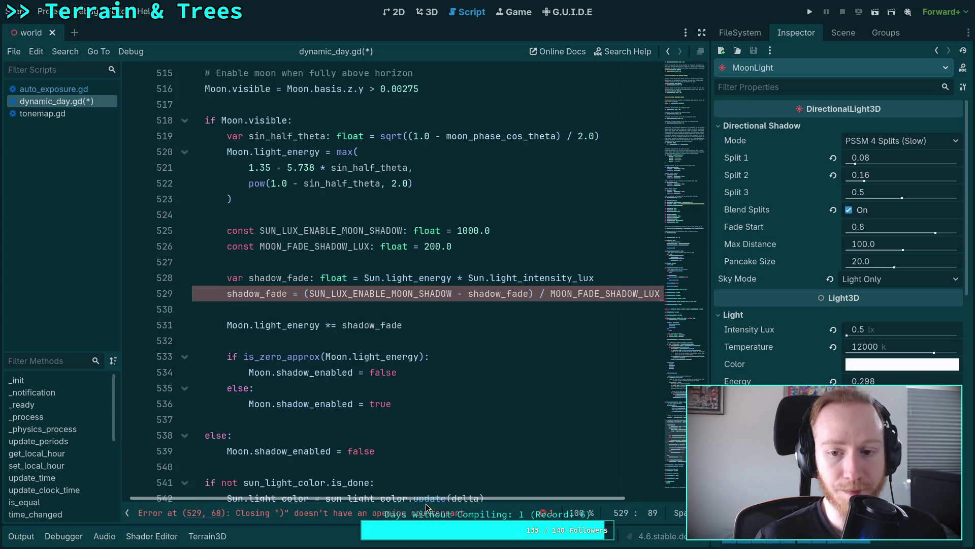
pyautogui.press('BackSpace')
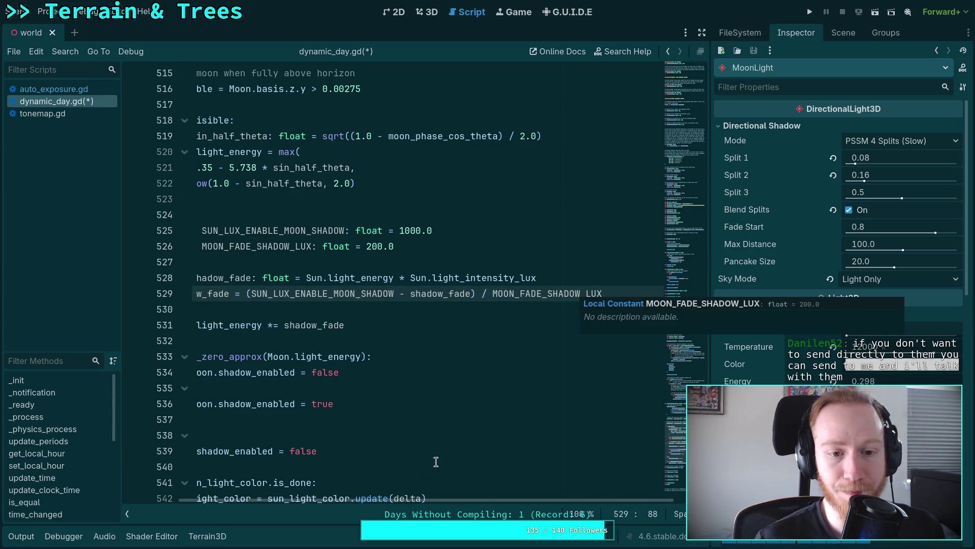
pyautogui.moveTo(429, 504); pyautogui.dragTo(406, 502)
pyautogui.click(439, 305)
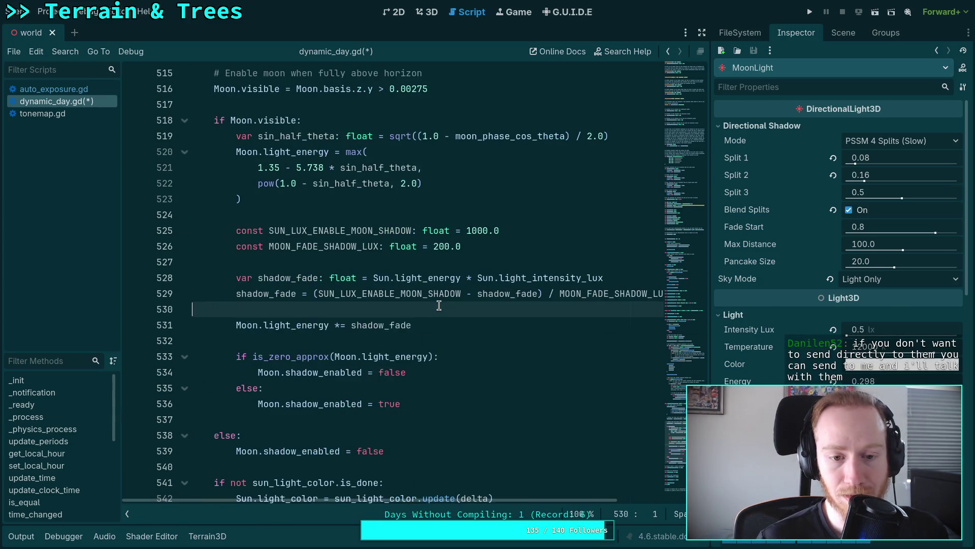
pyautogui.moveTo(493, 499); pyautogui.dragTo(527, 499)
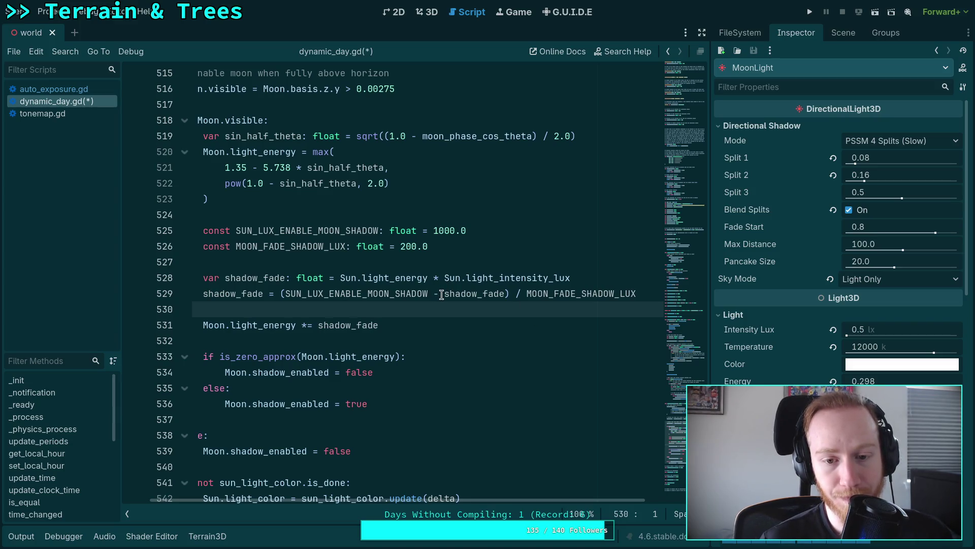
pyautogui.moveTo(444, 294); pyautogui.dragTo(285, 294)
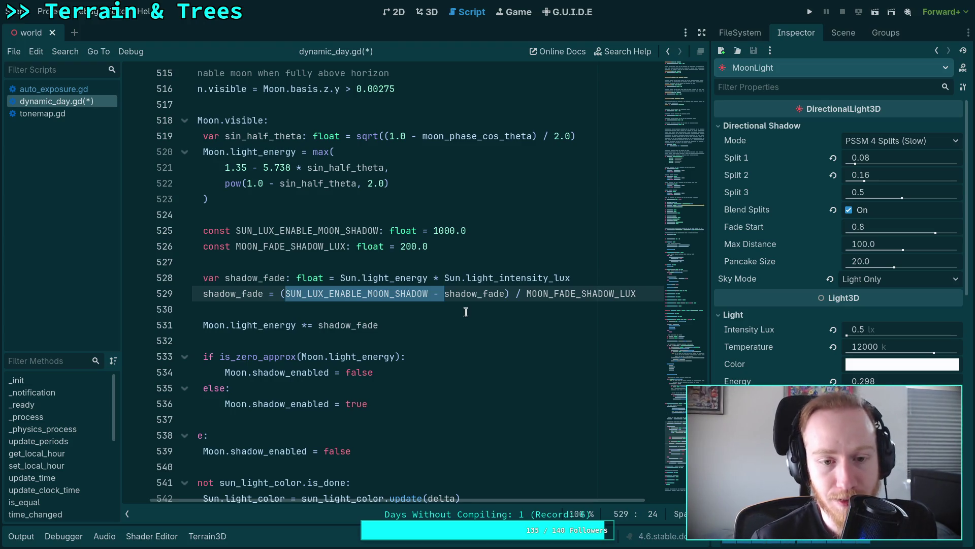
pyautogui.doubleClick(486, 293)
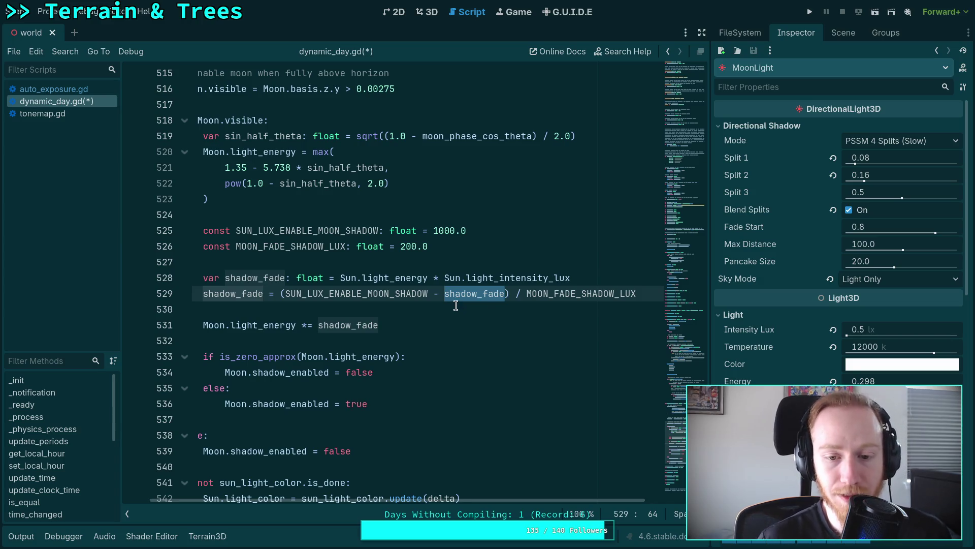
# Cut 'SUN_LUX_ENABLE_MOON_SHADOW - ' from line 529 and subtract that constant after shadow_fade instead
pyautogui.click(460, 309)
pyautogui.moveTo(478, 294); pyautogui.dragTo(328, 293)
pyautogui.hotkey('ctrl', 'x')
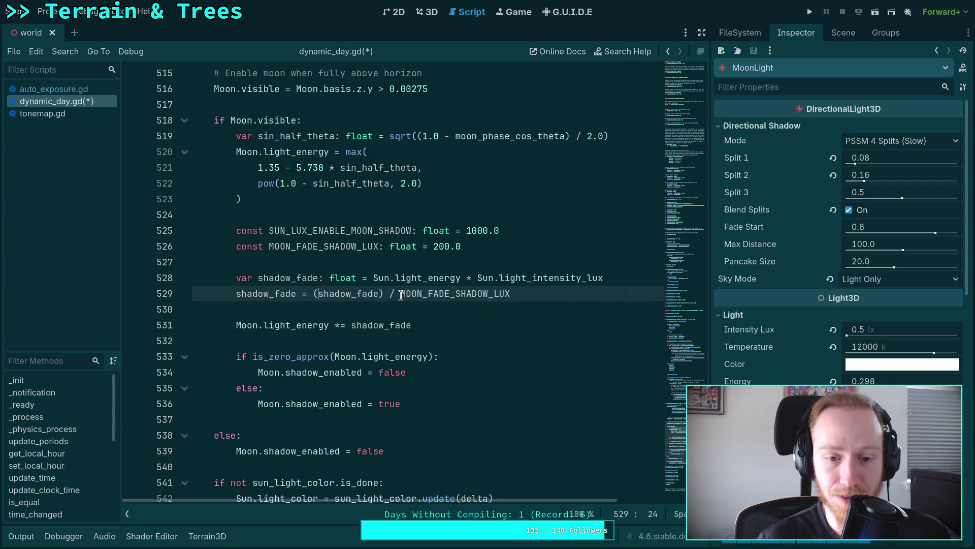
pyautogui.hotkey('ctrl', 'Right')
pyautogui.write('- ')
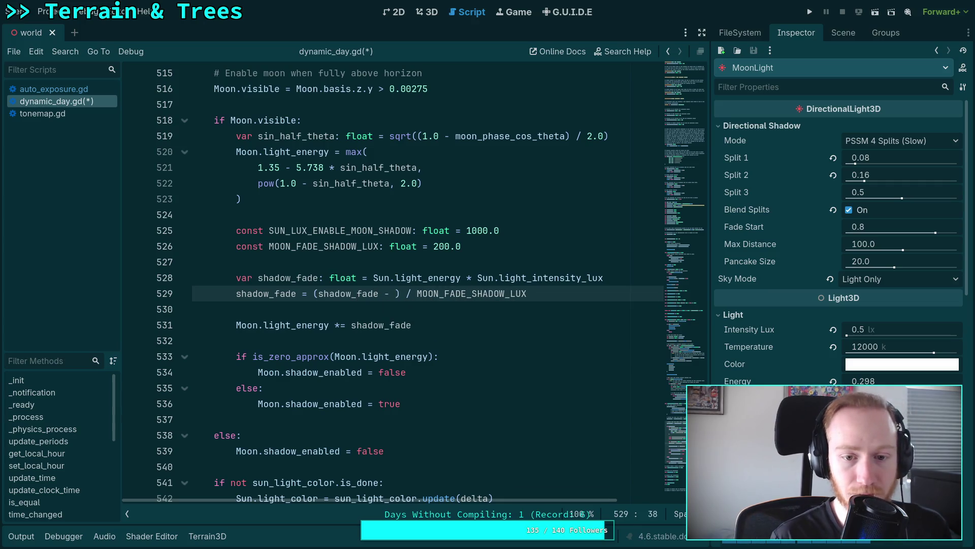
pyautogui.write('SUN')
pyautogui.press('Return')
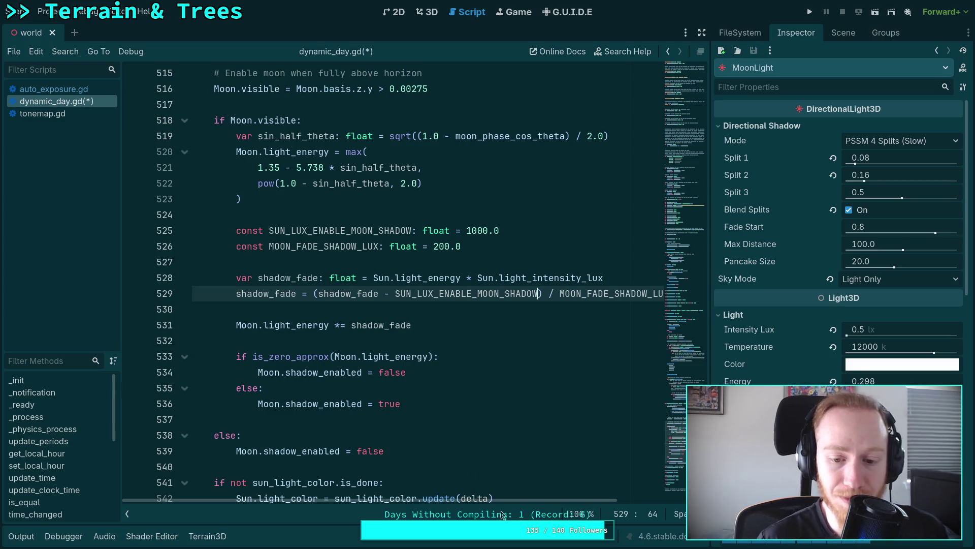
# Add 'if shadow_fade >= 0:' on the empty line 530 below the formula
pyautogui.click(513, 309)
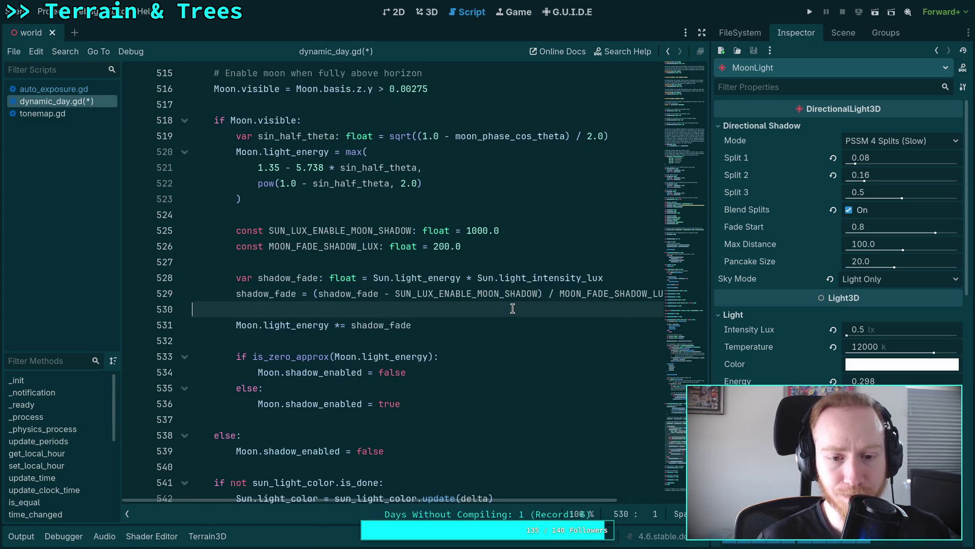
pyautogui.hscroll(3, 553, 497)
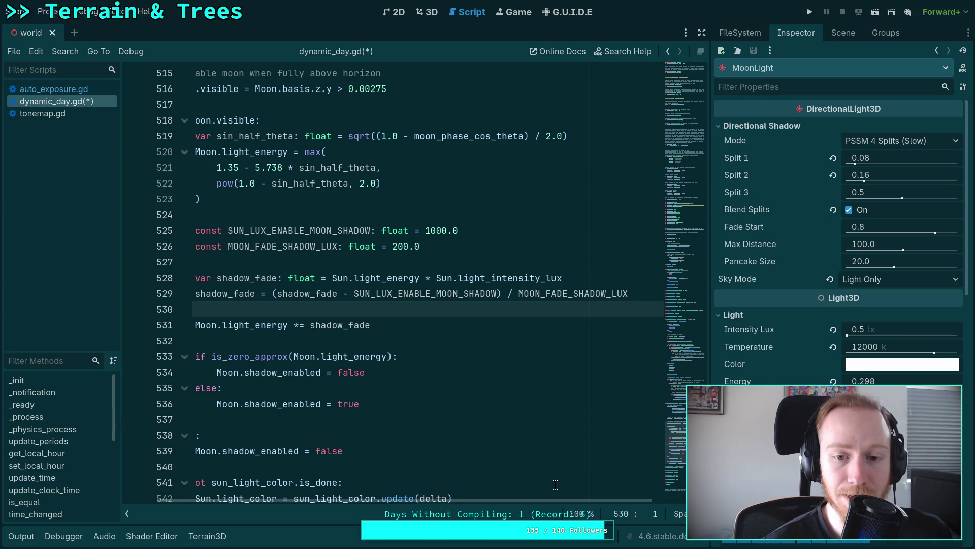
pyautogui.write('if shadow_fade >= 0:')
pyautogui.press('Return')
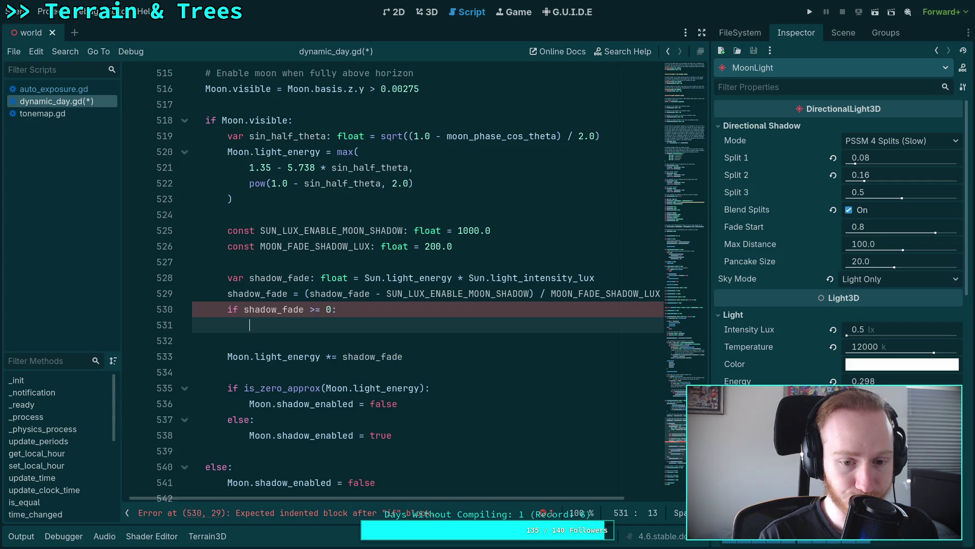
# Set shadow_fade = 1.0 - shadow_fade inside the if branch, briefly checking the Desmos graph
pyautogui.write('shadow_fade -')
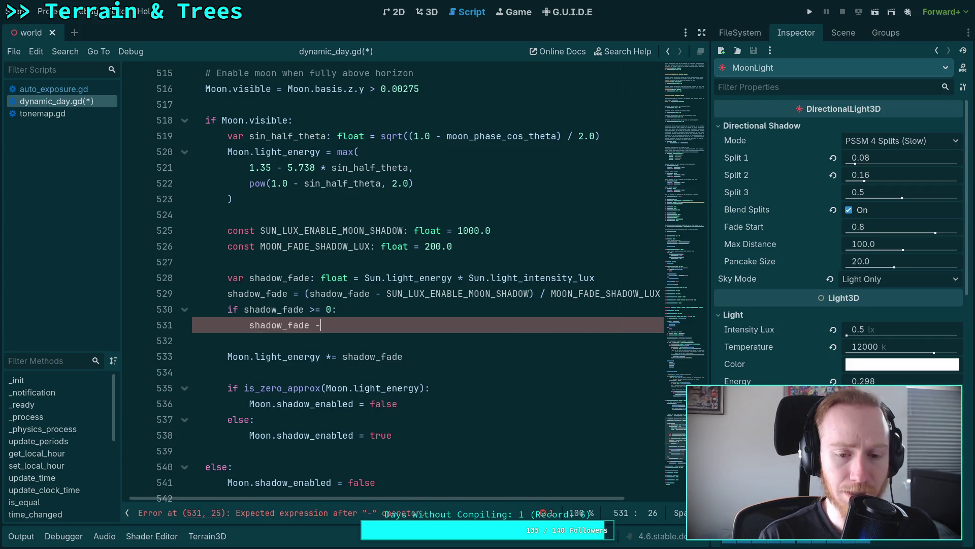
pyautogui.press('BackSpace')
pyautogui.press('BackSpace')
pyautogui.write('= 1')
pyautogui.press('BackSpace')
pyautogui.write('.0 - shad')
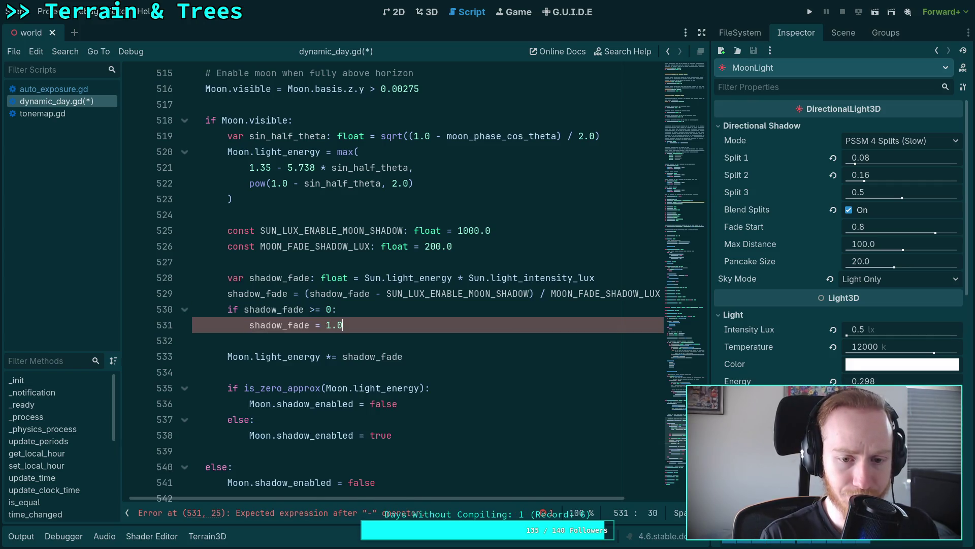
pyautogui.press('Return')
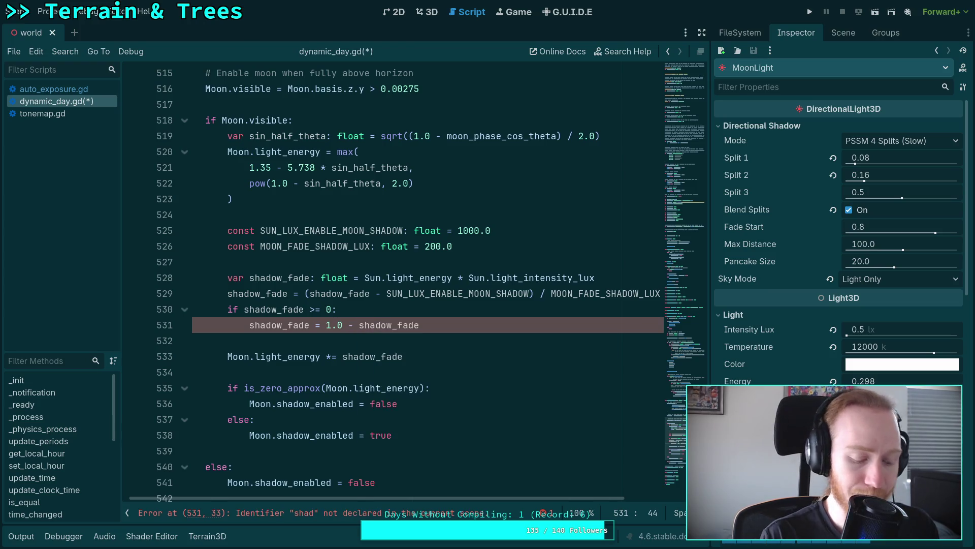
pyautogui.press('super+1')
pyautogui.press('super+3')
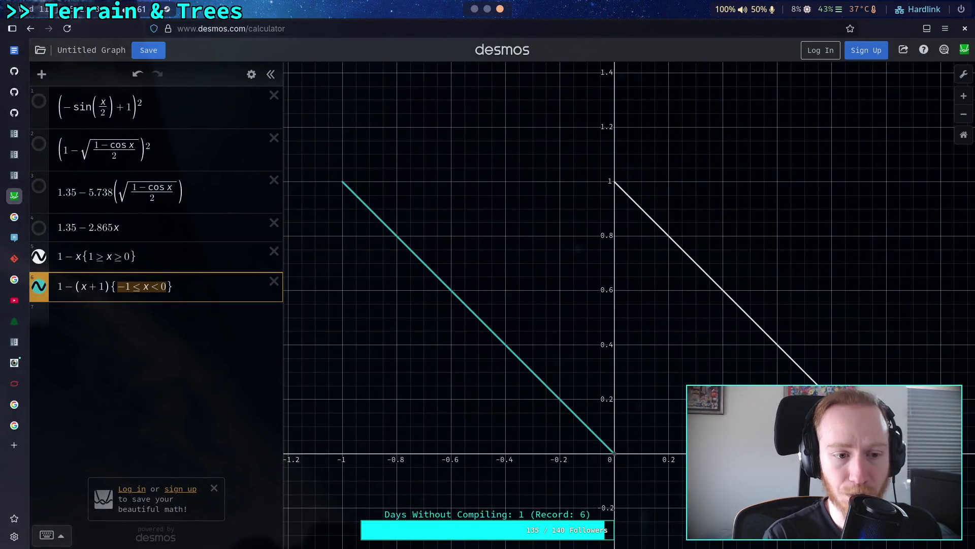
pyautogui.press('super+2')
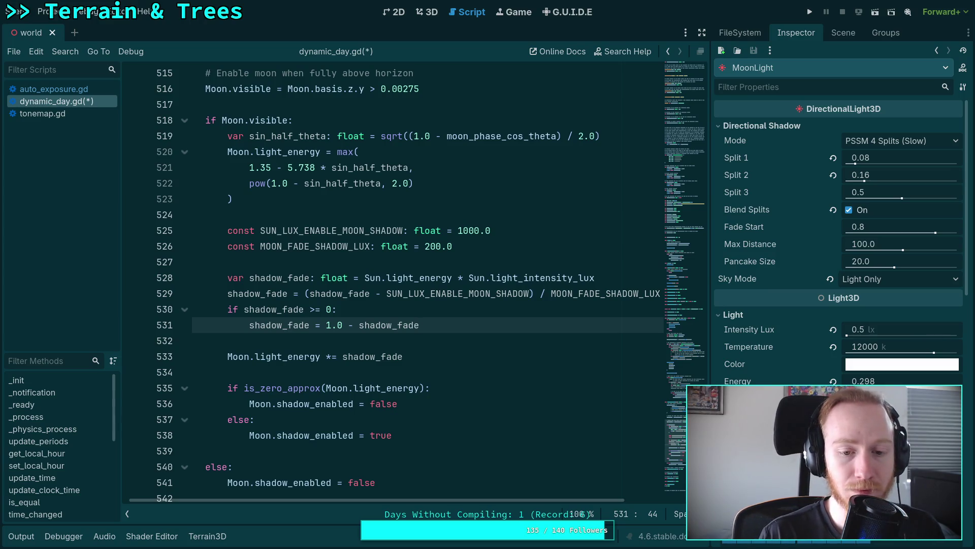
# Add an else: branch beginning 'shadow_fade =' and switch to the Desmos graph
pyautogui.press('Return')
pyautogui.press('BackSpace')
pyautogui.write('else:')
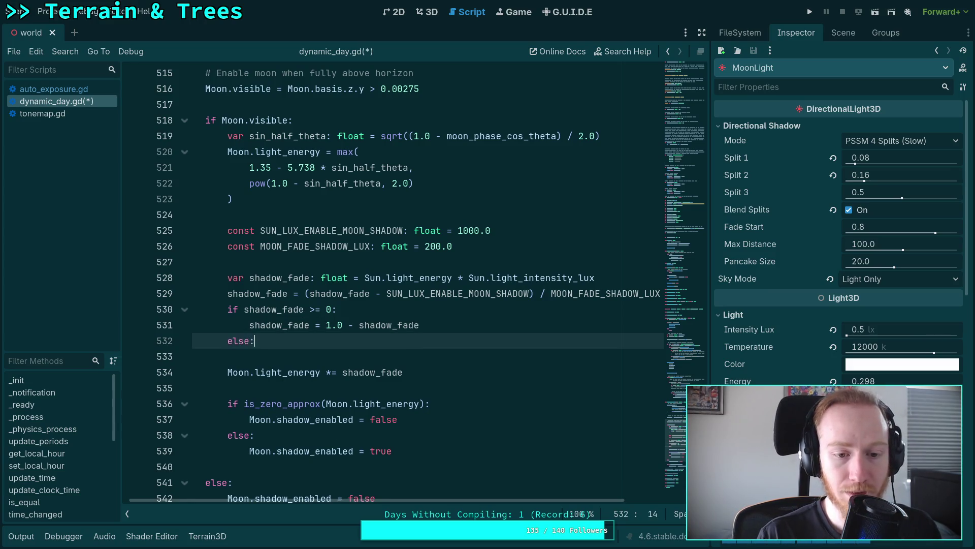
pyautogui.press('Return')
pyautogui.write('shad')
pyautogui.press('Return')
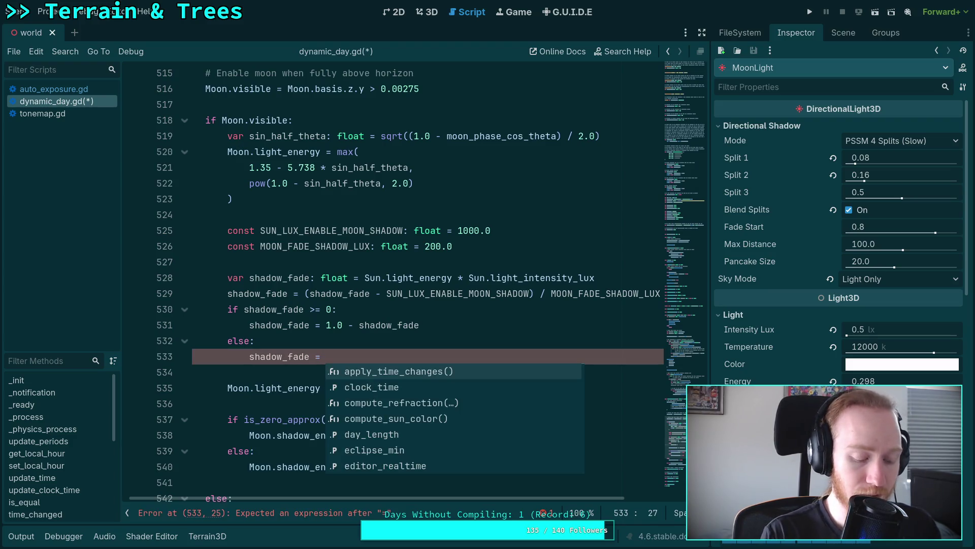
pyautogui.press('super+3')
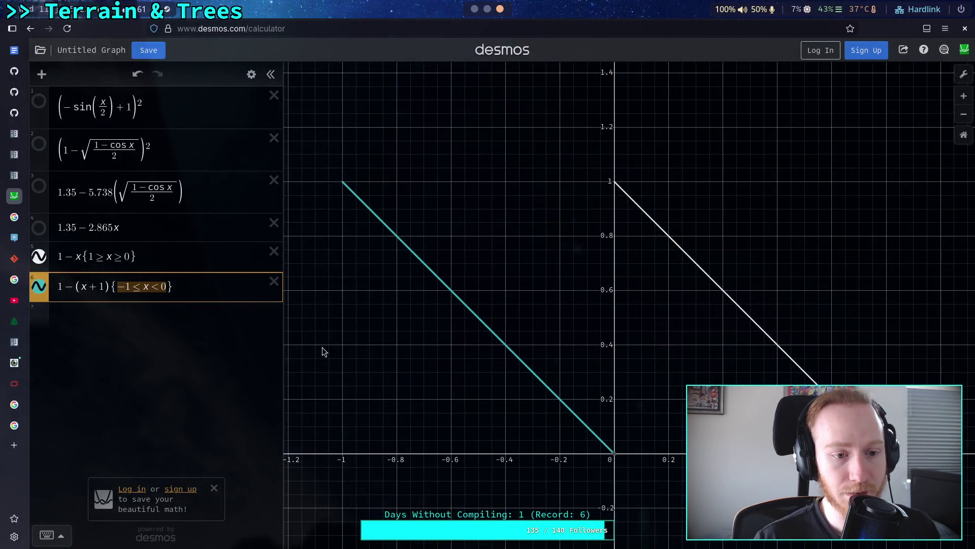
# Trim Desmos expression 6 down to −x{−1≤x<0}, then return to Godot
pyautogui.click(78, 286)
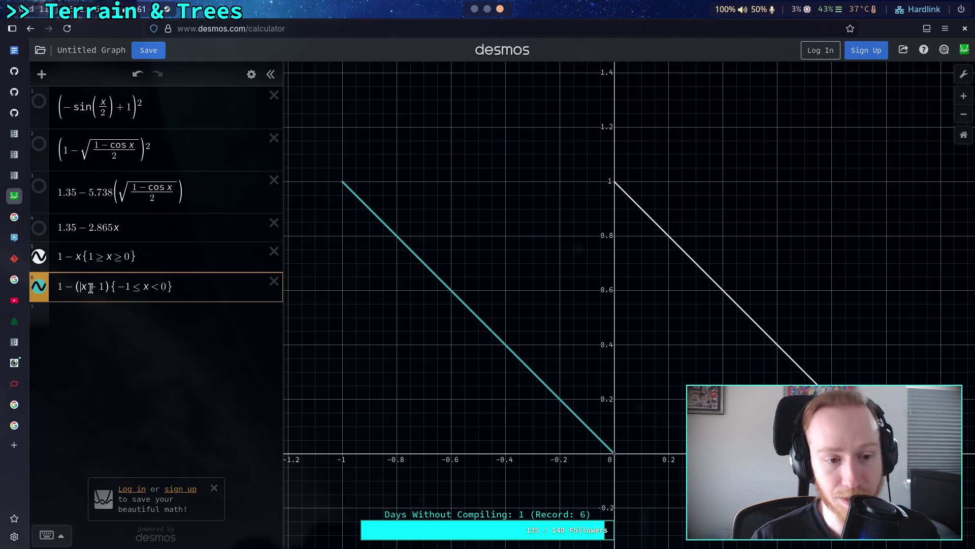
pyautogui.click(66, 287)
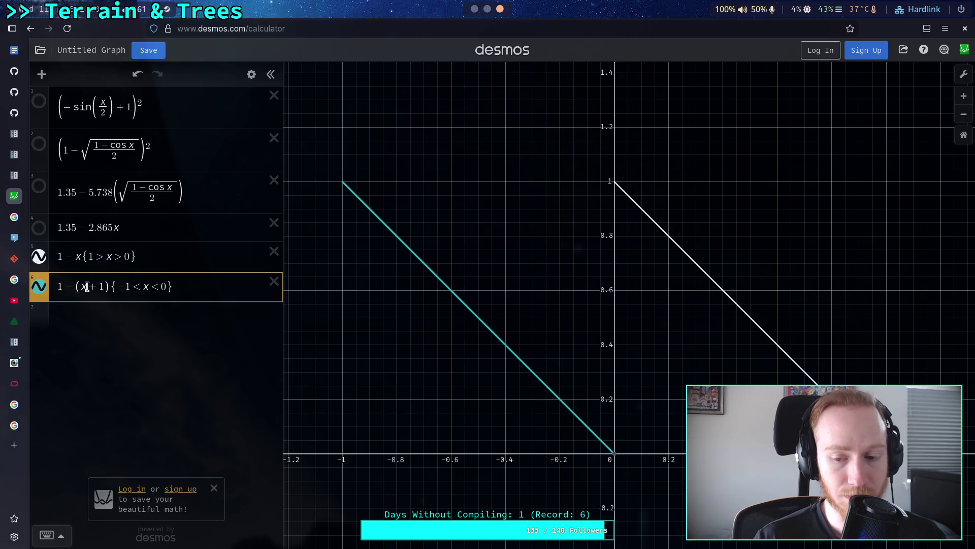
pyautogui.press('BackSpace')
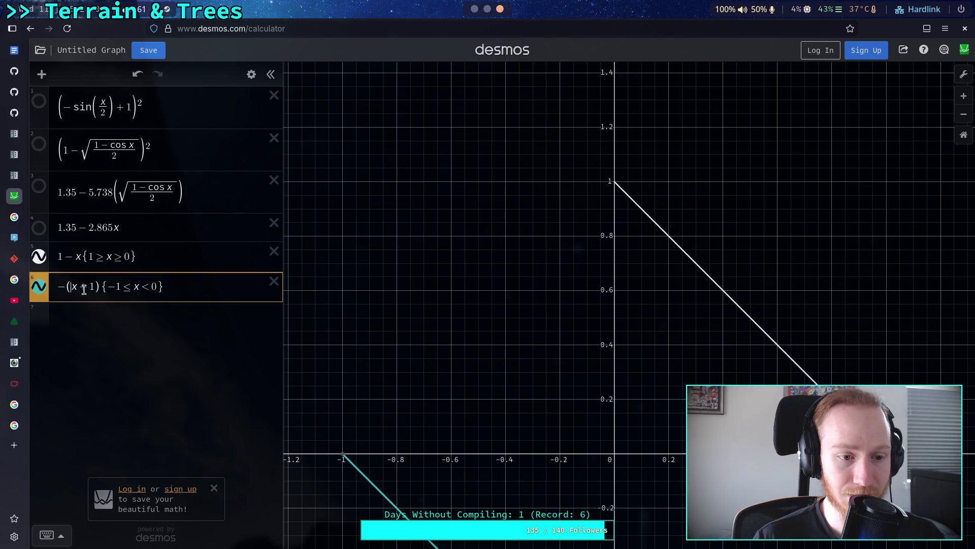
pyautogui.press('BackSpace')
pyautogui.hotkey('shift', 'Right')
pyautogui.hotkey('shift', 'Right')
pyautogui.press('BackSpace')
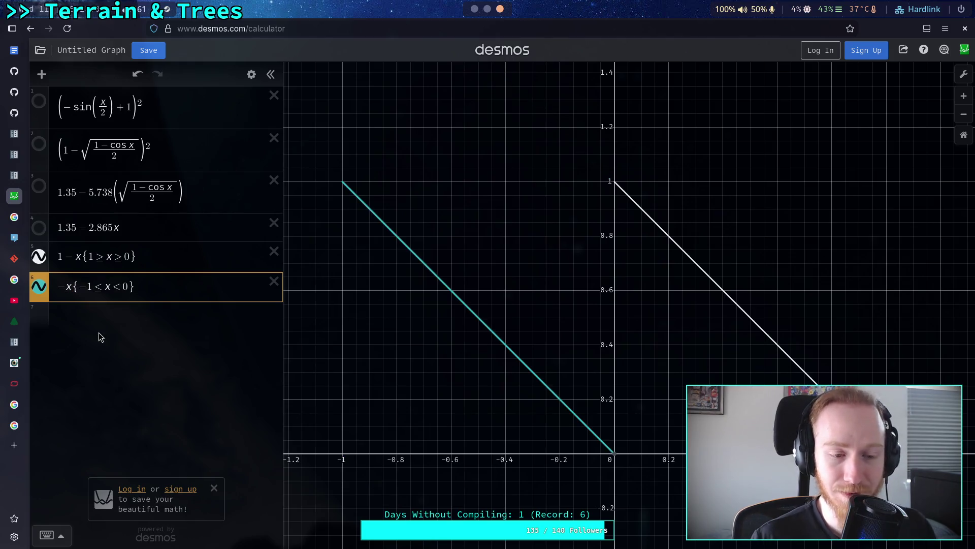
pyautogui.hotkey('alt', 'Tab')
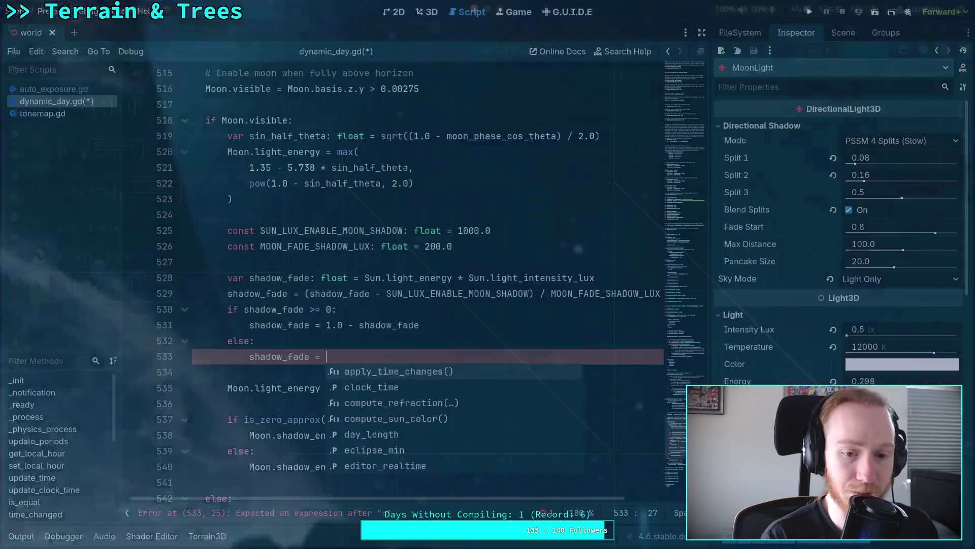
# Make the branch negate shadow_fade when it is below 0, otherwise use 1.0 - shadow_fade
pyautogui.write('-')
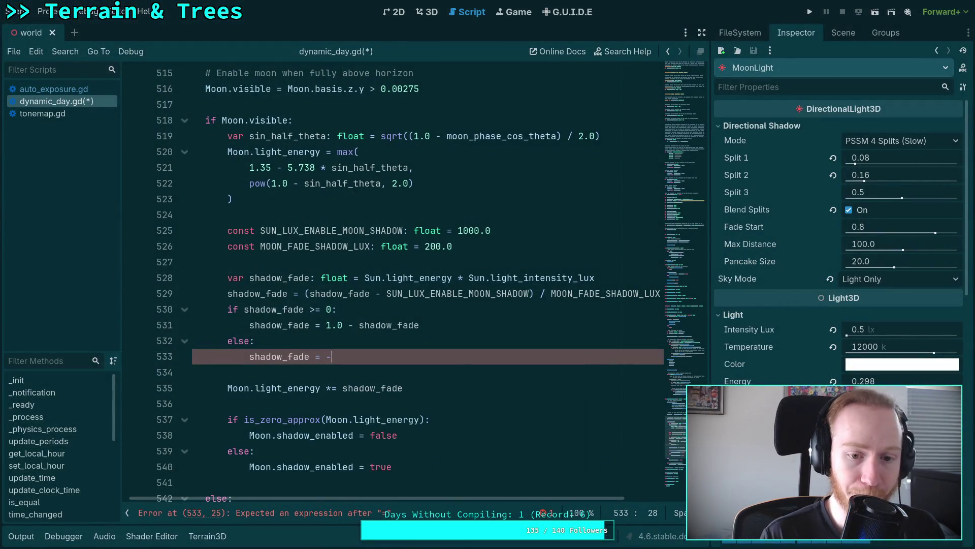
pyautogui.write('shad')
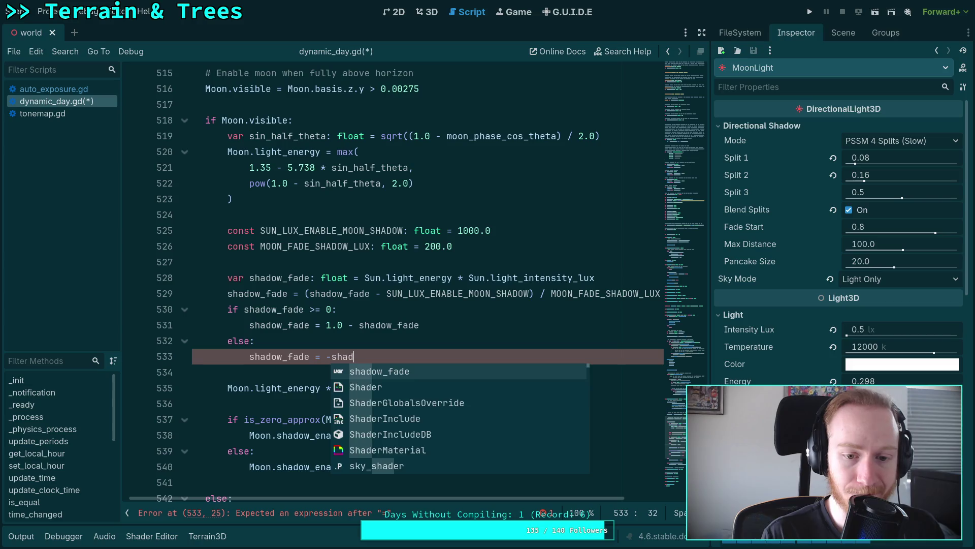
pyautogui.press('Return')
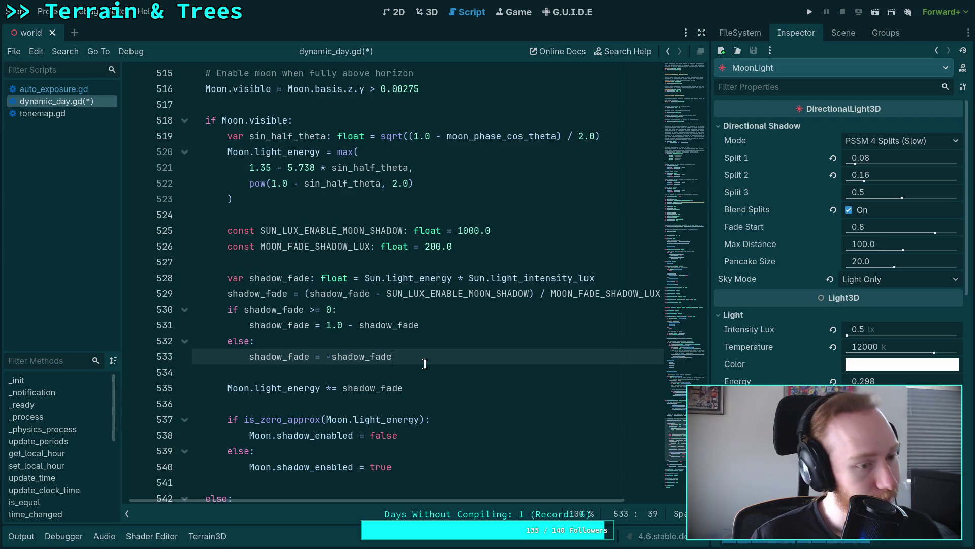
pyautogui.moveTo(424, 364)
pyautogui.mouseDown()
pyautogui.moveTo(307, 325)
pyautogui.moveTo(397, 352)
pyautogui.moveTo(305, 312)
pyautogui.mouseUp()
pyautogui.doubleClick(319, 309)
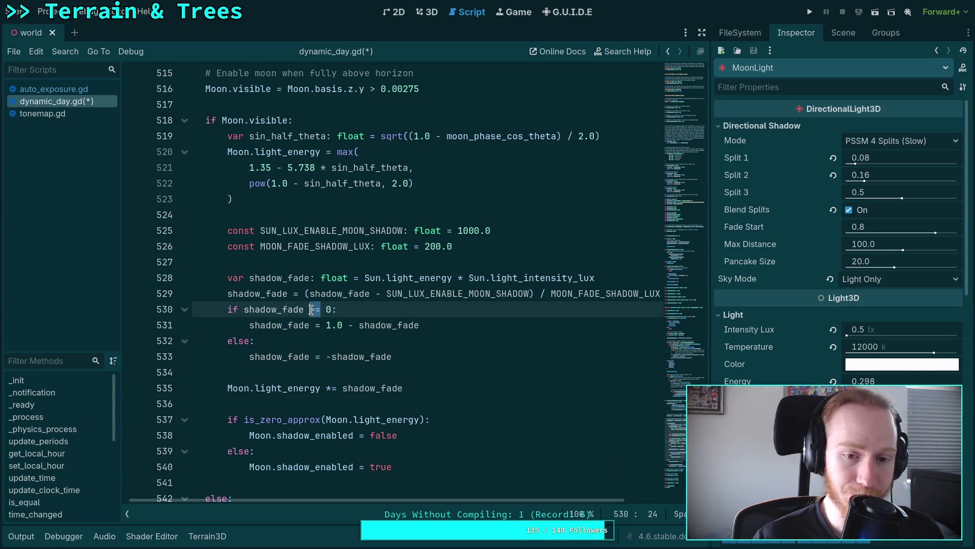
pyautogui.write('<')
pyautogui.press('Down')
pyautogui.press('Down')
pyautogui.press('Down')
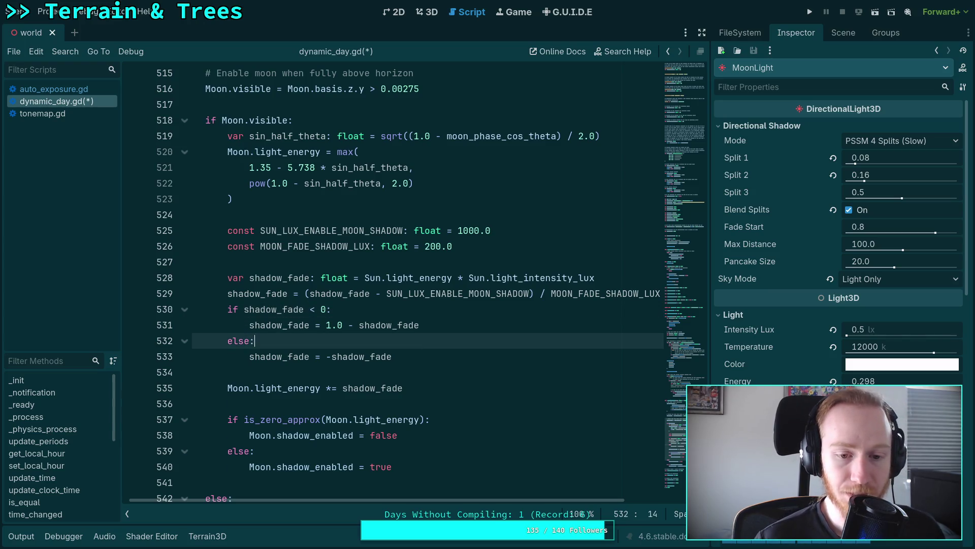
pyautogui.hotkey('alt', 'Up')
pyautogui.hotkey('alt', 'Up')
pyautogui.press('Down')
pyautogui.hotkey('alt', 'Down')
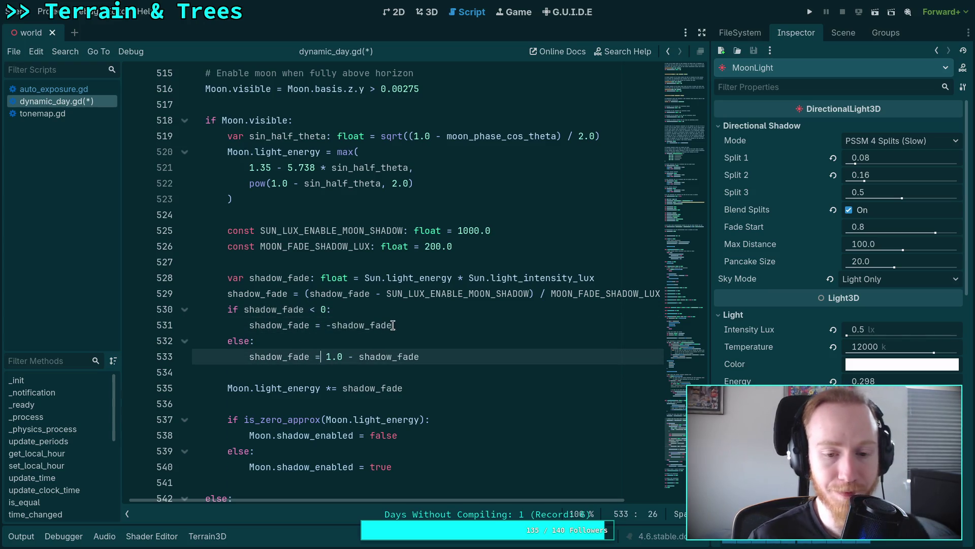
pyautogui.click(483, 360)
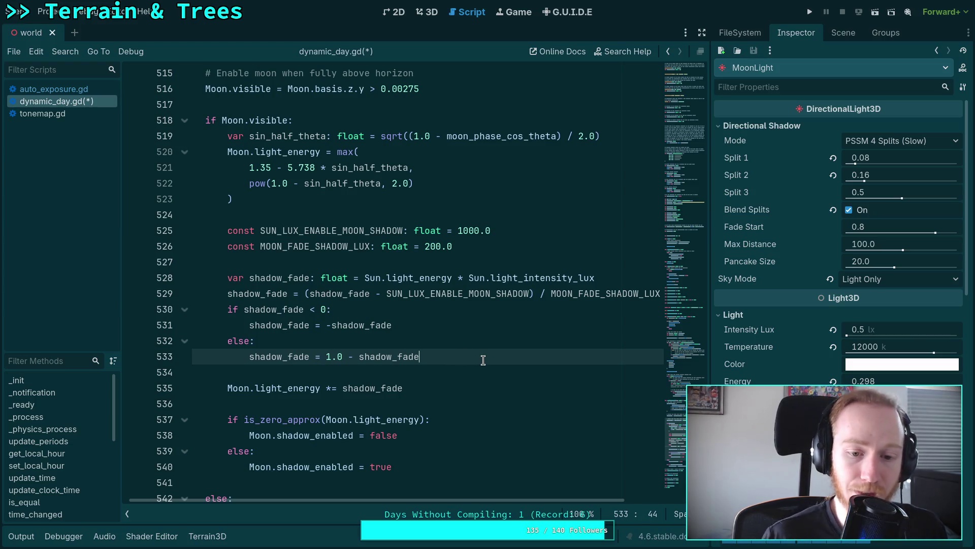
# Multiply Moon.light_energy by clampf(shadow_fade, 0.0, 1.0) on line 535 and save the script
pyautogui.click(339, 386)
pyautogui.write('clam')
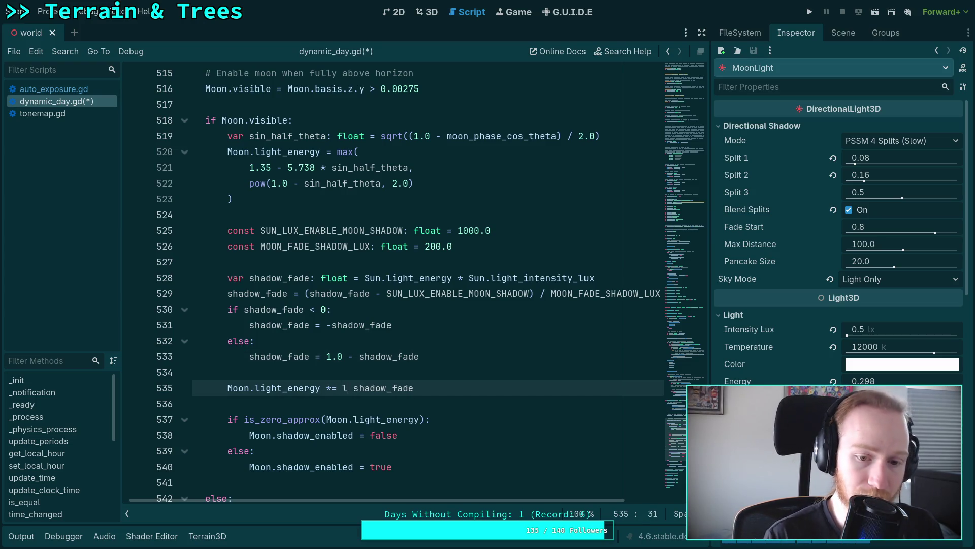
pyautogui.write('pf(')
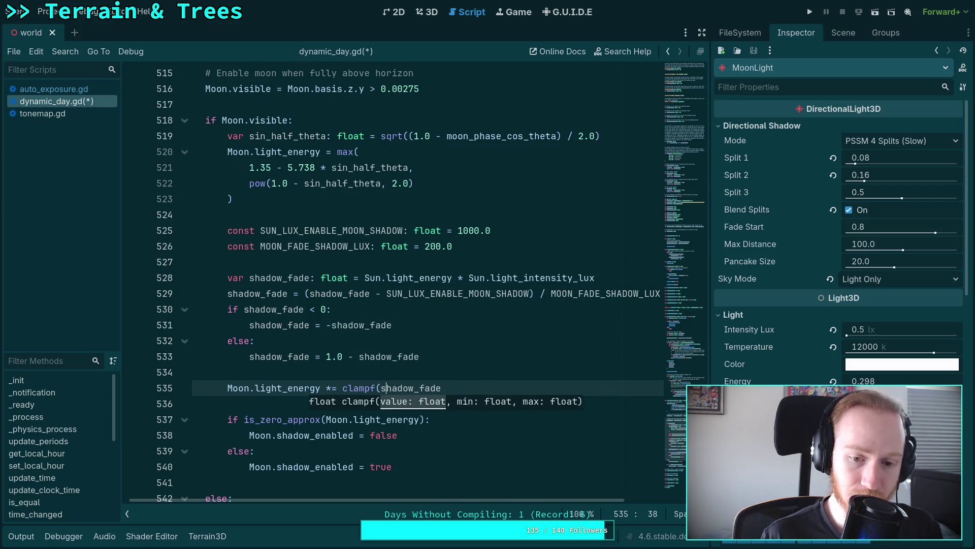
pyautogui.press('Left')
pyautogui.press('BackSpace')
pyautogui.press('BackSpace')
pyautogui.press('BackSpace')
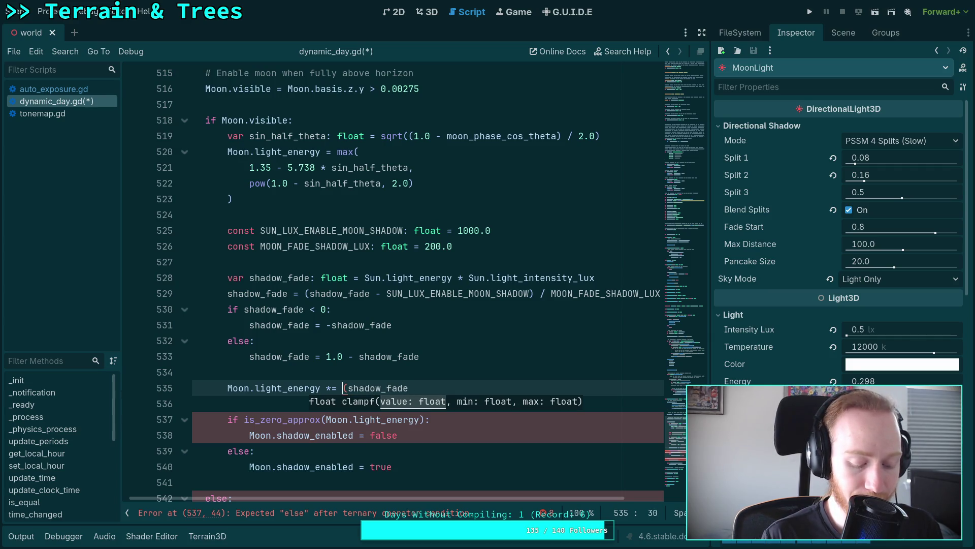
pyautogui.write('clampf')
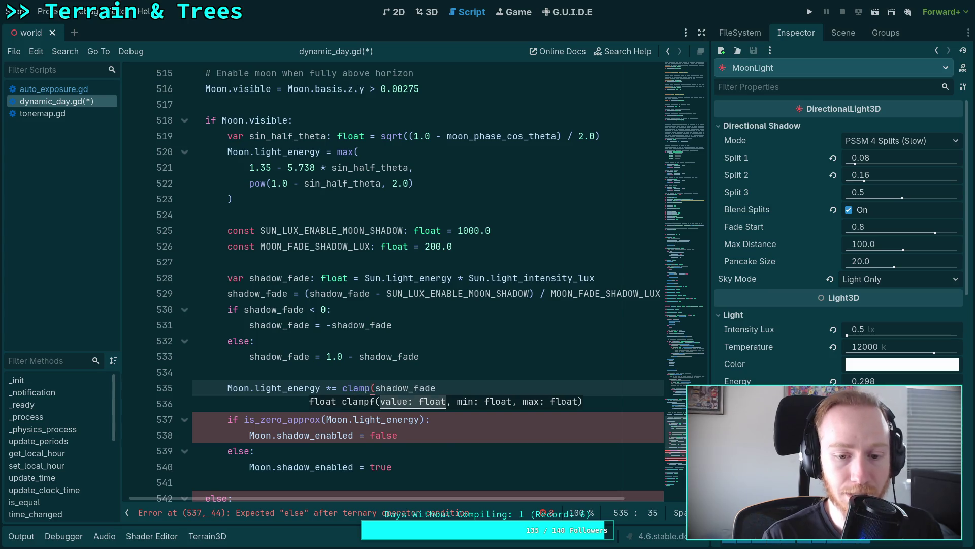
pyautogui.press('End')
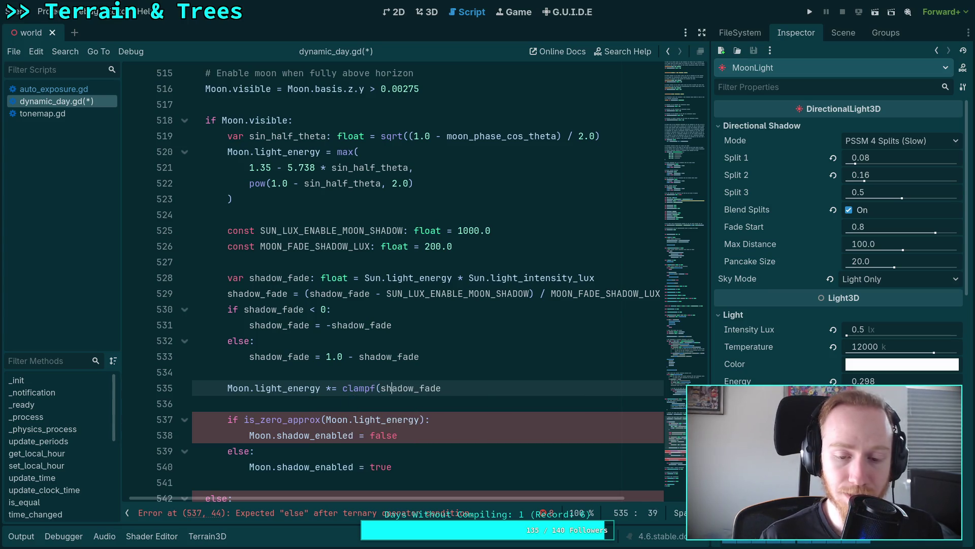
pyautogui.write(', 0.0, 1.0)')
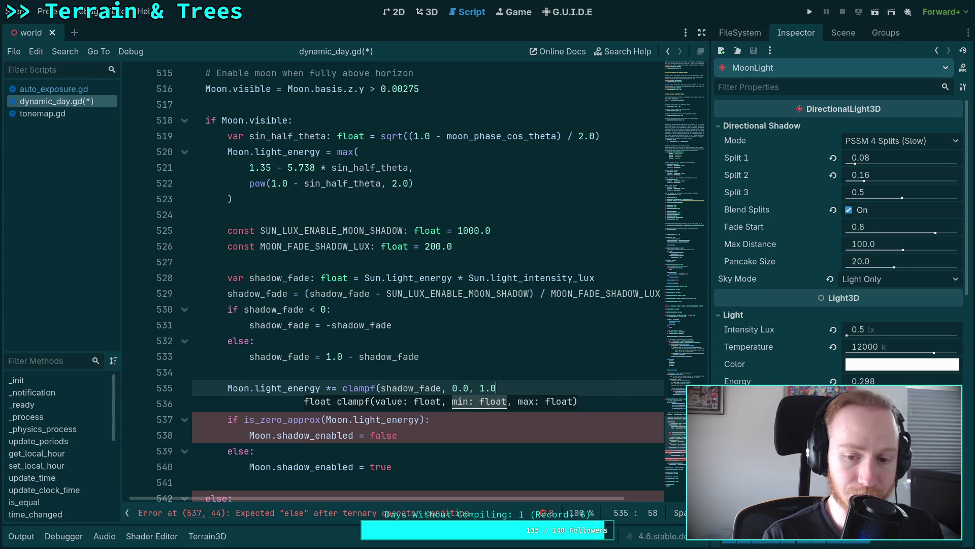
pyautogui.hotkey('ctrl', 's')
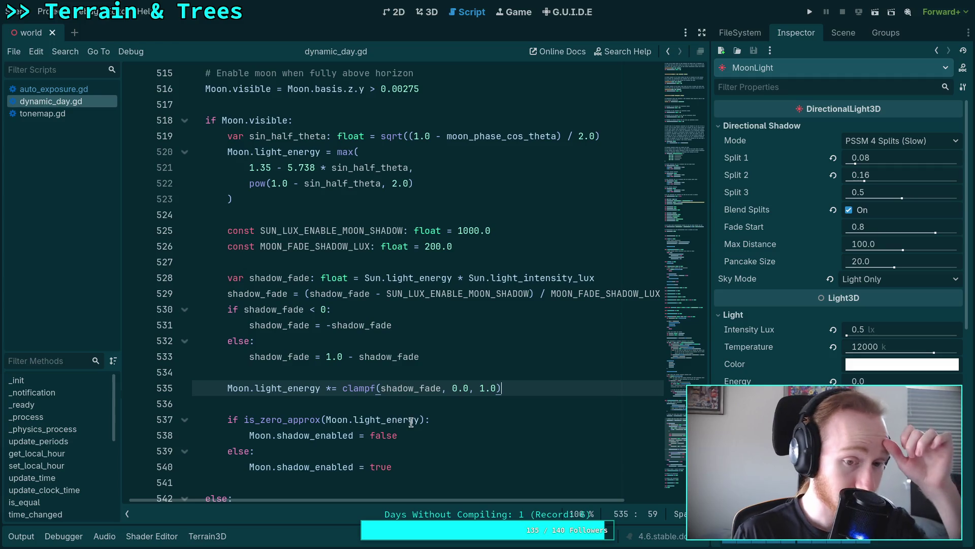
# Dismiss the light_energy documentation popup and scroll through dynamic_day.gd reviewing the moon logic
pyautogui.moveTo(415, 419)
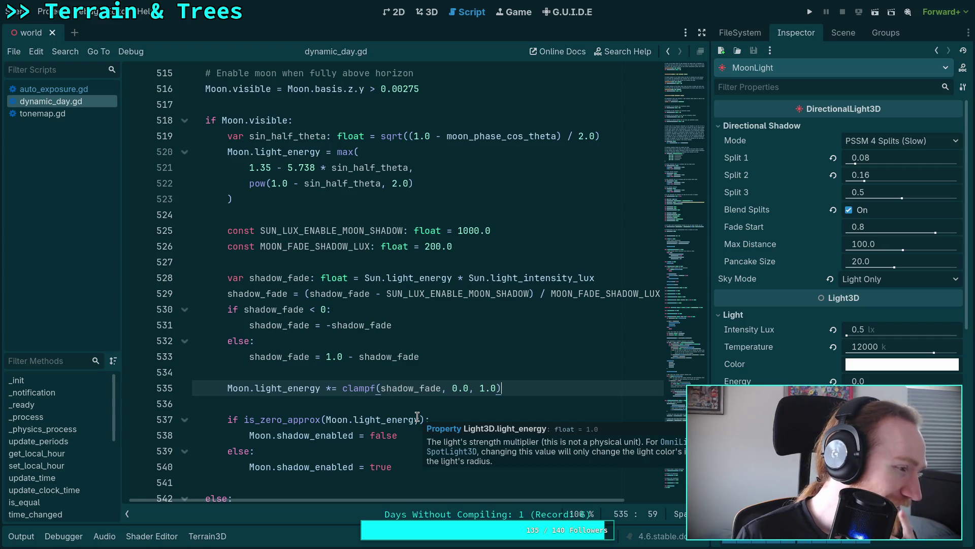
pyautogui.click(378, 403)
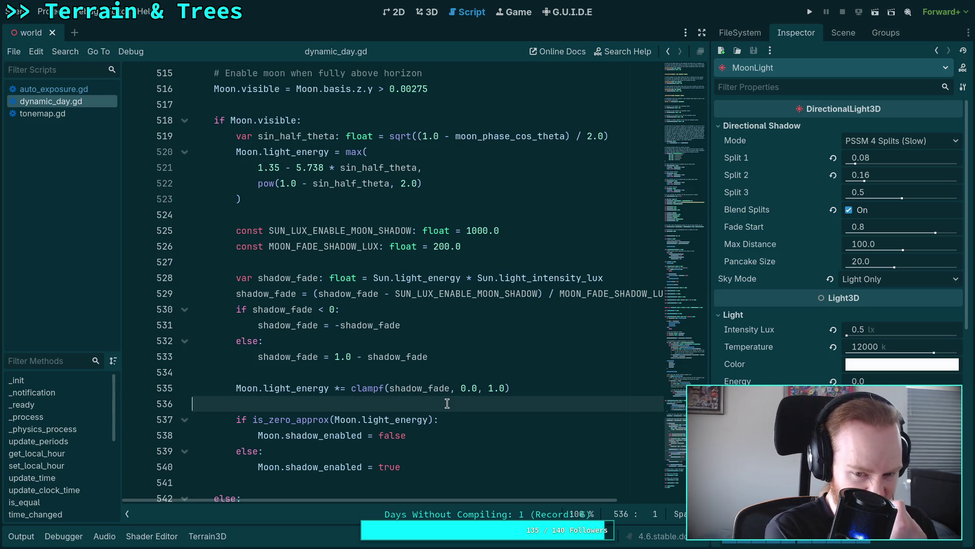
pyautogui.scroll(4, 460, 395)
pyautogui.scroll(5, 460, 395)
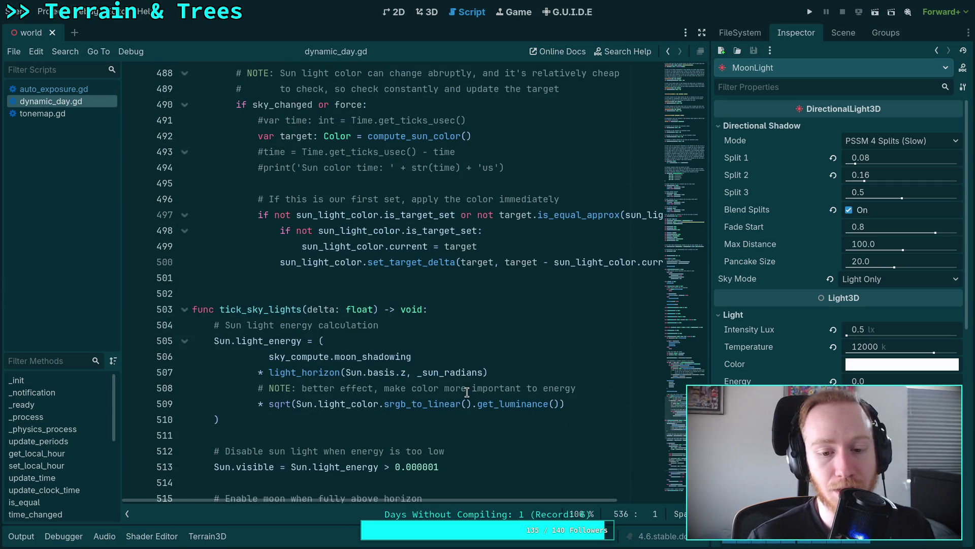
pyautogui.scroll(4, 467, 392)
pyautogui.scroll(-9, 473, 391)
pyautogui.scroll(-2, 475, 390)
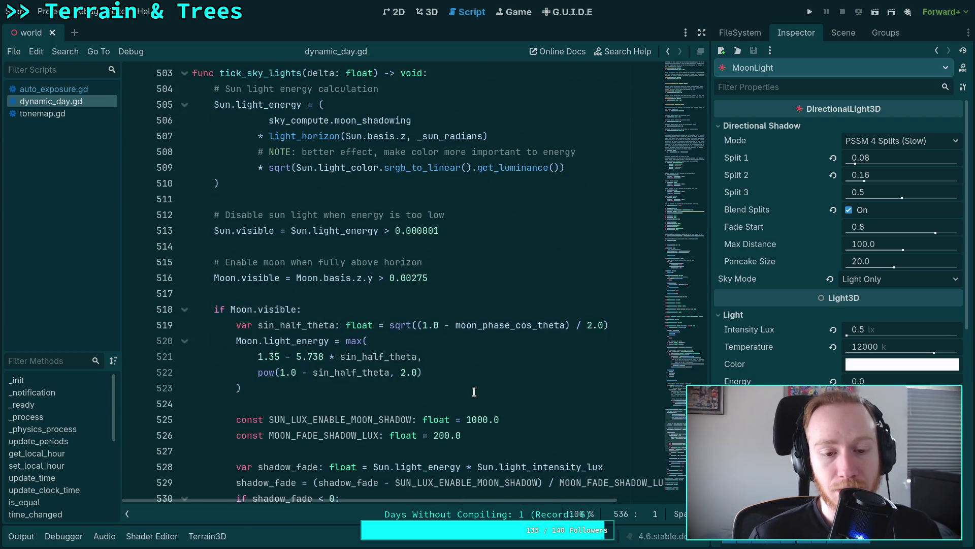
pyautogui.scroll(6, 474, 391)
pyautogui.scroll(3, 474, 391)
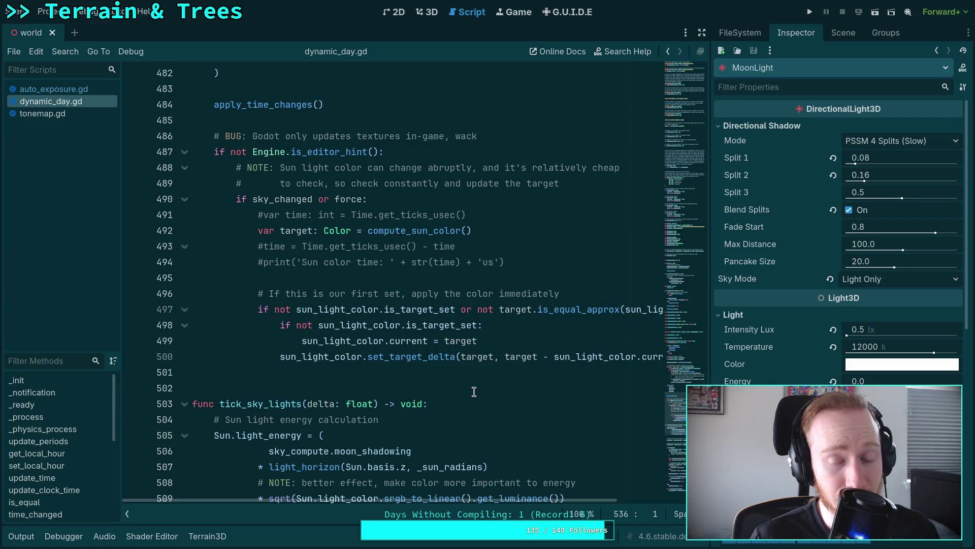
pyautogui.scroll(-14, 474, 391)
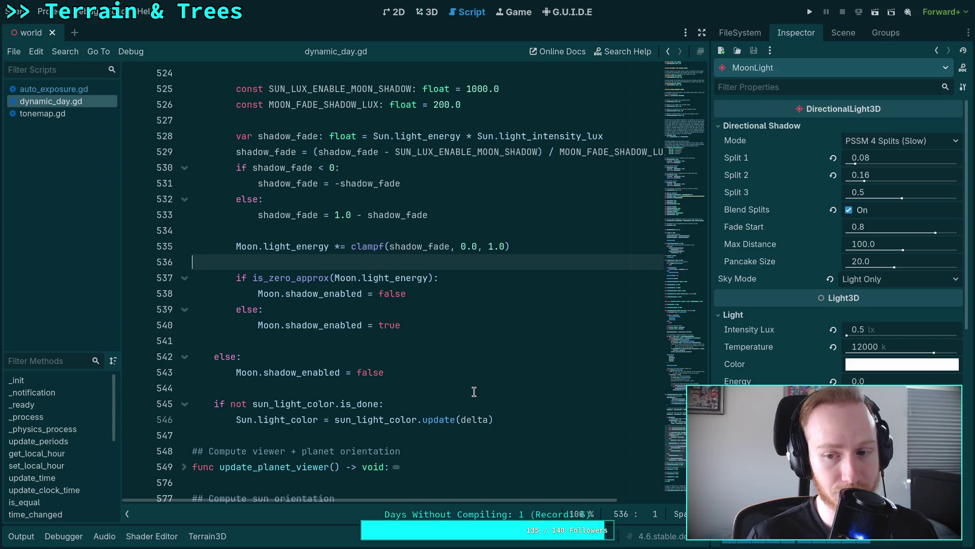
pyautogui.scroll(1, 474, 391)
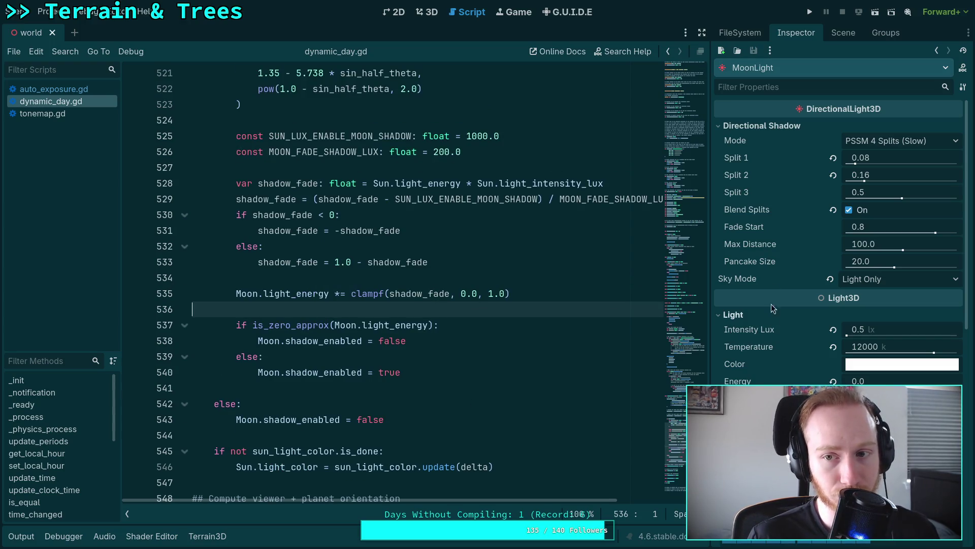
# Select the DynamicDay node in the Scene dock and return to the Inspector
pyautogui.click(845, 32)
pyautogui.click(762, 85)
pyautogui.click(793, 33)
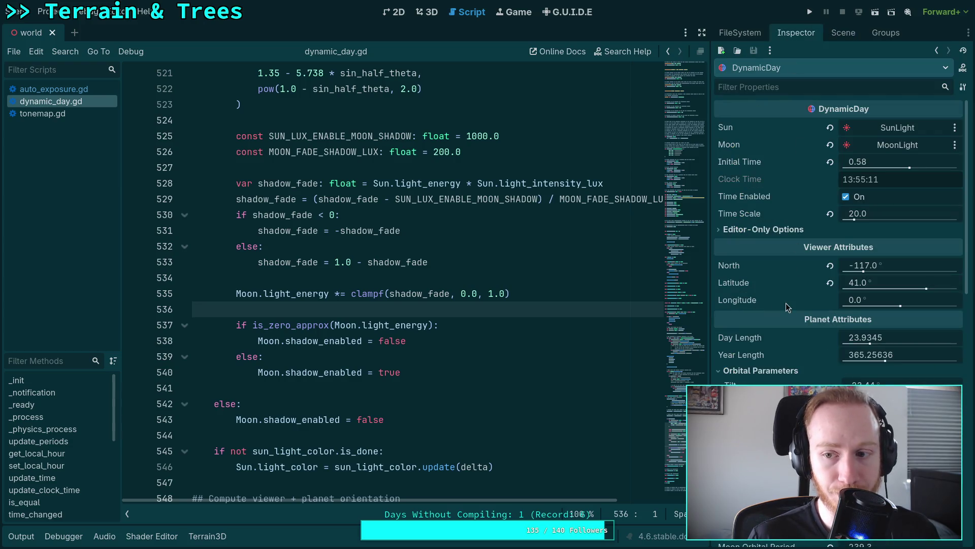
# View the 3D scene, select lines 529–533 of the shadow_fade calculation, then switch to Desmos
pyautogui.click(428, 15)
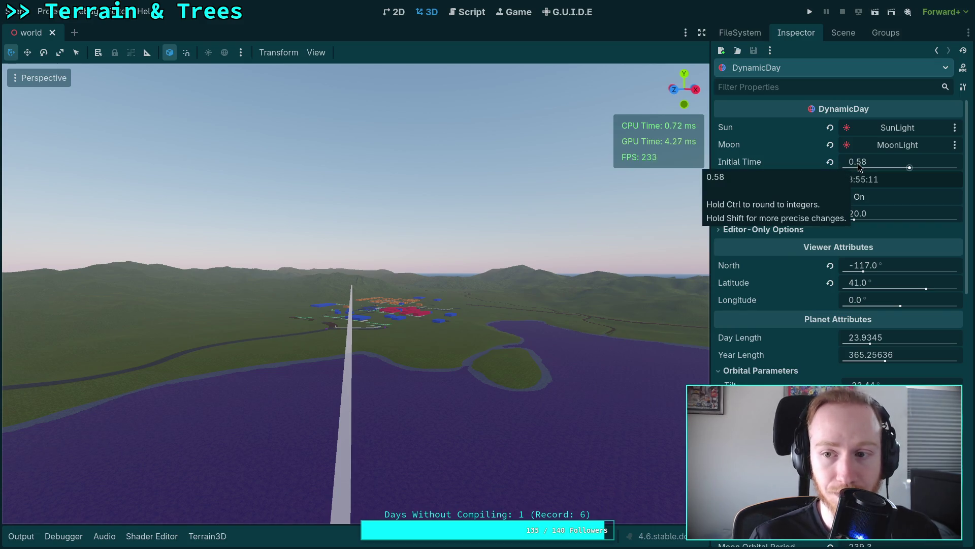
pyautogui.click(464, 13)
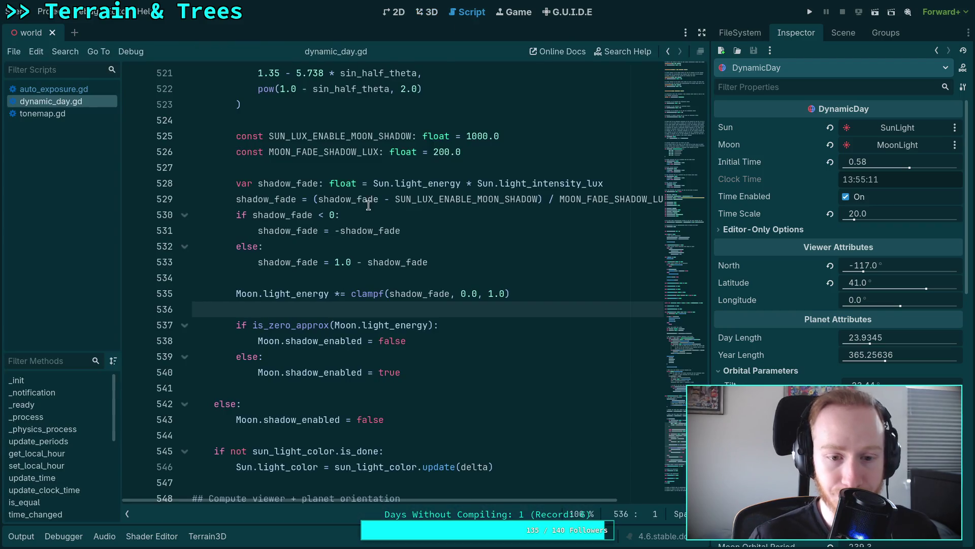
pyautogui.scroll(1, 446, 298)
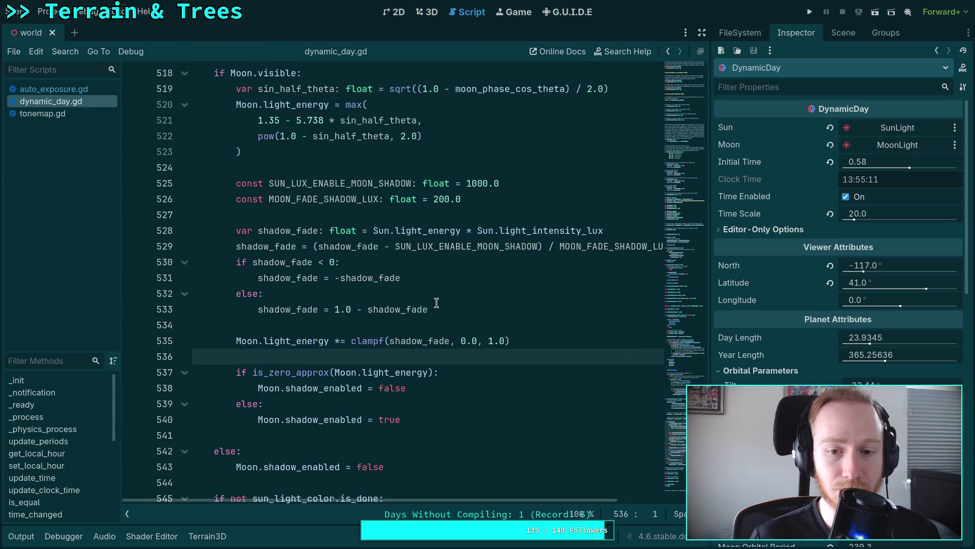
pyautogui.moveTo(430, 308)
pyautogui.mouseDown()
pyautogui.moveTo(370, 305)
pyautogui.moveTo(235, 246)
pyautogui.mouseUp()
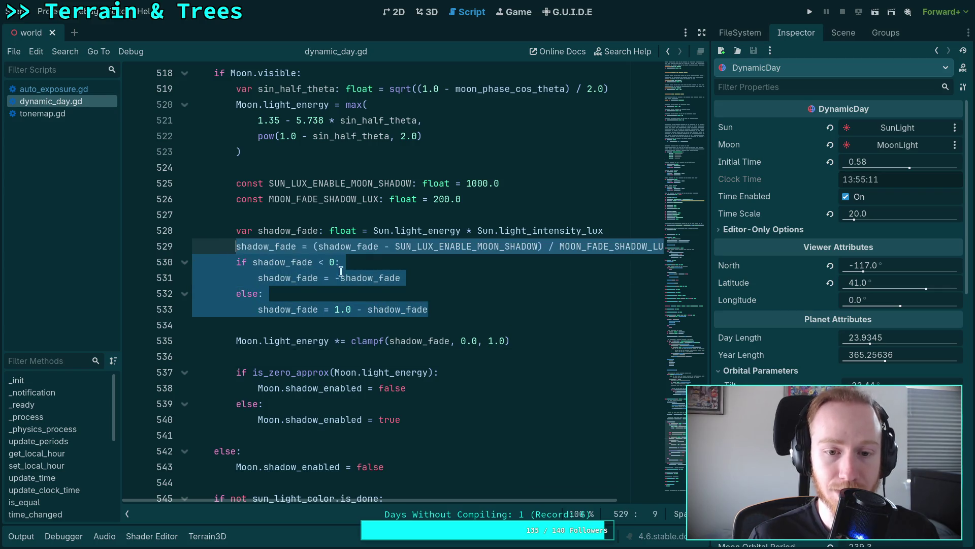
pyautogui.click(444, 292)
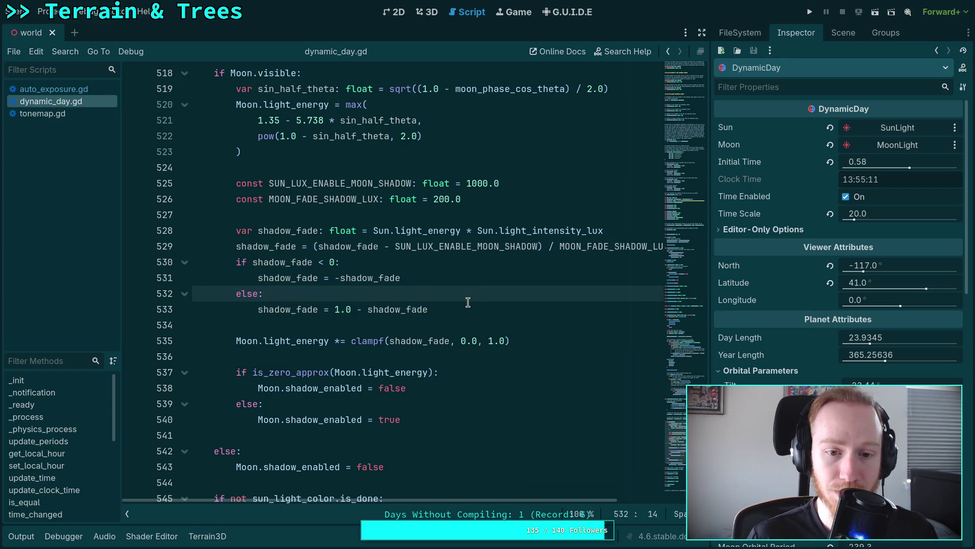
pyautogui.moveTo(469, 307)
pyautogui.mouseDown()
pyautogui.moveTo(396, 307)
pyautogui.moveTo(236, 249)
pyautogui.mouseUp()
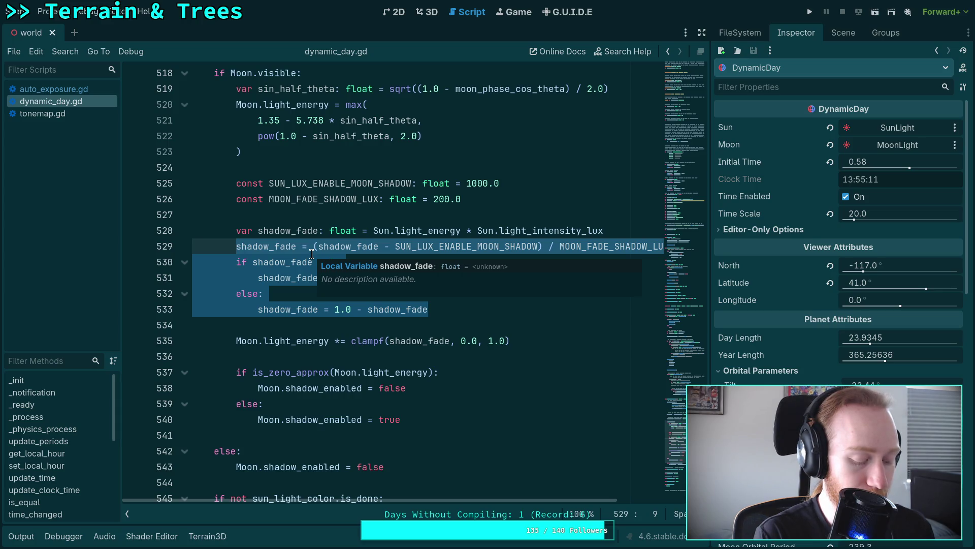
pyautogui.press('super+2')
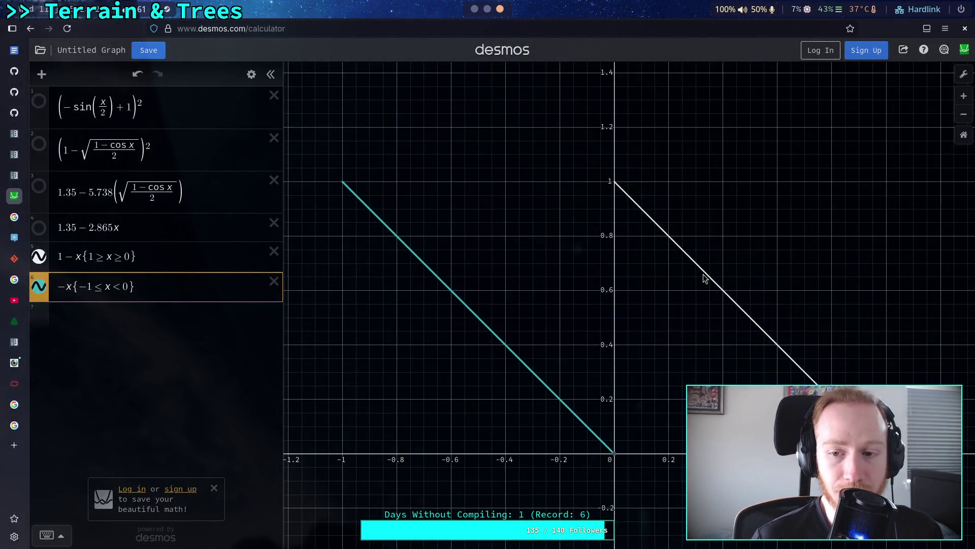
pyautogui.moveTo(704, 278)
pyautogui.mouseDown()
pyautogui.moveTo(721, 289)
pyautogui.moveTo(667, 263)
pyautogui.moveTo(676, 252)
pyautogui.moveTo(735, 298)
pyautogui.mouseUp()
pyautogui.click(674, 252)
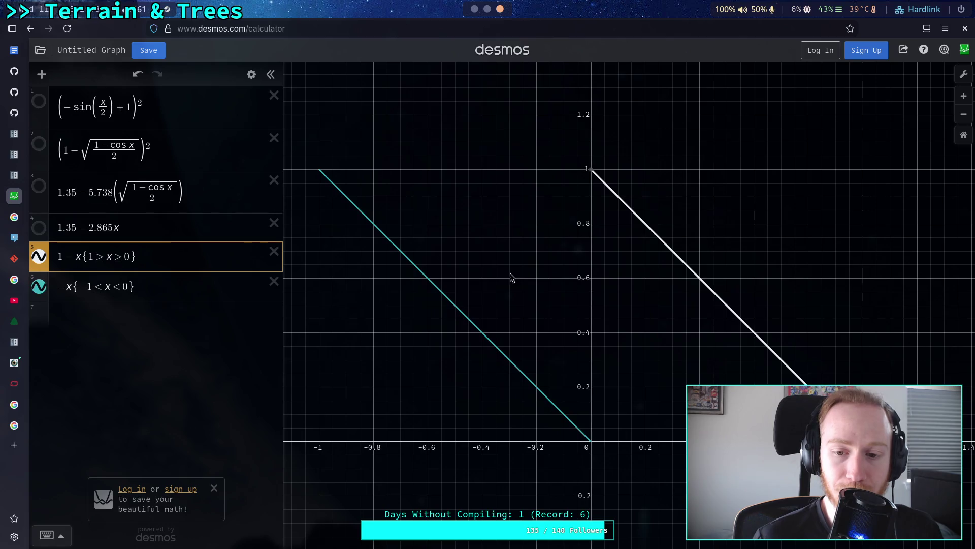
pyautogui.moveTo(359, 209)
pyautogui.mouseDown()
pyautogui.moveTo(384, 236)
pyautogui.moveTo(377, 232)
pyautogui.mouseUp()
pyautogui.moveTo(382, 234)
pyautogui.mouseDown()
pyautogui.moveTo(455, 304)
pyautogui.moveTo(421, 290)
pyautogui.moveTo(482, 330)
pyautogui.moveTo(366, 239)
pyautogui.moveTo(394, 246)
pyautogui.moveTo(388, 219)
pyautogui.mouseUp()
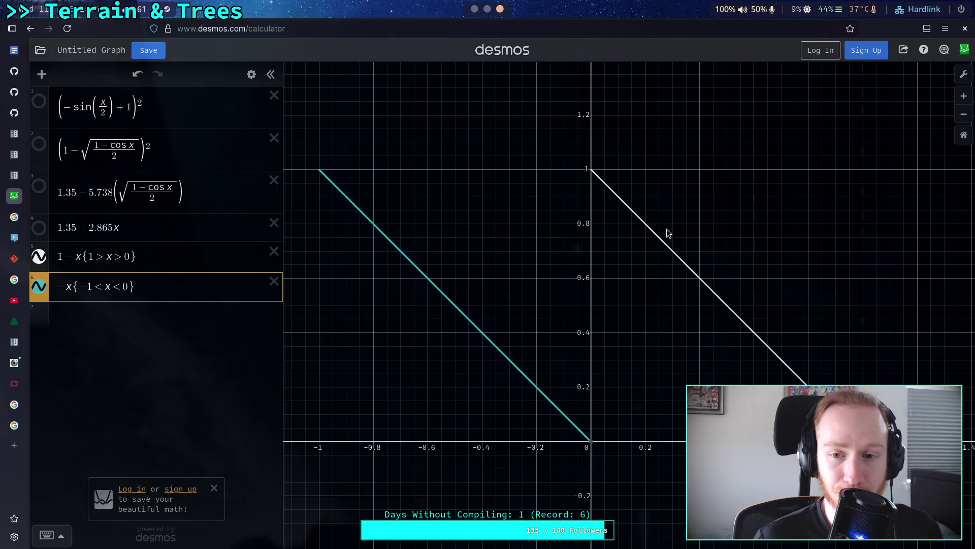
pyautogui.moveTo(627, 209)
pyautogui.mouseDown()
pyautogui.moveTo(755, 338)
pyautogui.moveTo(791, 350)
pyautogui.moveTo(774, 335)
pyautogui.mouseUp()
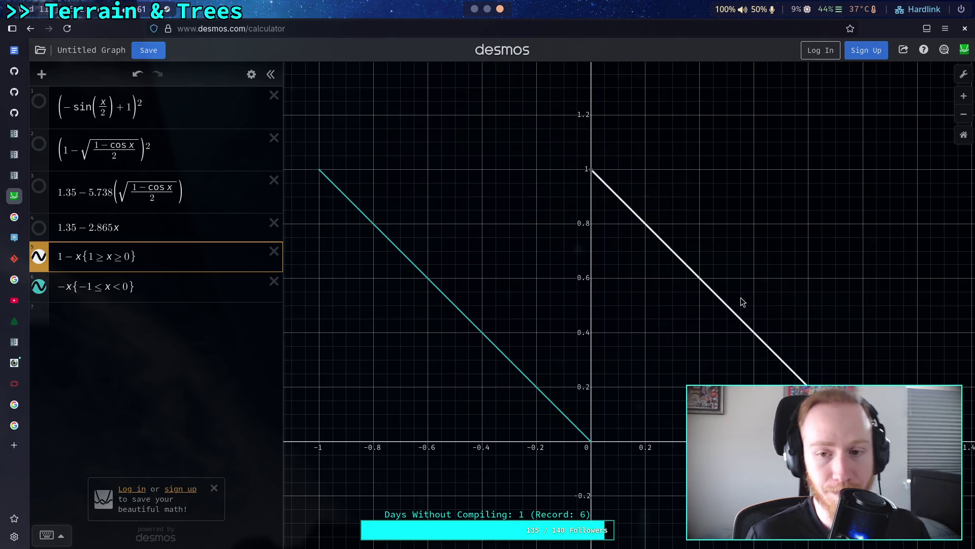
pyautogui.click(629, 215)
pyautogui.moveTo(628, 216); pyautogui.dragTo(812, 394)
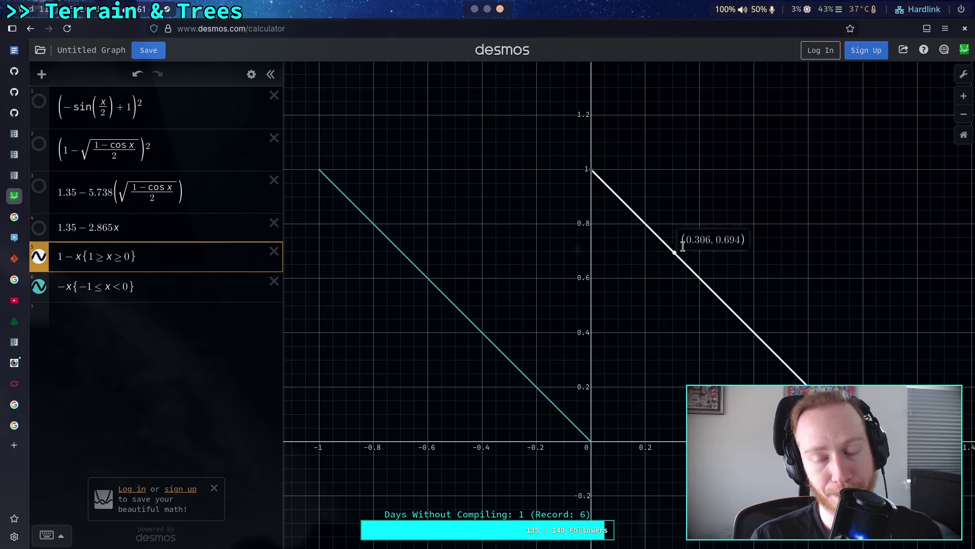
pyautogui.click(447, 297)
pyautogui.scroll(-1, 447, 296)
pyautogui.scroll(1, 466, 311)
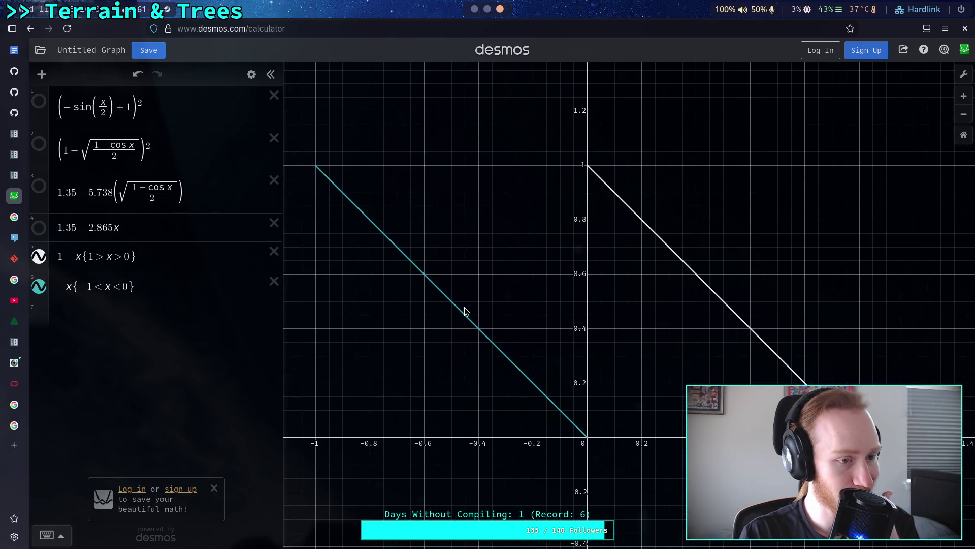
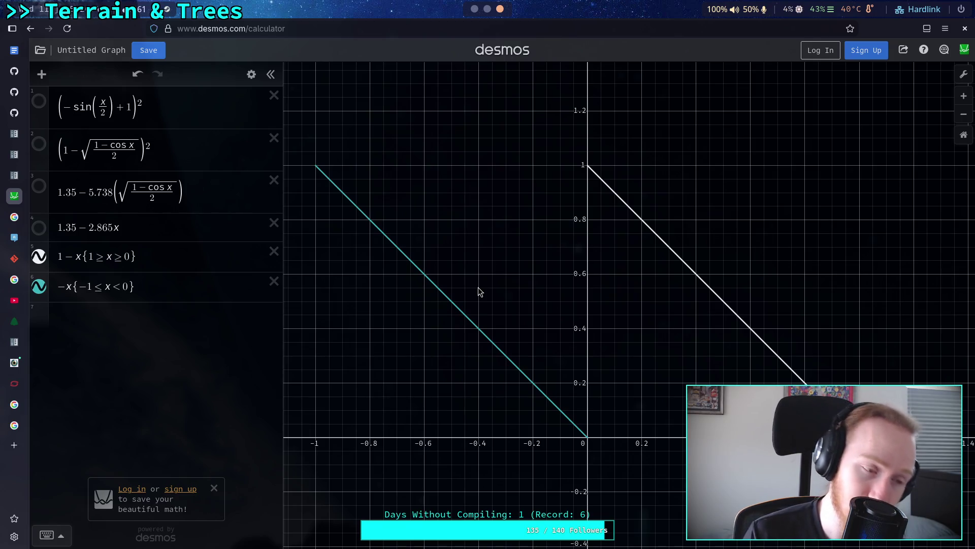
# Trace values along the teal -x fade-in line in Desmos, then return to the Godot script
pyautogui.moveTo(474, 322)
pyautogui.mouseDown()
pyautogui.moveTo(407, 251)
pyautogui.moveTo(448, 289)
pyautogui.mouseUp()
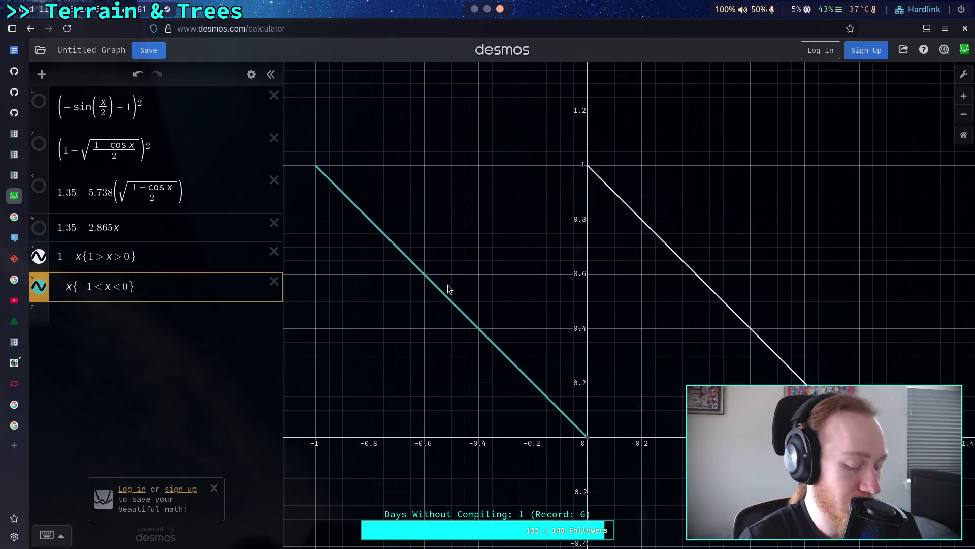
pyautogui.hotkey('alt', 'Tab')
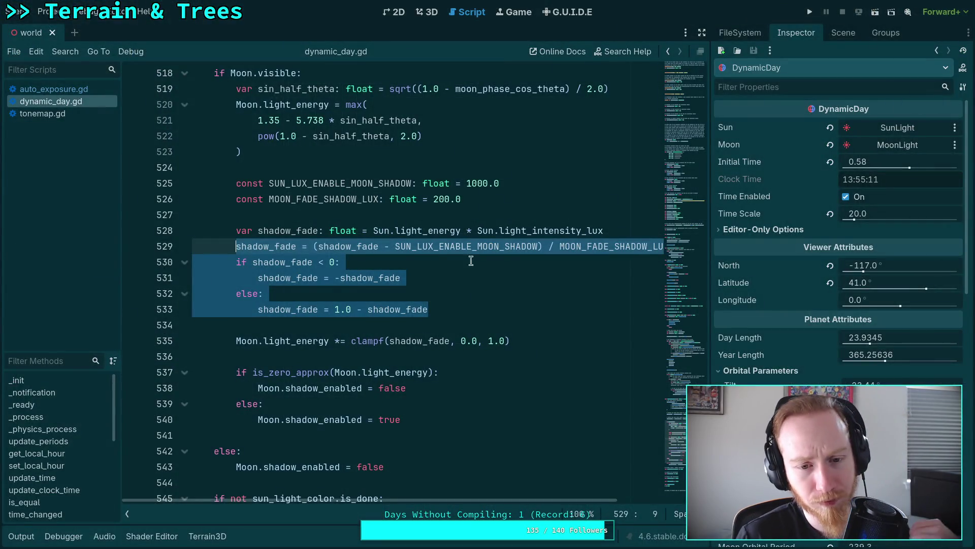
# Scroll dynamic_day.gd to line 503 and put the caret at the end of the func tick_sky_lights header
pyautogui.click(473, 268)
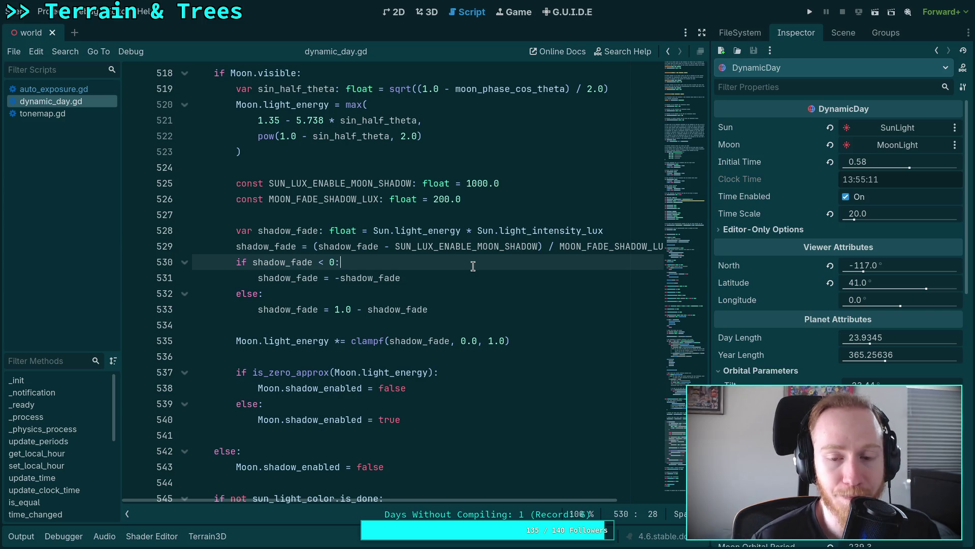
pyautogui.doubleClick(429, 230)
pyautogui.scroll(10, 448, 281)
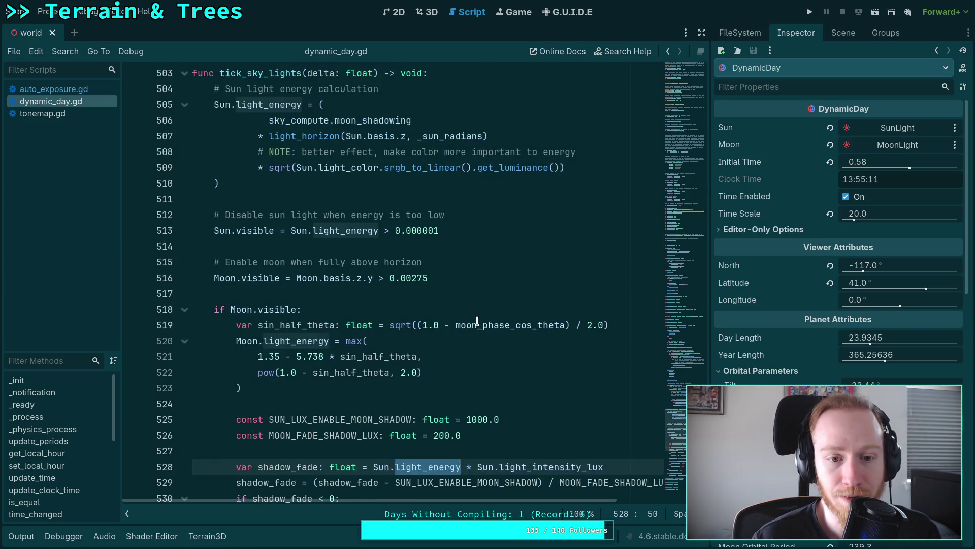
pyautogui.scroll(-7, 478, 319)
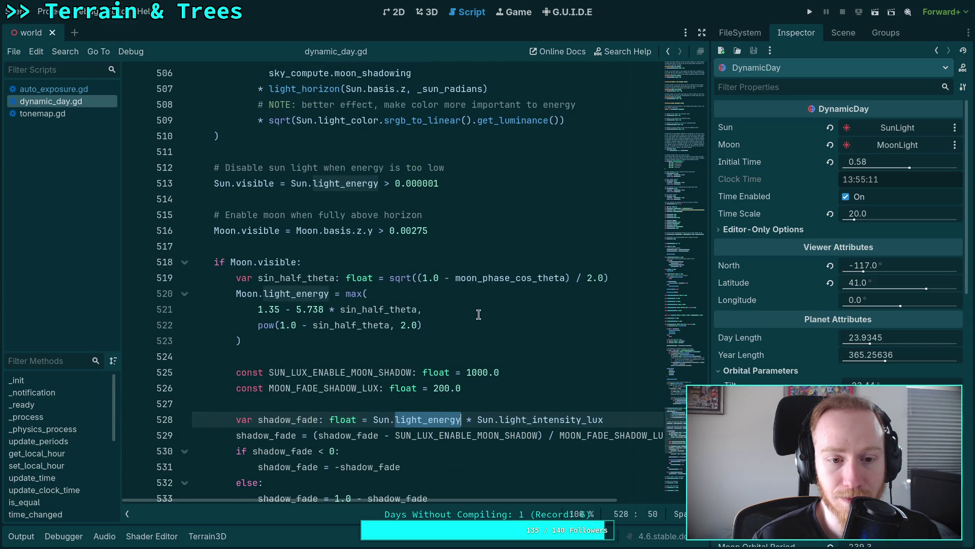
pyautogui.scroll(3, 479, 315)
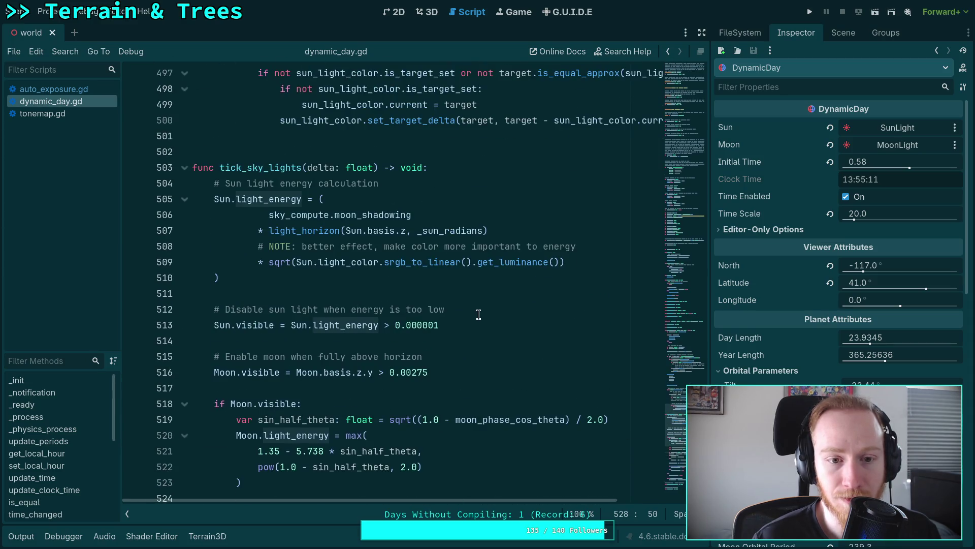
pyautogui.scroll(-2, 478, 314)
pyautogui.click(485, 73)
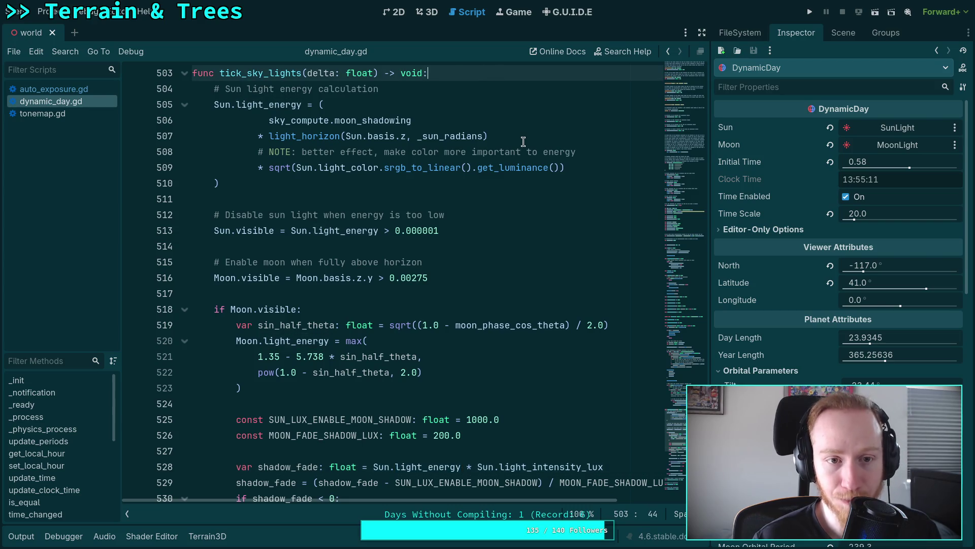
# Insert 'var last_sun_energy: float = Sun.light_energy' as the first line of tick_sky_lights
pyautogui.press('Return')
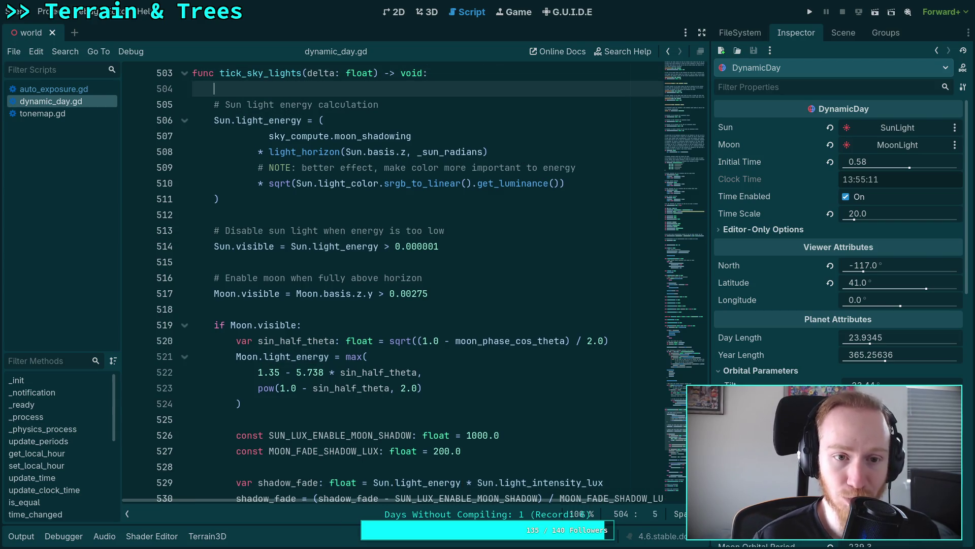
pyautogui.press('Return')
pyautogui.press('Up')
pyautogui.write('v')
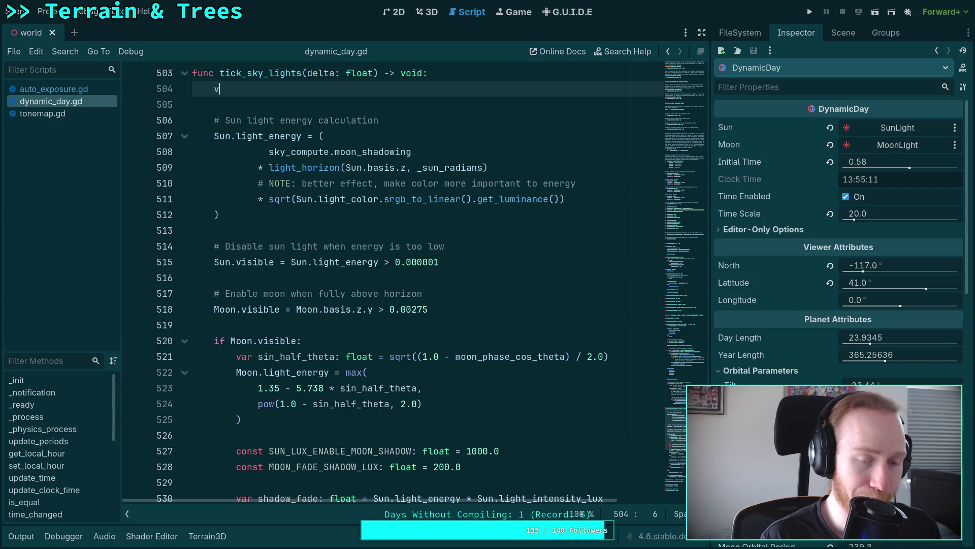
pyautogui.write('ar pr')
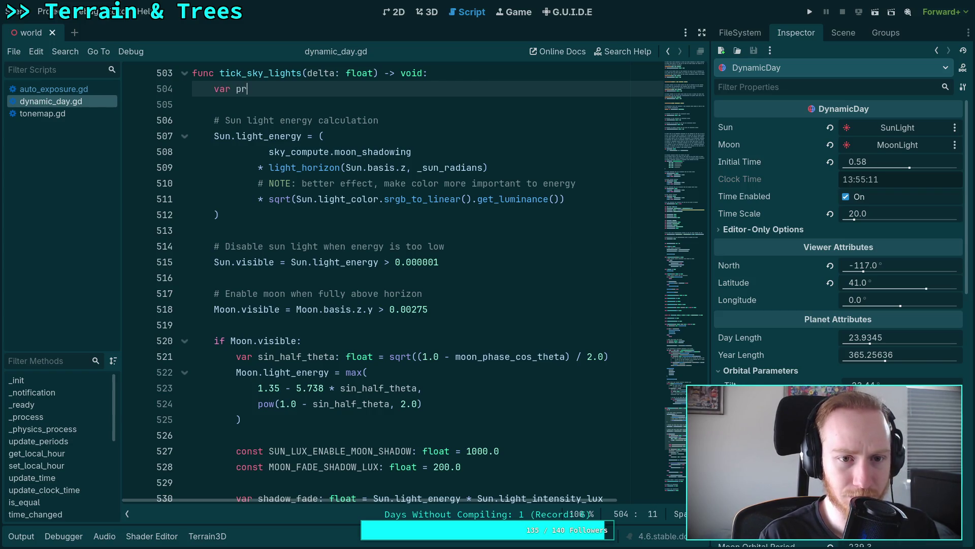
pyautogui.write('evious')
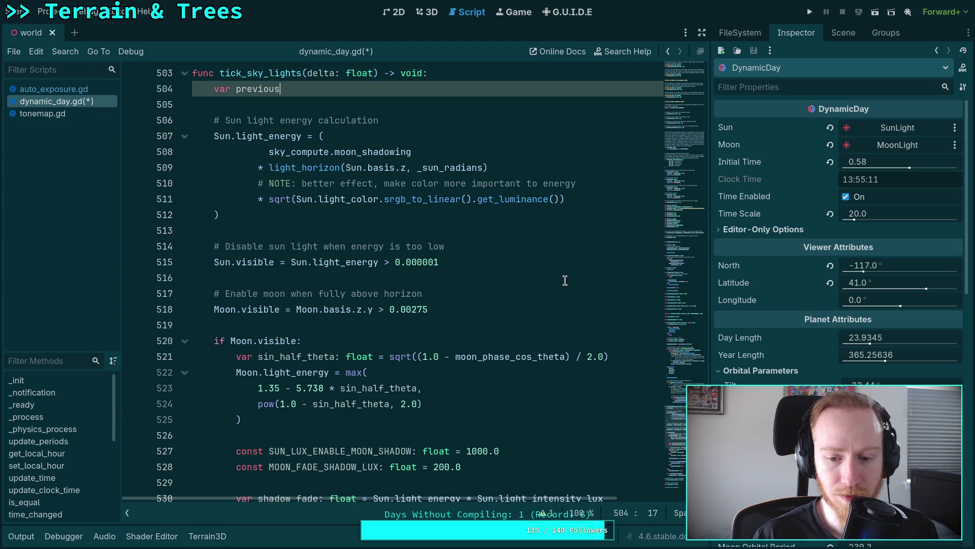
pyautogui.scroll(-2, 564, 280)
pyautogui.scroll(2, 564, 280)
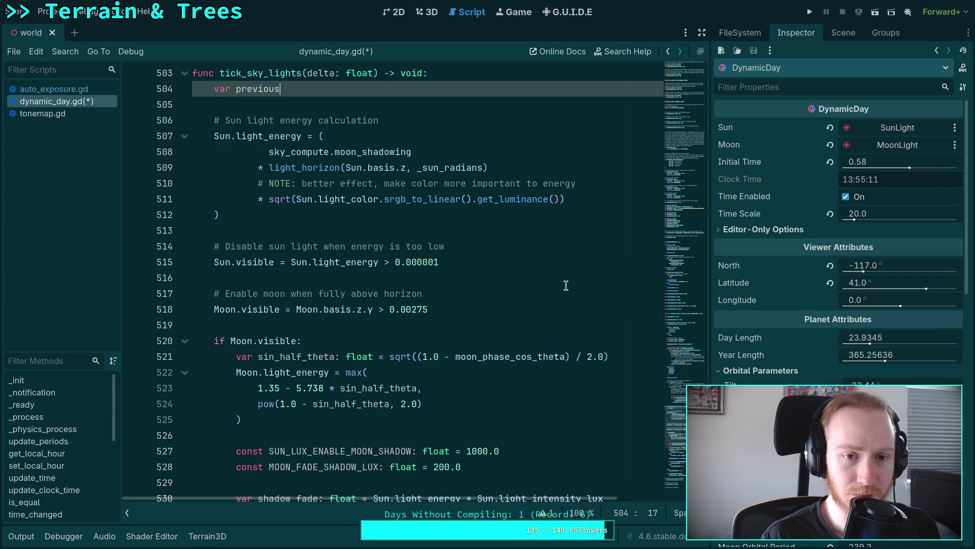
pyautogui.write('_sun_l')
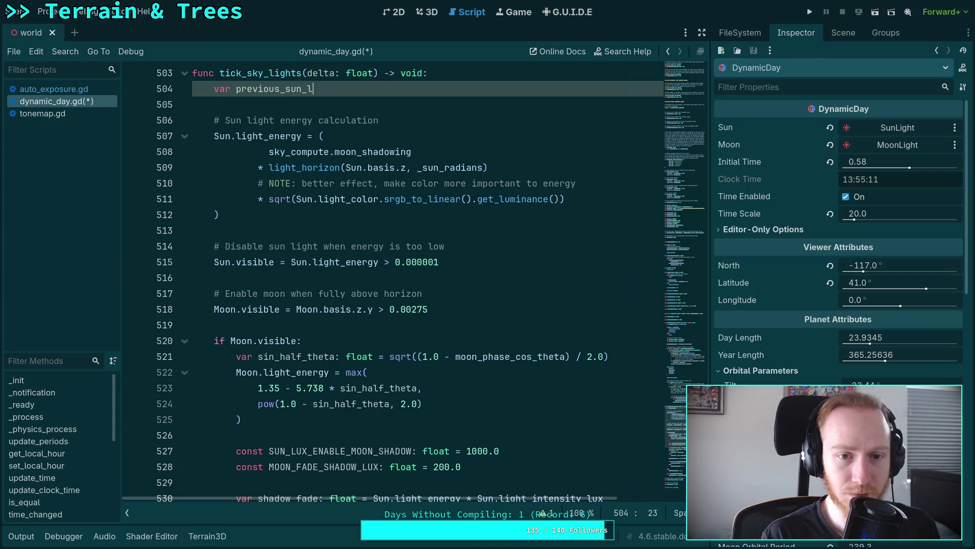
pyautogui.press('BackSpace')
pyautogui.press('BackSpace')
pyautogui.press('BackSpace')
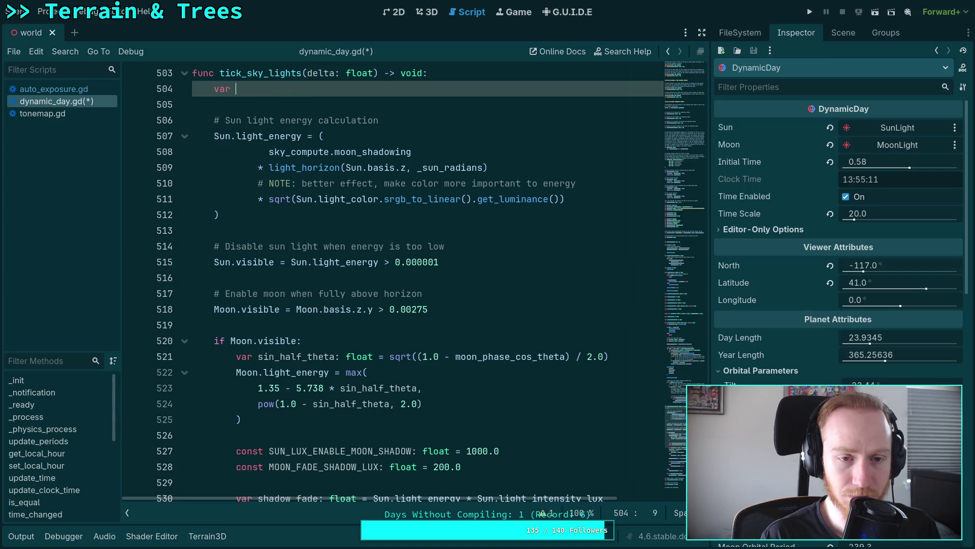
pyautogui.write('last_')
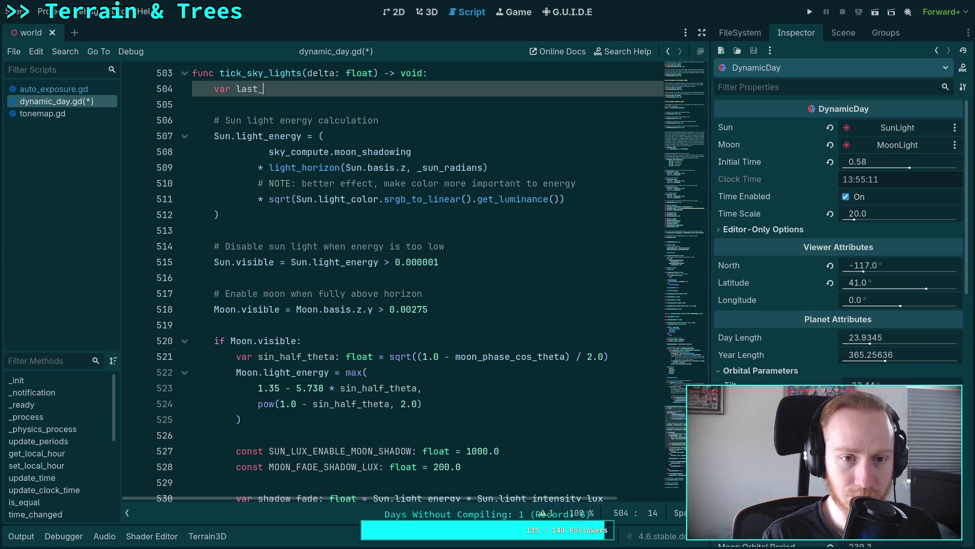
pyautogui.write('sun_ener')
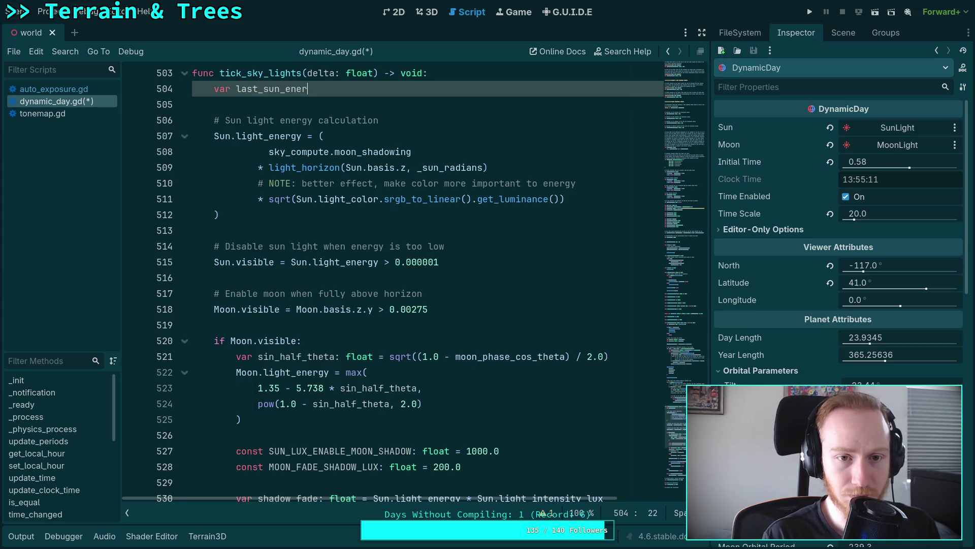
pyautogui.write('gy:')
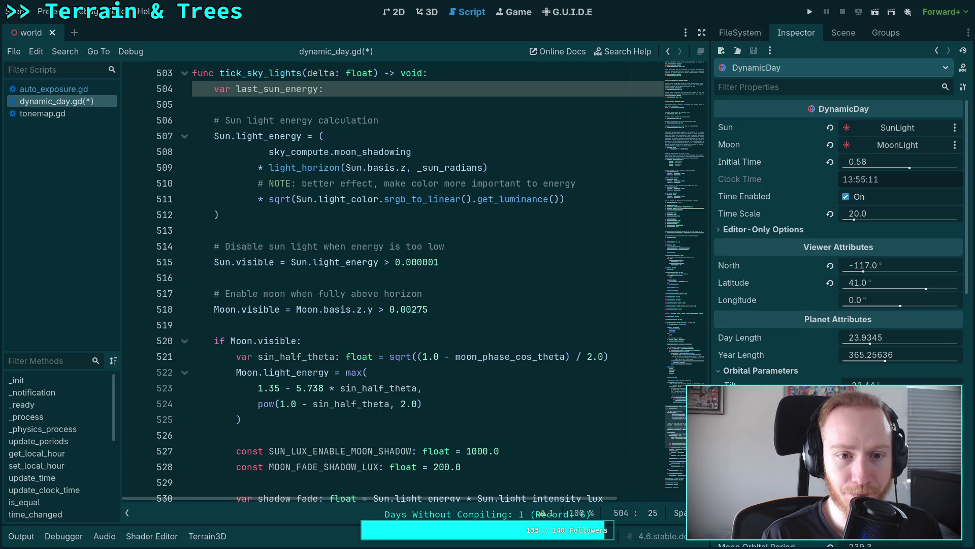
pyautogui.write(' float ')
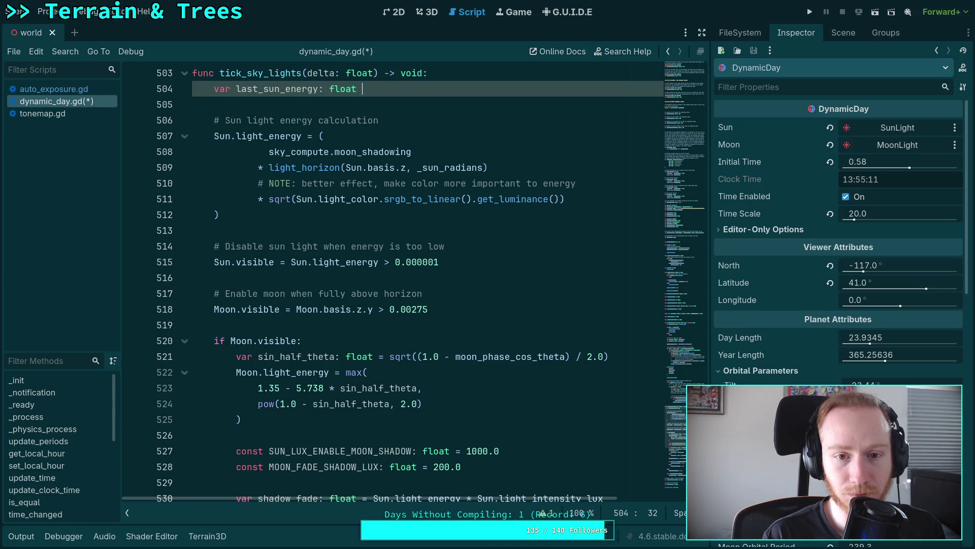
pyautogui.write('= Sun.')
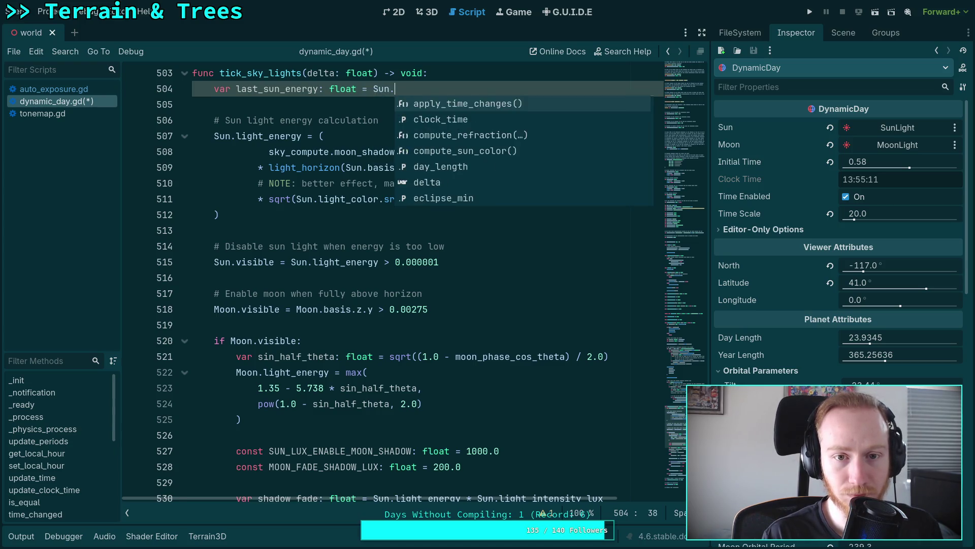
pyautogui.write('light_energy')
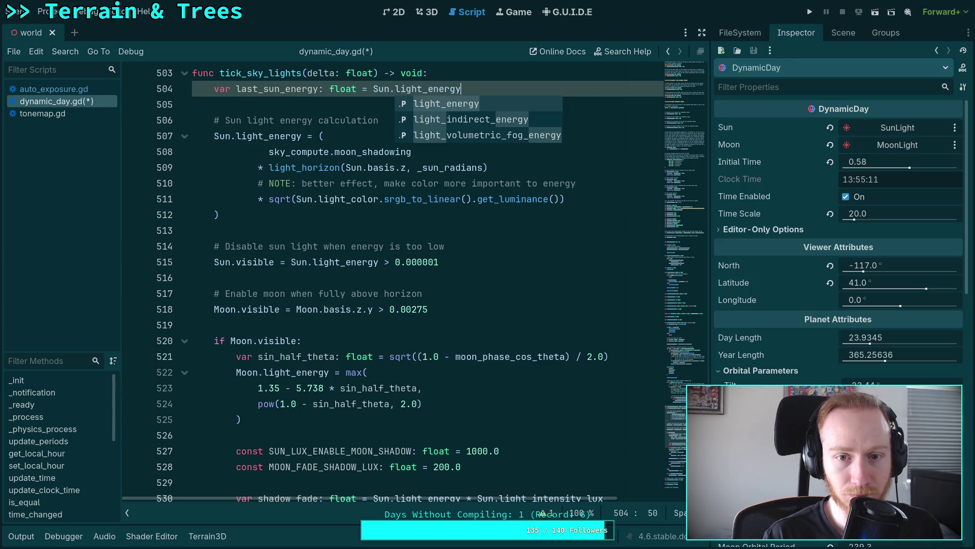
pyautogui.click(473, 263)
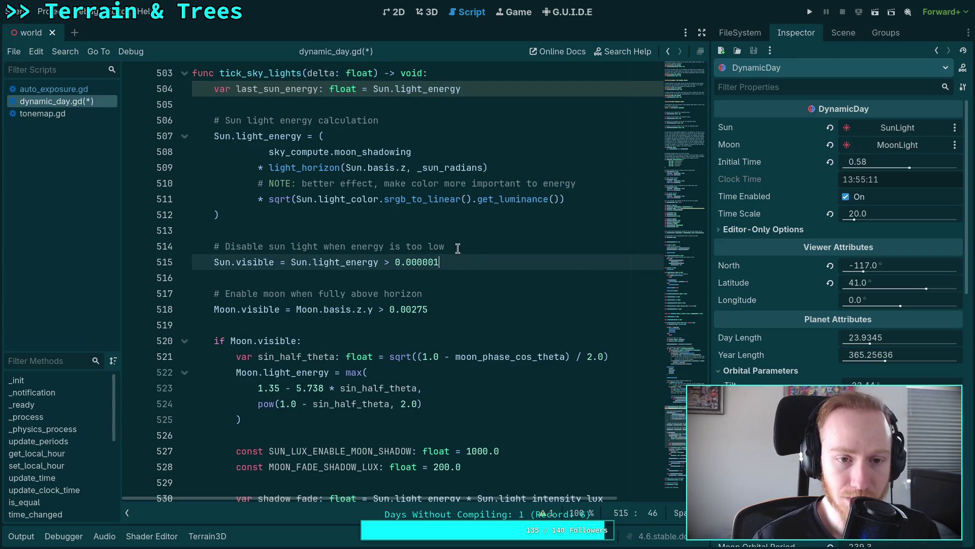
pyautogui.click(323, 218)
pyautogui.scroll(-5, 323, 220)
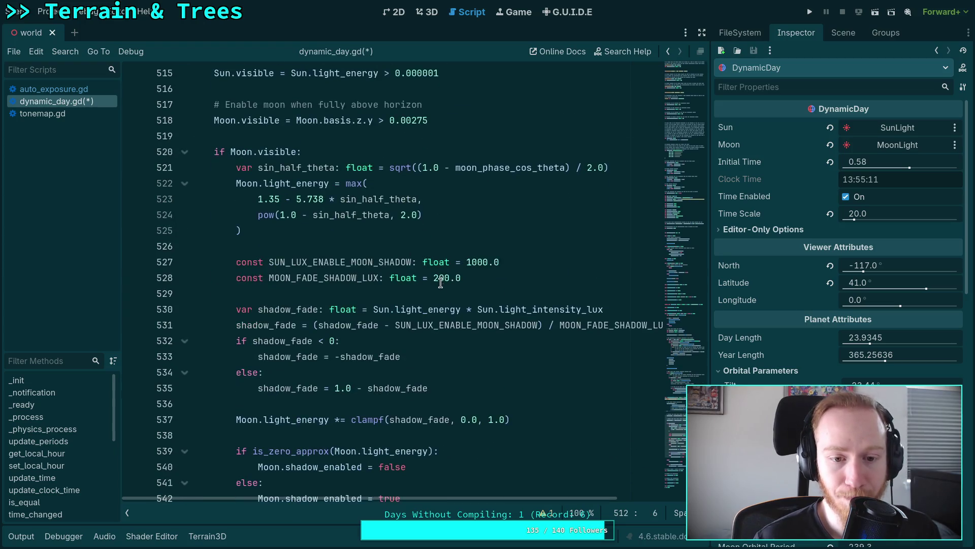
pyautogui.click(612, 249)
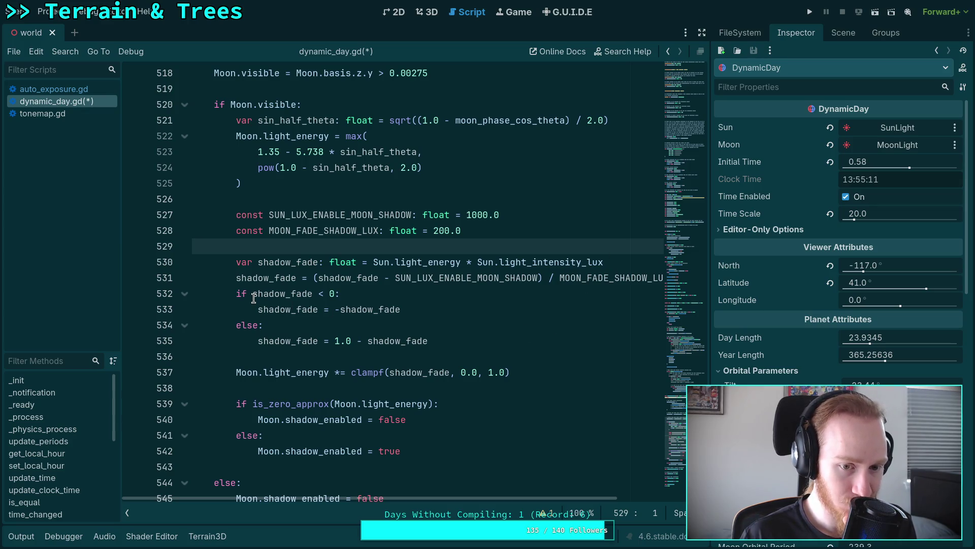
pyautogui.moveTo(253, 293)
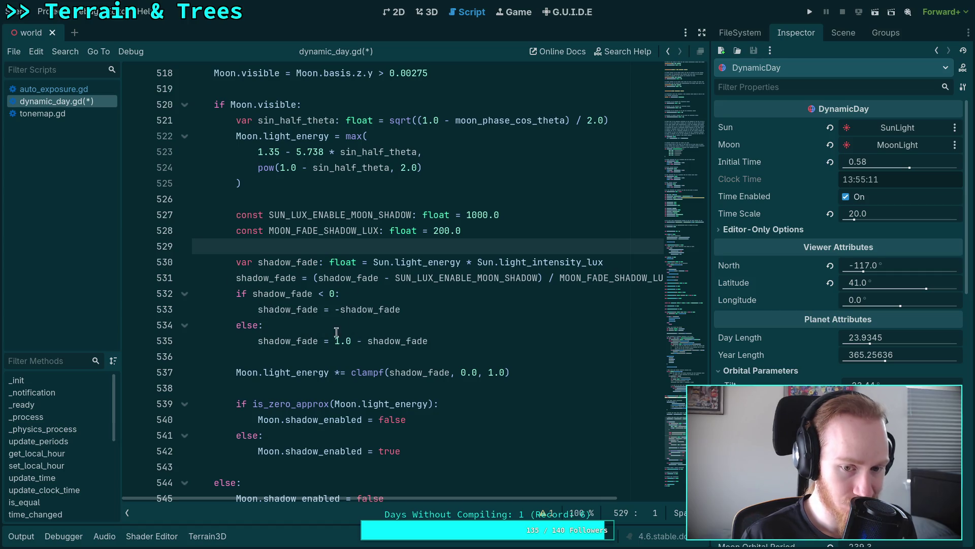
pyautogui.click(375, 292)
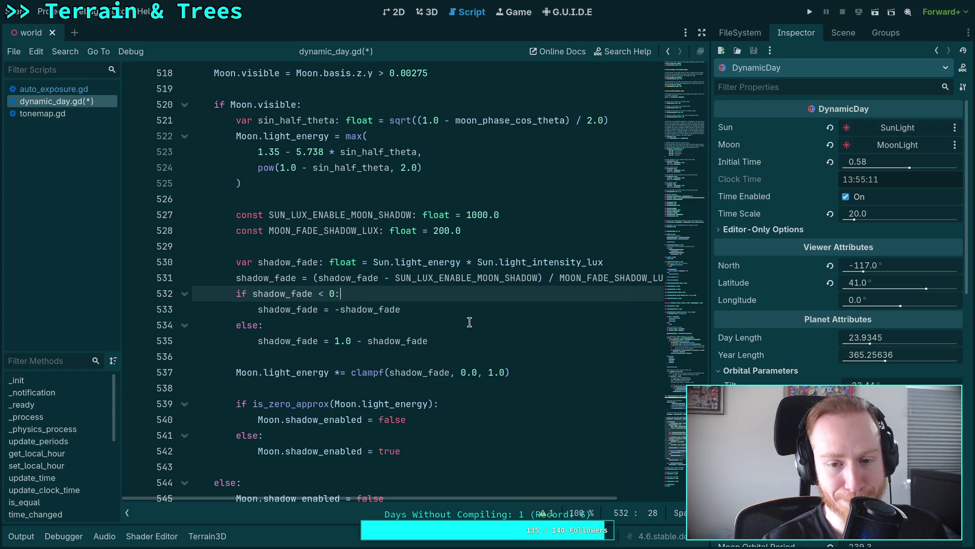
pyautogui.doubleClick(495, 277)
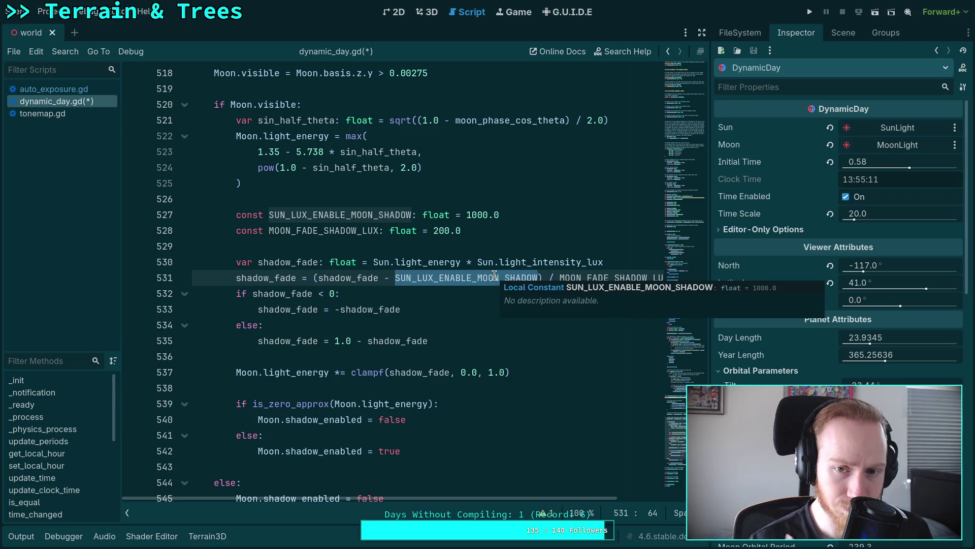
pyautogui.scroll(2, 495, 276)
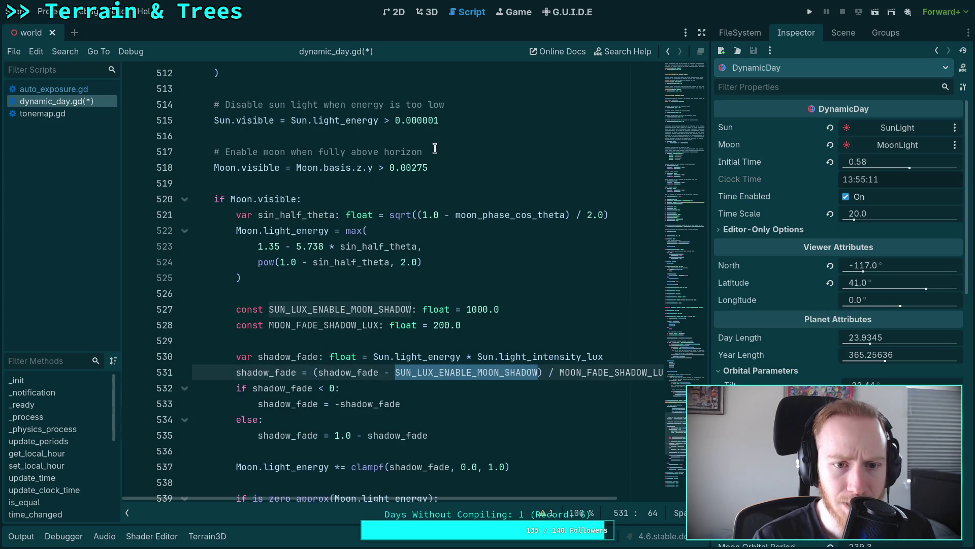
pyautogui.moveTo(424, 152); pyautogui.dragTo(318, 152)
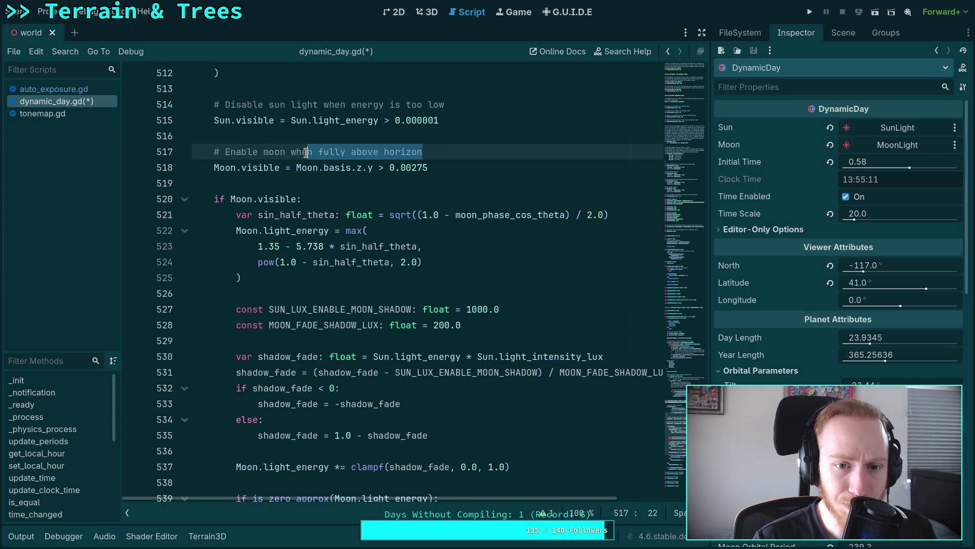
pyautogui.click(357, 182)
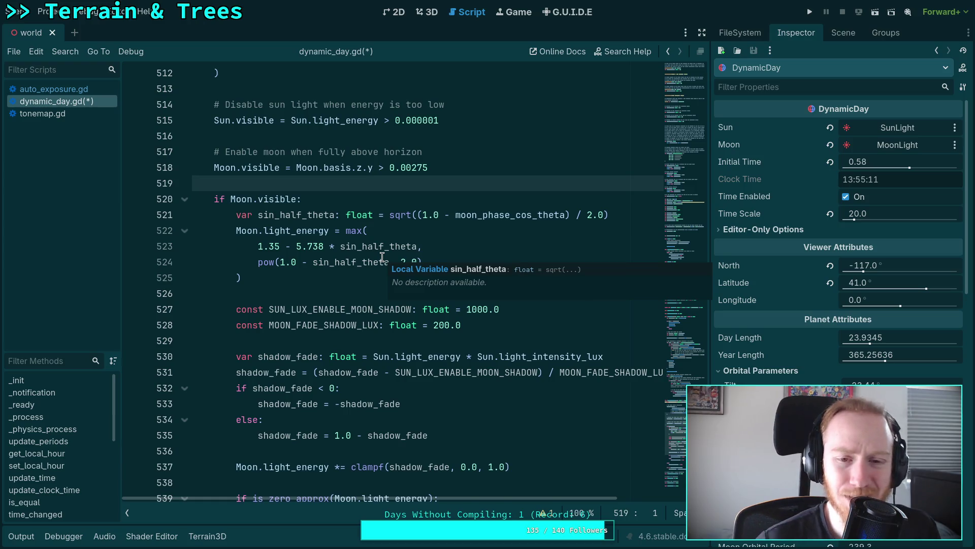
pyautogui.moveTo(413, 168)
pyautogui.mouseDown()
pyautogui.moveTo(429, 168)
pyautogui.moveTo(404, 168)
pyautogui.moveTo(430, 168)
pyautogui.mouseUp()
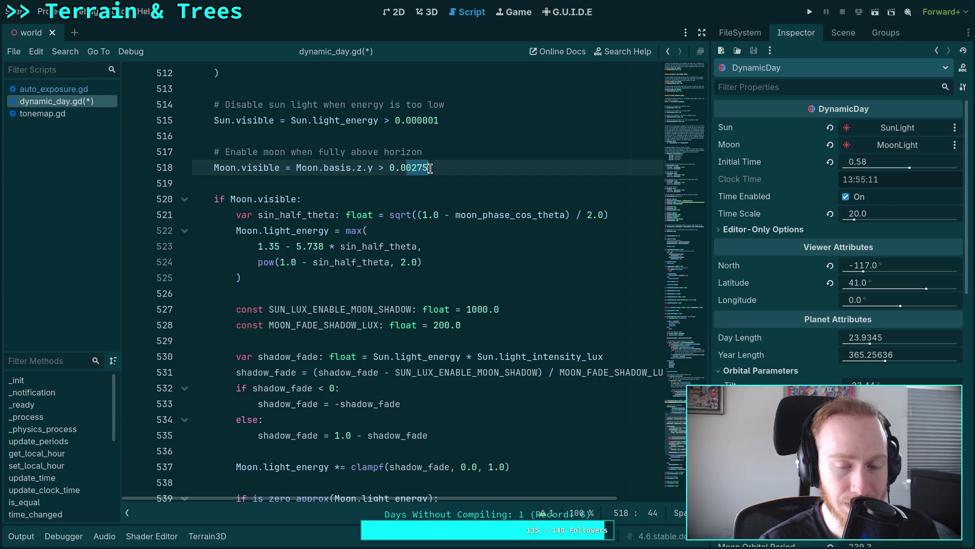
pyautogui.click(389, 183)
pyautogui.scroll(-1, 472, 298)
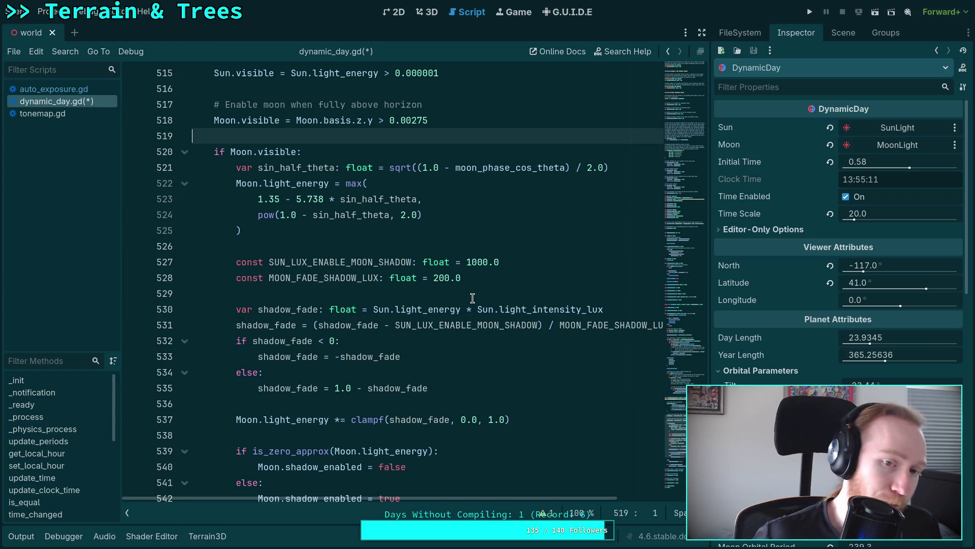
pyautogui.click(472, 298)
pyautogui.scroll(-3, 472, 298)
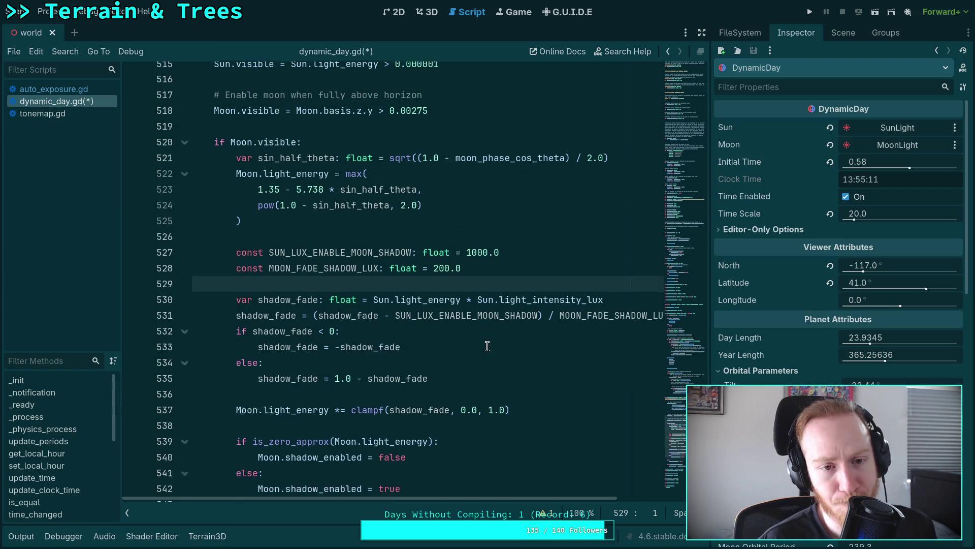
pyautogui.scroll(2, 492, 346)
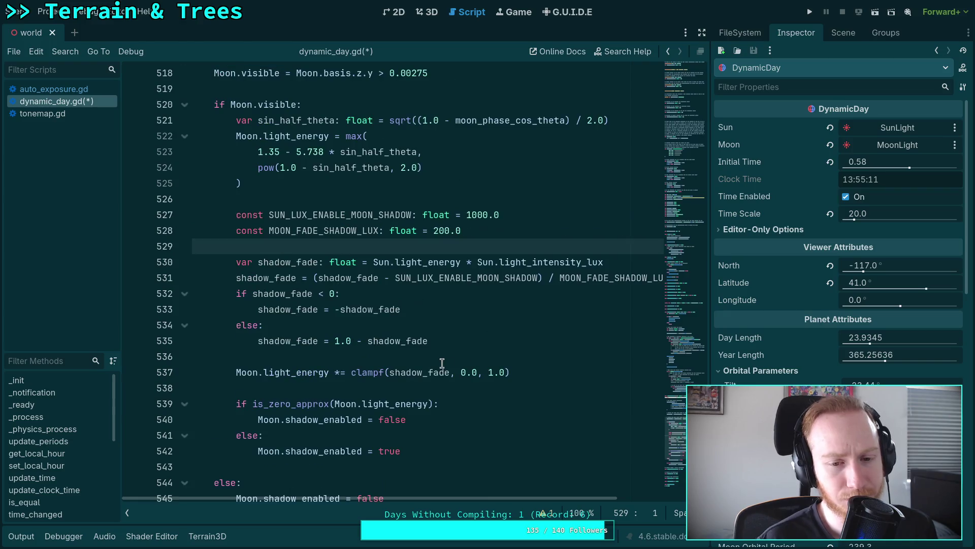
pyautogui.click(441, 358)
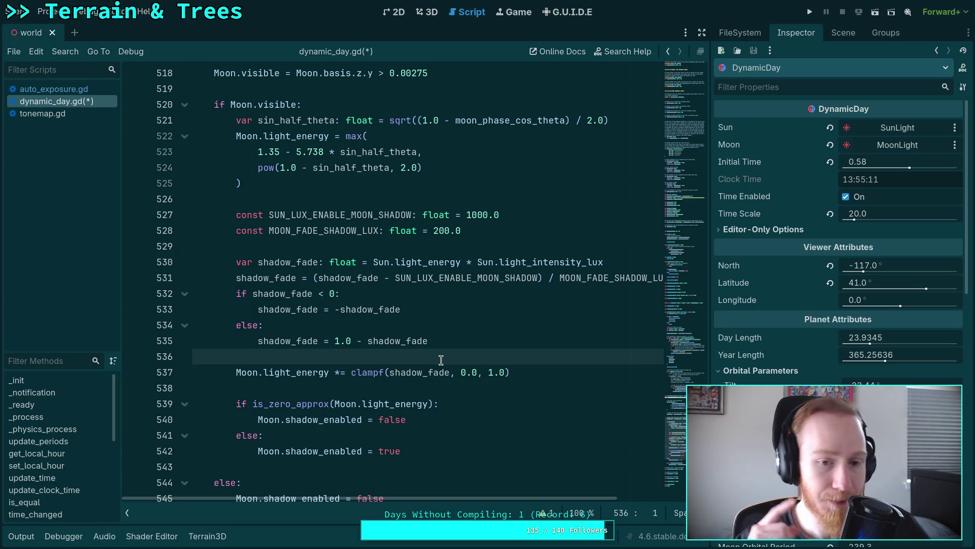
pyautogui.click(421, 375)
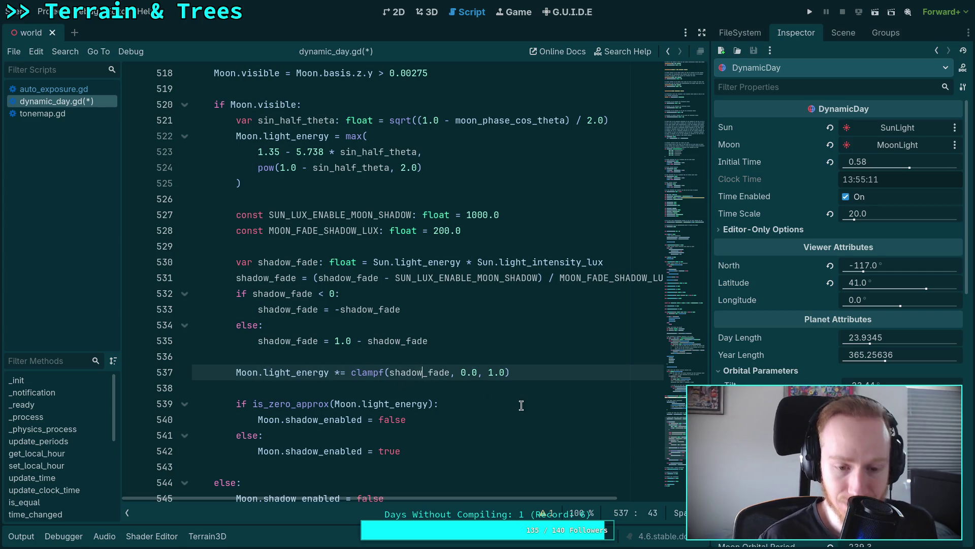
# Move the clampf(shadow_fade, 0.0, 1.0) line above else and indent it under the if
pyautogui.hotkey('alt', 'Up')
pyautogui.hotkey('alt', 'Up')
pyautogui.hotkey('alt', 'Up')
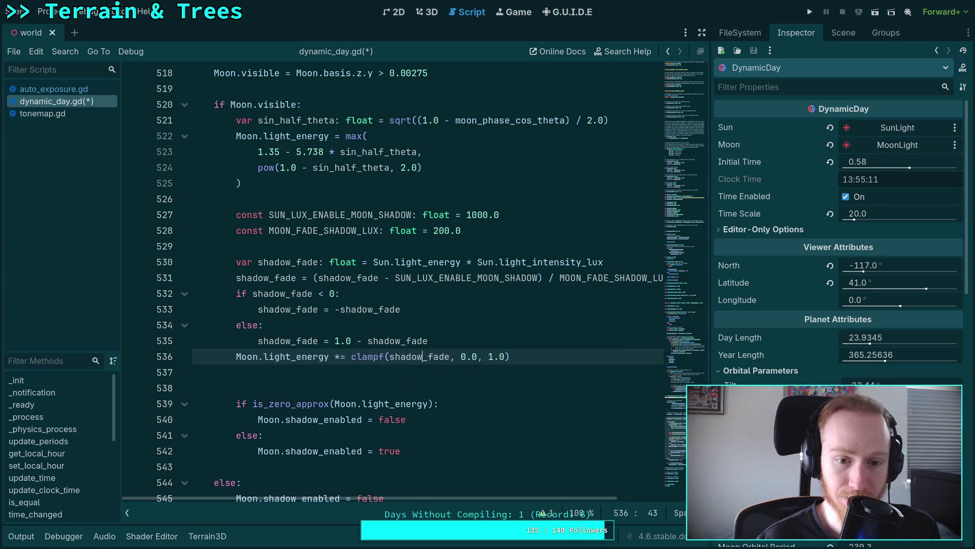
pyautogui.click(235, 325)
pyautogui.press('Tab')
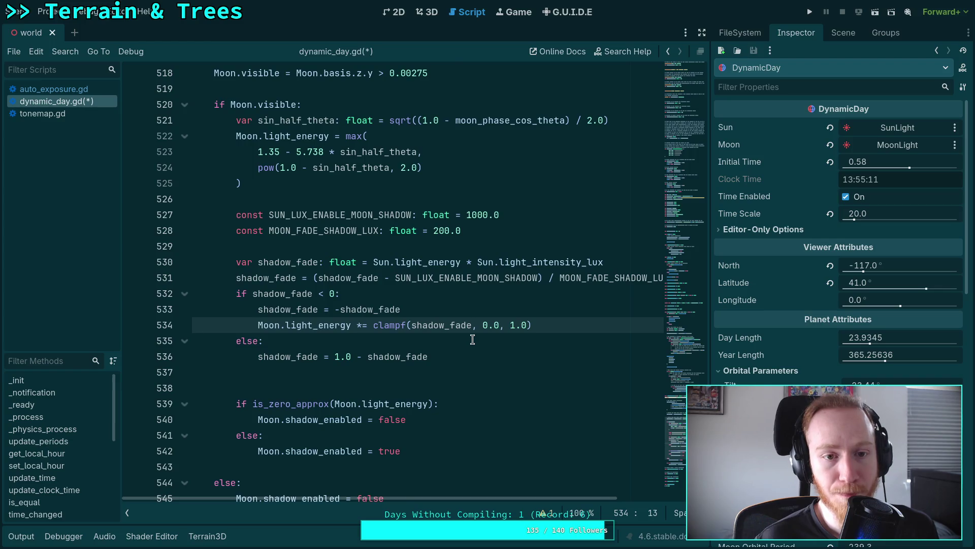
# Review the last_sun_energy, light_energy and shadow_fade definitions in the script
pyautogui.scroll(8, 473, 339)
pyautogui.doubleClick(271, 233)
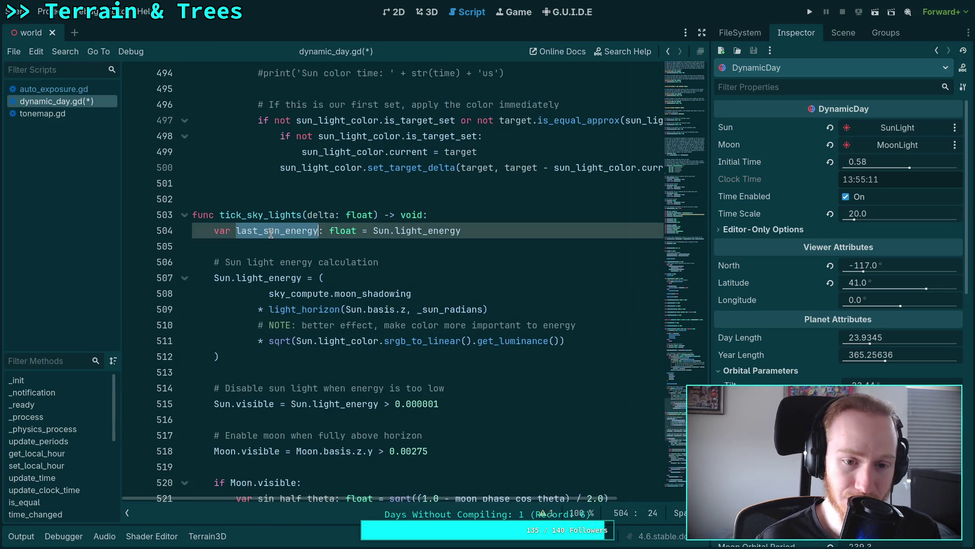
pyautogui.doubleClick(255, 281)
pyautogui.scroll(-1, 311, 302)
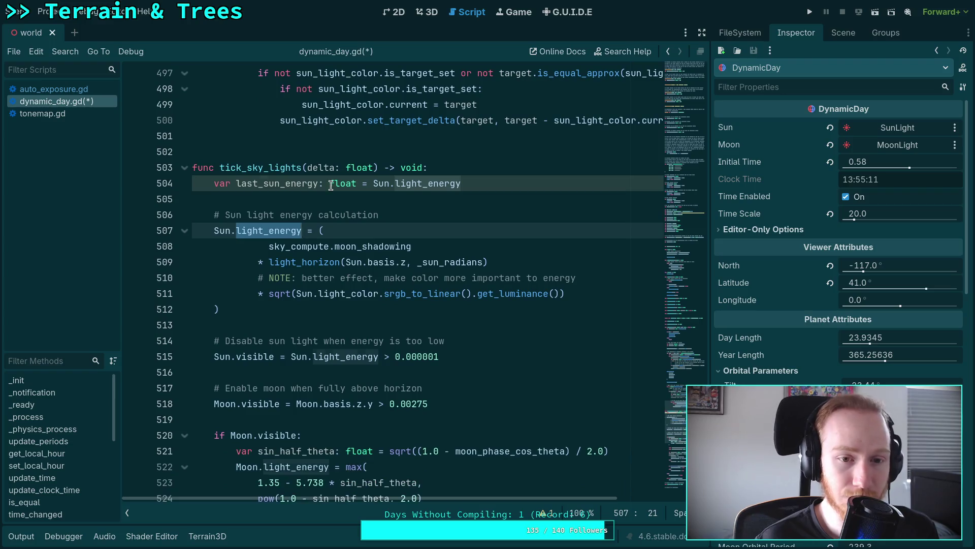
pyautogui.doubleClick(331, 185)
pyautogui.scroll(-6, 358, 269)
pyautogui.click(374, 307)
pyautogui.scroll(-3, 376, 305)
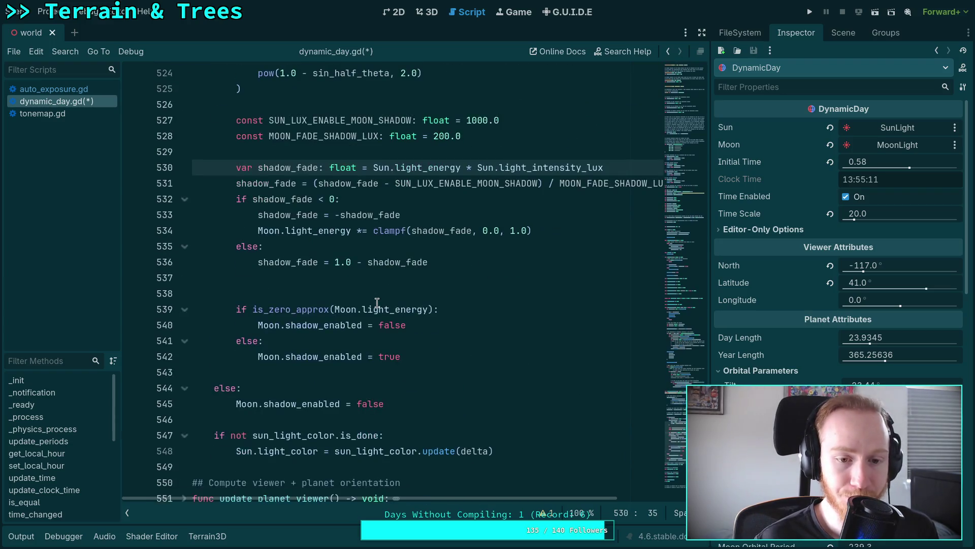
pyautogui.scroll(2, 377, 303)
# Move the clampf line back below the branches, dedent it, and delete the extra blank line
pyautogui.click(557, 325)
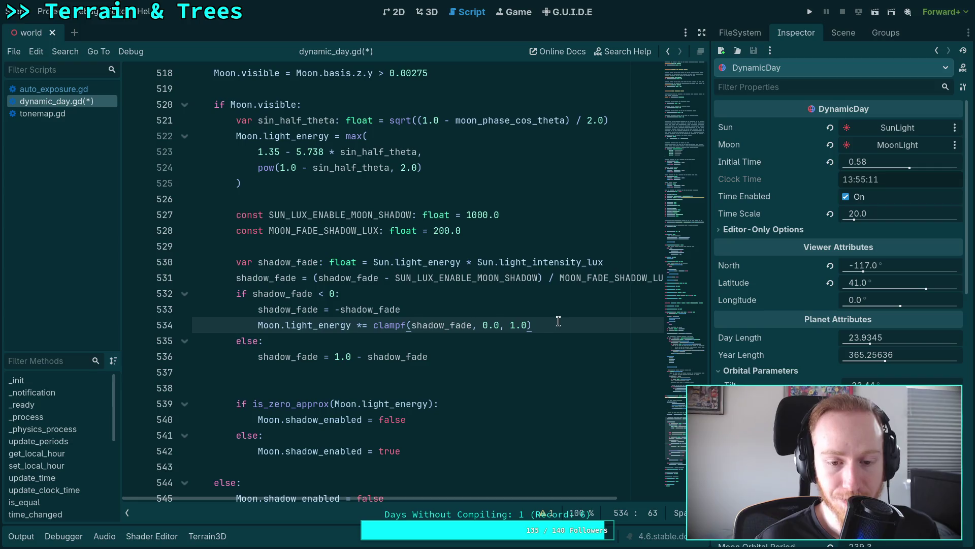
pyautogui.hotkey('alt', 'Down')
pyautogui.hotkey('alt', 'Down')
pyautogui.hotkey('alt', 'Down')
pyautogui.hotkey('shift', 'Tab')
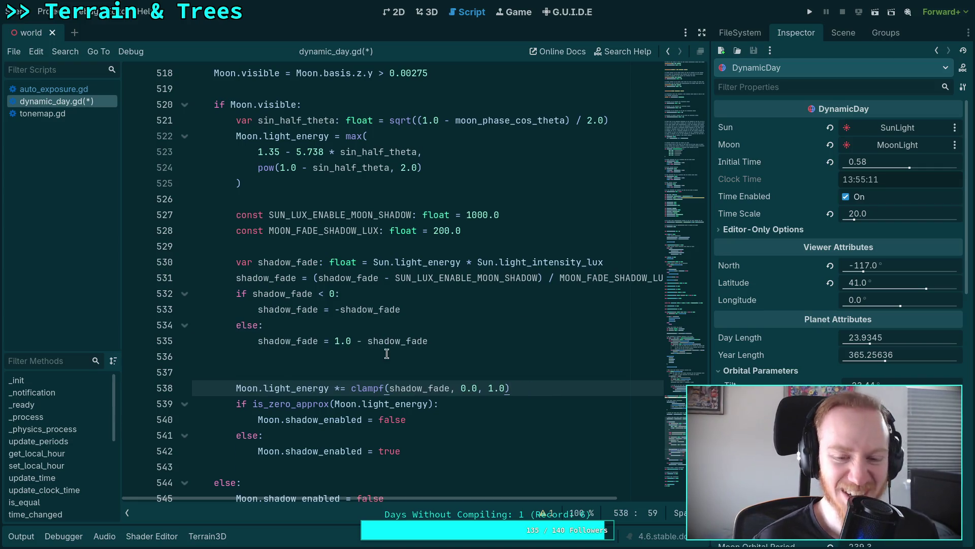
pyautogui.click(387, 353)
pyautogui.press('Delete')
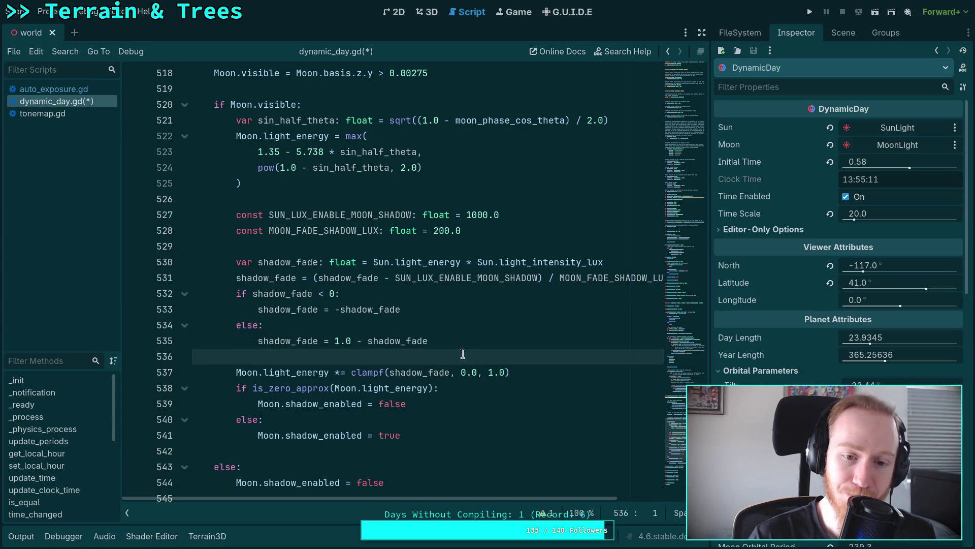
# Put the clampf line back inside the shadow_fade < 0 branch, indented, and recheck nearby lines
pyautogui.click(335, 293)
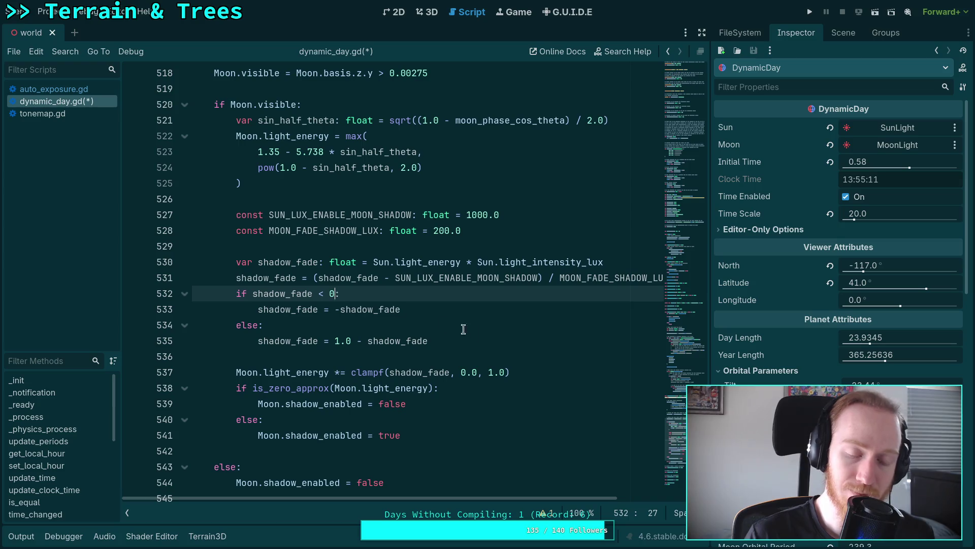
pyautogui.click(308, 372)
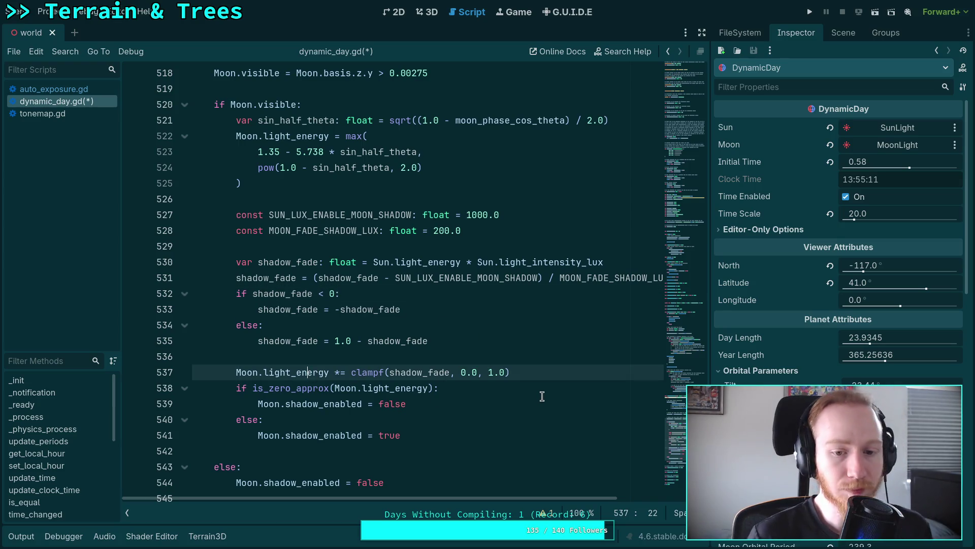
pyautogui.hotkey('alt', 'Up')
pyautogui.hotkey('alt', 'Up')
pyautogui.hotkey('alt', 'Up')
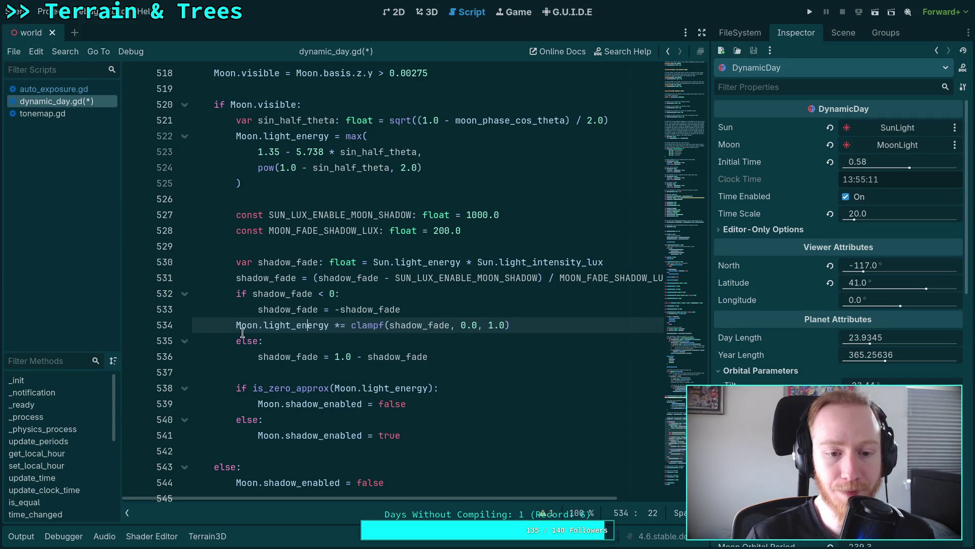
pyautogui.click(238, 328)
pyautogui.press('Tab')
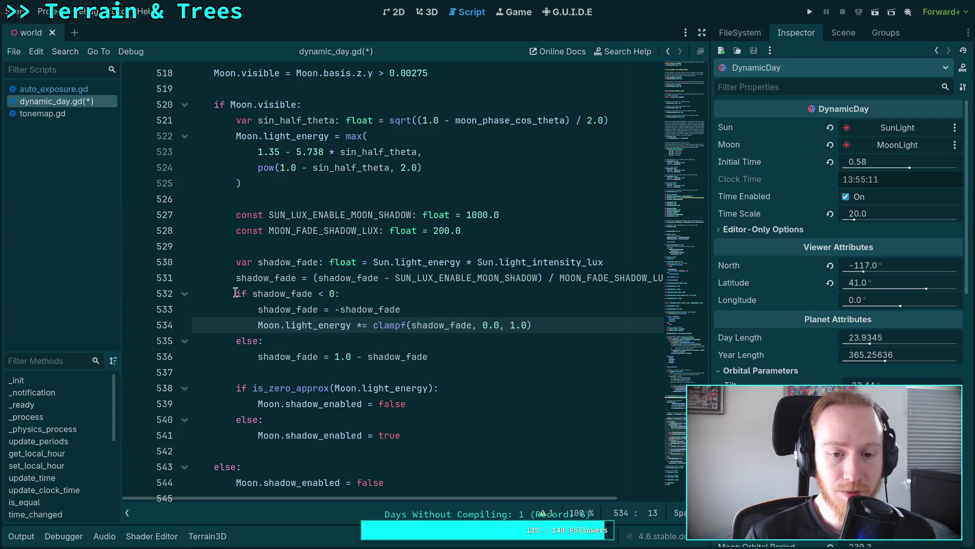
pyautogui.click(294, 248)
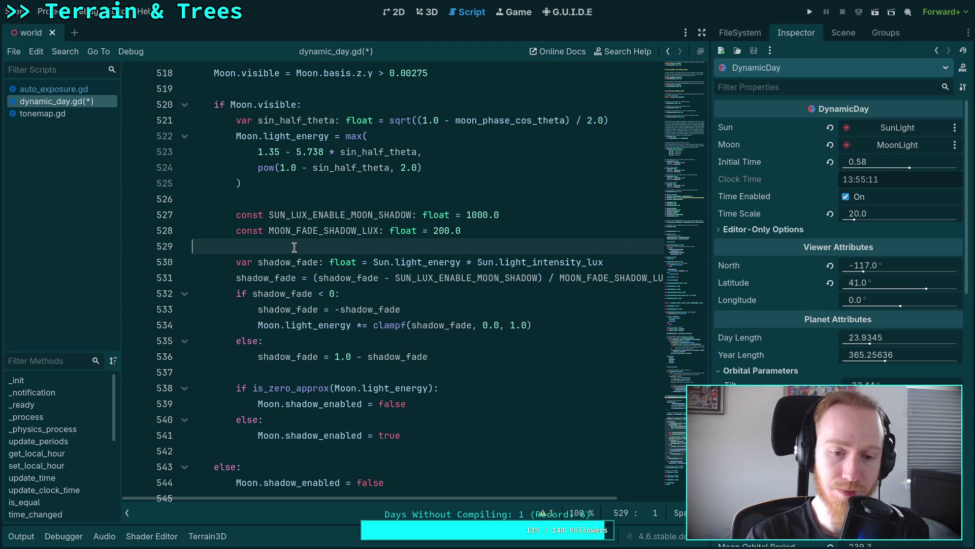
pyautogui.click(247, 294)
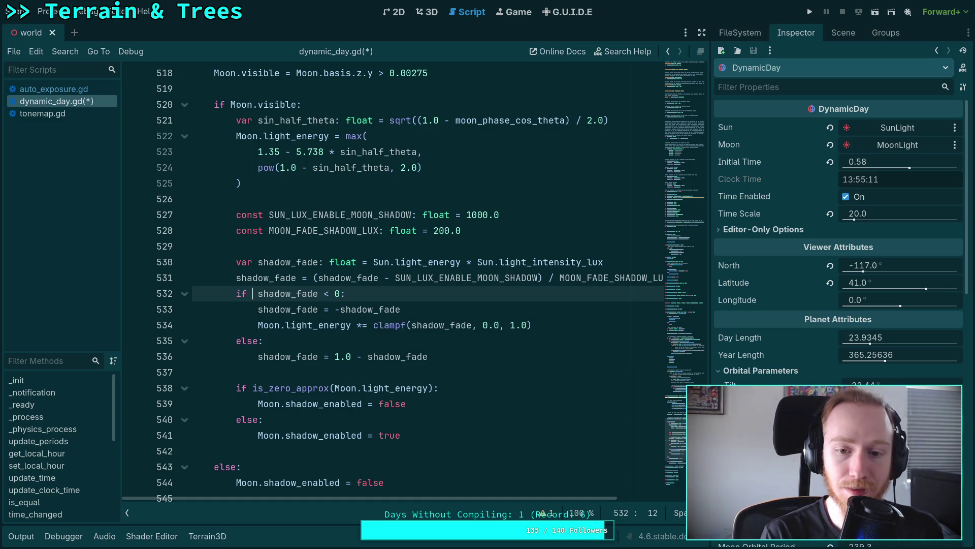
pyautogui.click(385, 262)
pyautogui.scroll(1, 379, 275)
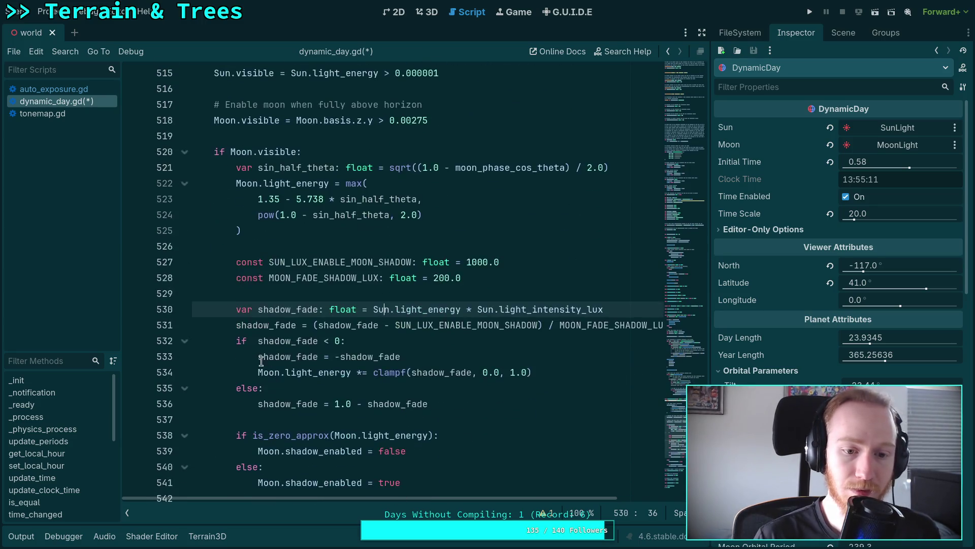
pyautogui.click(252, 340)
pyautogui.write('Sun.')
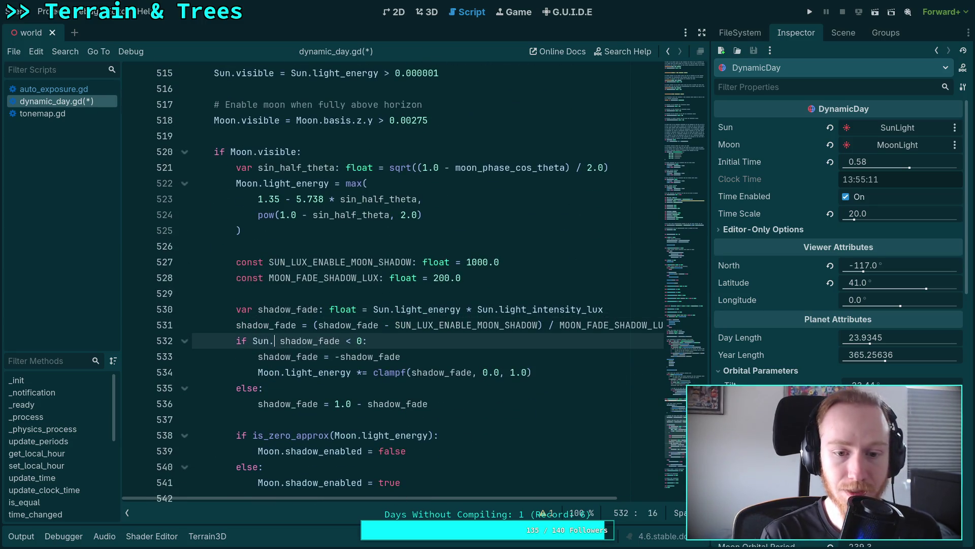
pyautogui.write('light_energy')
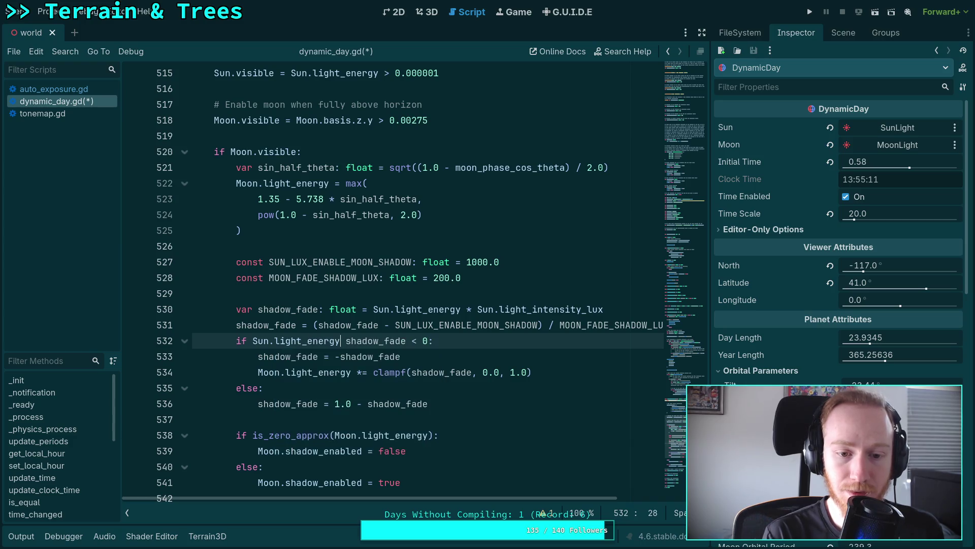
pyautogui.write(' >  ')
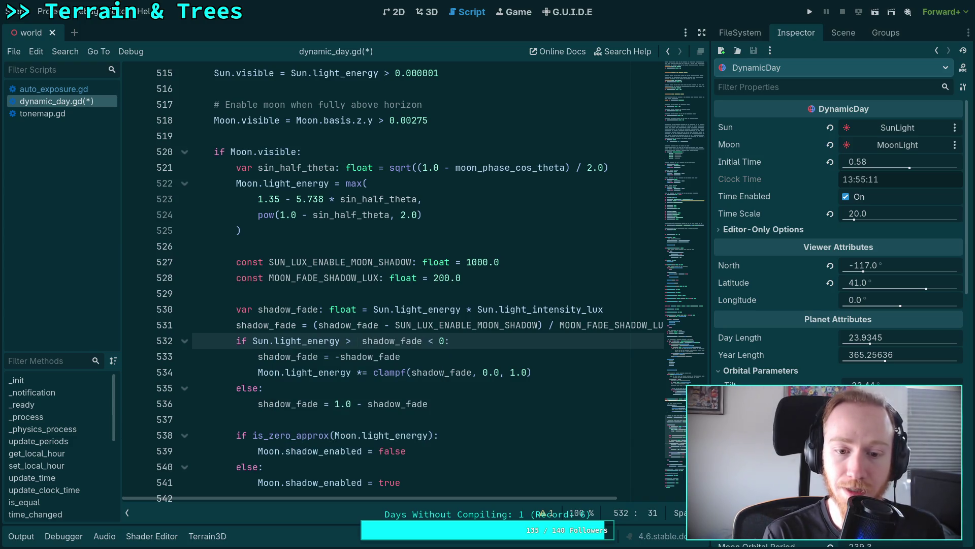
pyautogui.write('last_sun_energy ')
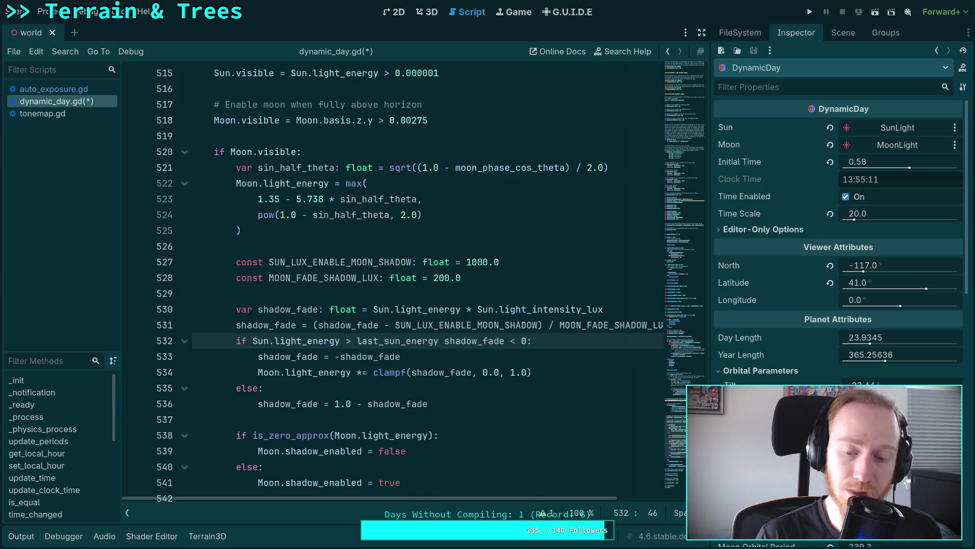
pyautogui.write('and')
pyautogui.click(281, 345)
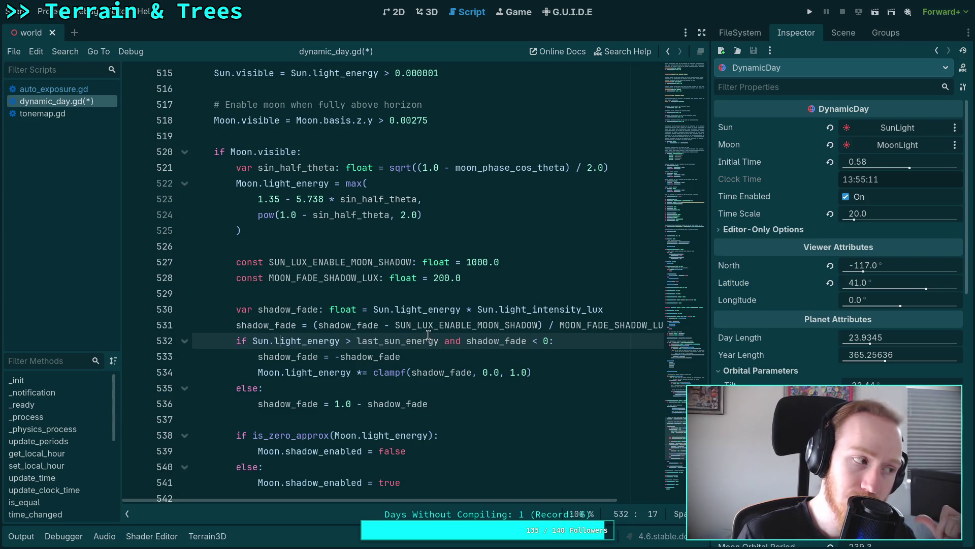
pyautogui.click(351, 325)
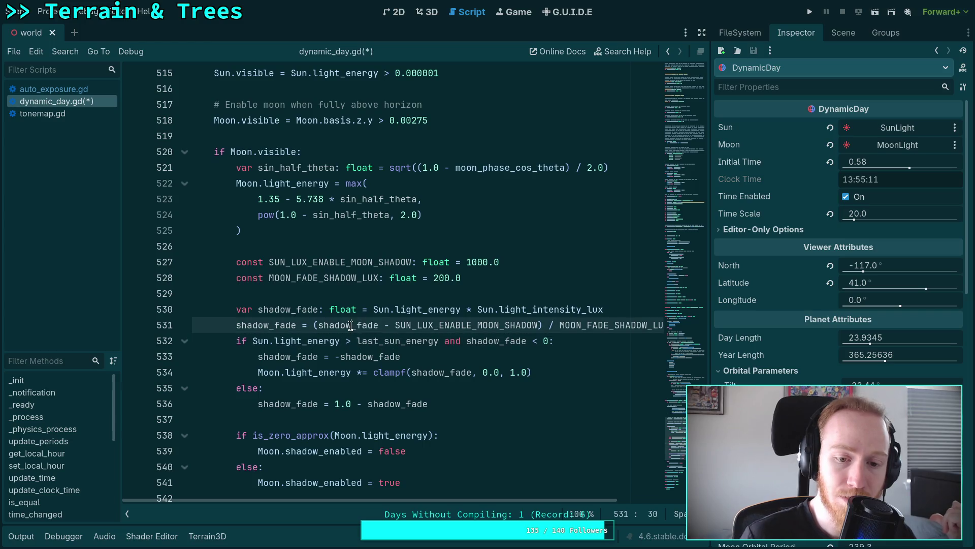
pyautogui.doubleClick(351, 326)
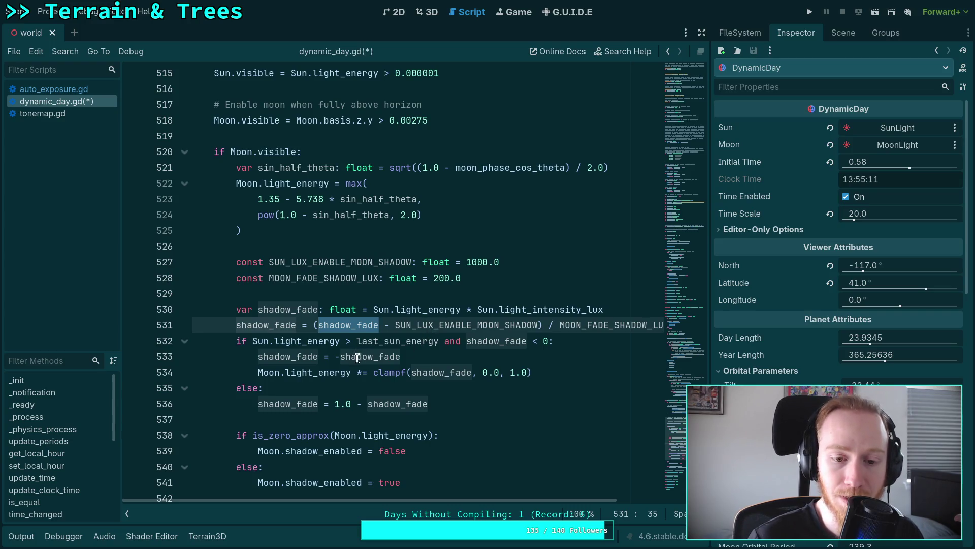
pyautogui.moveTo(355, 358)
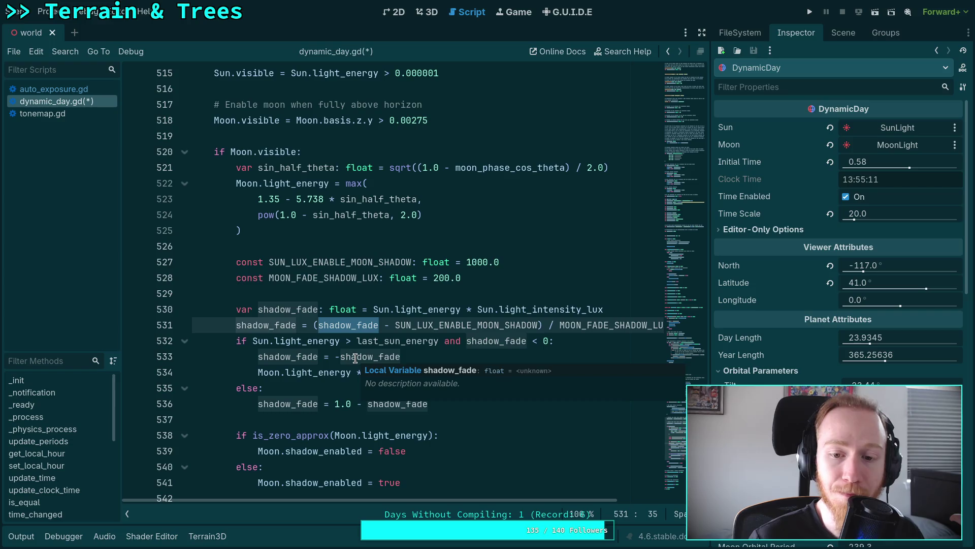
pyautogui.moveTo(318, 373); pyautogui.dragTo(565, 370)
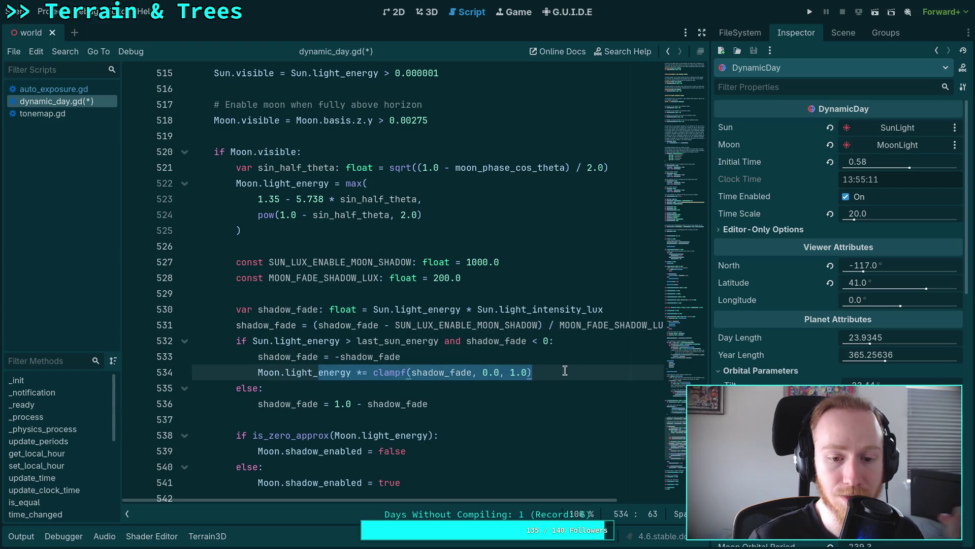
pyautogui.click(555, 386)
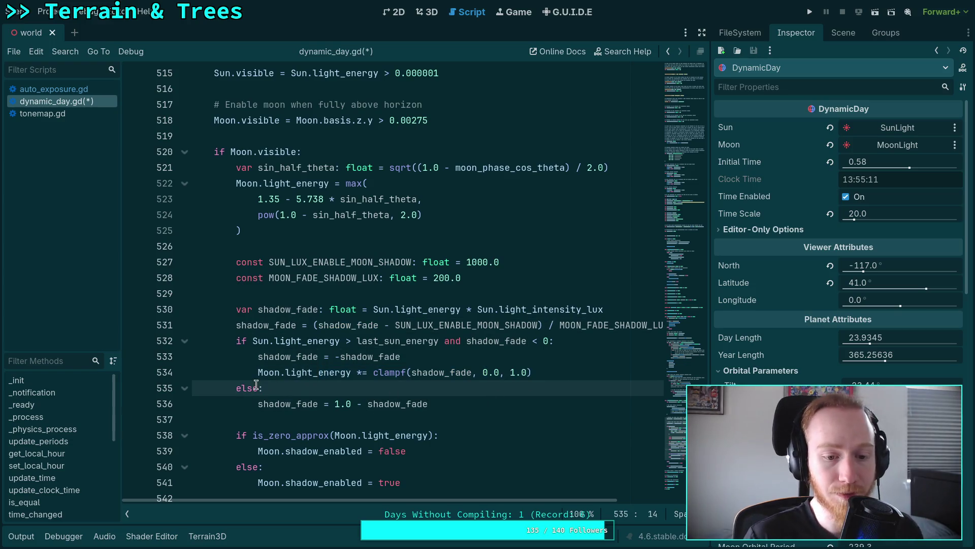
pyautogui.moveTo(247, 388); pyautogui.dragTo(256, 388)
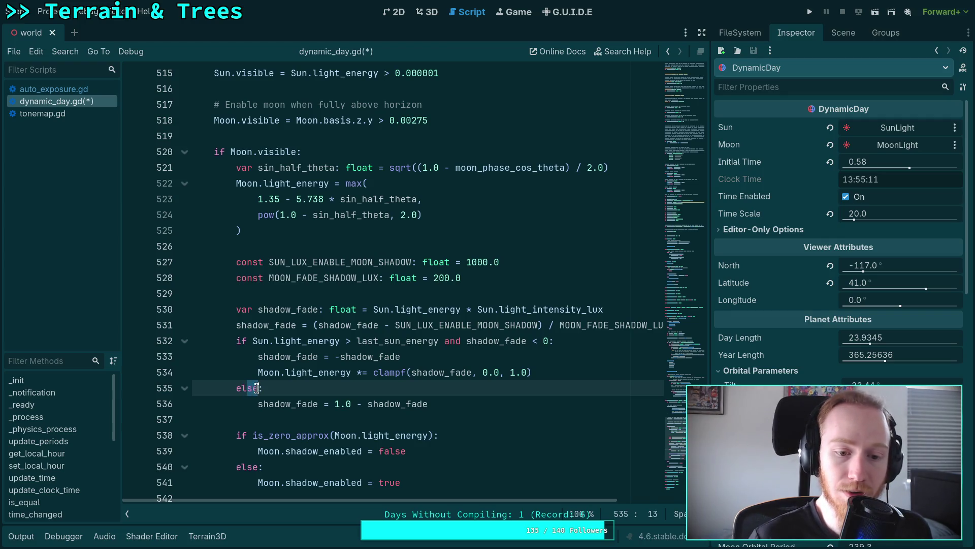
pyautogui.write('if ')
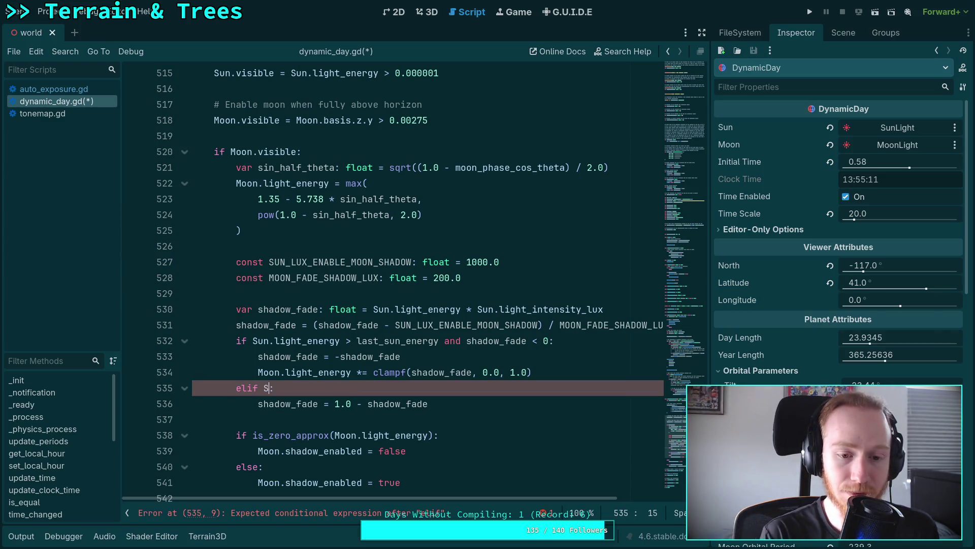
pyautogui.write('Sun.')
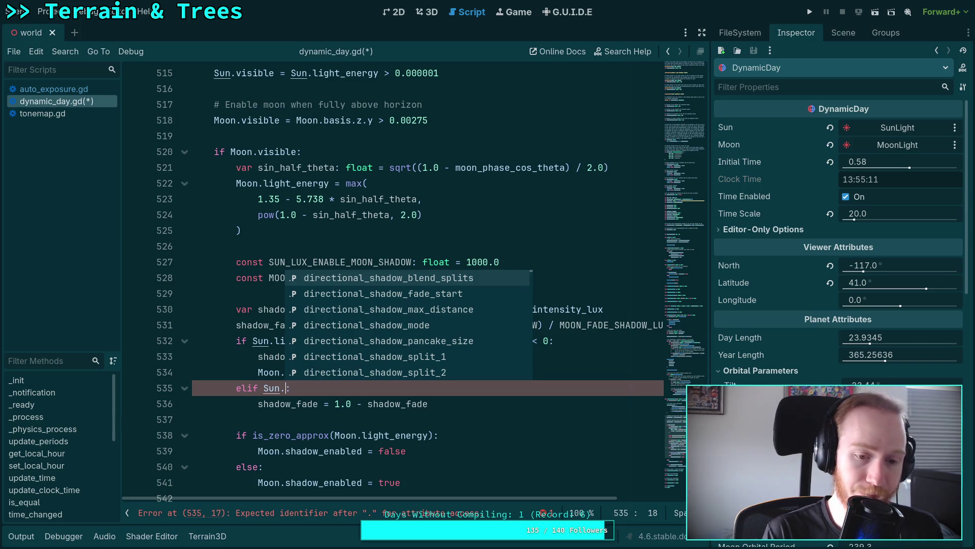
pyautogui.press('BackSpace')
pyautogui.press('BackSpace')
pyautogui.press('BackSpace')
pyautogui.write('se')
pyautogui.click(252, 432)
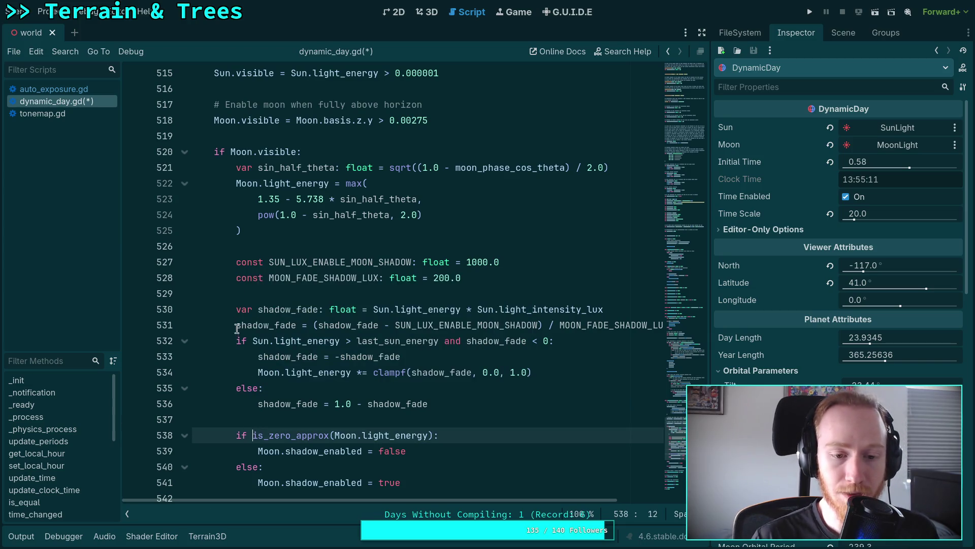
pyautogui.moveTo(252, 341); pyautogui.dragTo(466, 341)
# Drop the sun comparison and nest the fade lines under 'if Sun.light_energy > last_sun_energy:'
pyautogui.press('BackSpace')
pyautogui.click(516, 340)
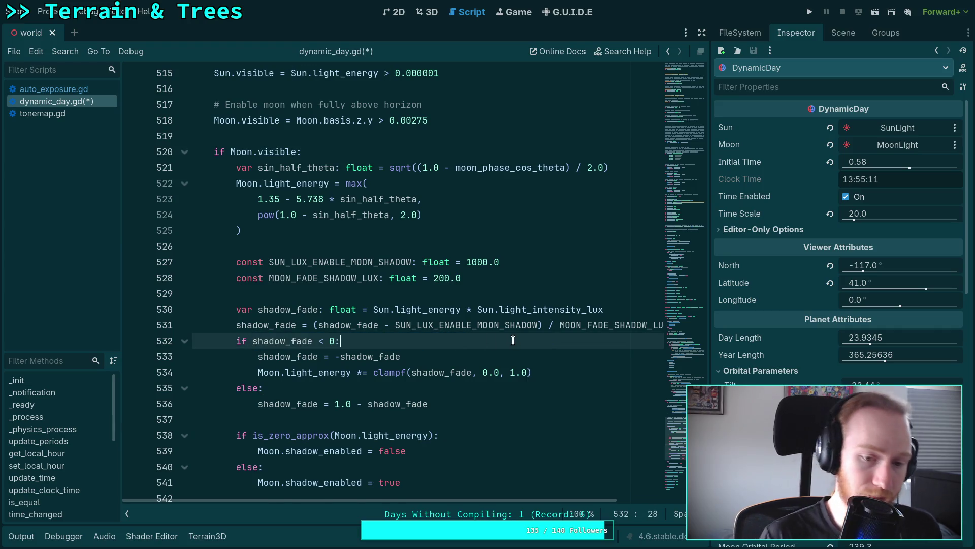
pyautogui.press('Return')
pyautogui.write('if Se')
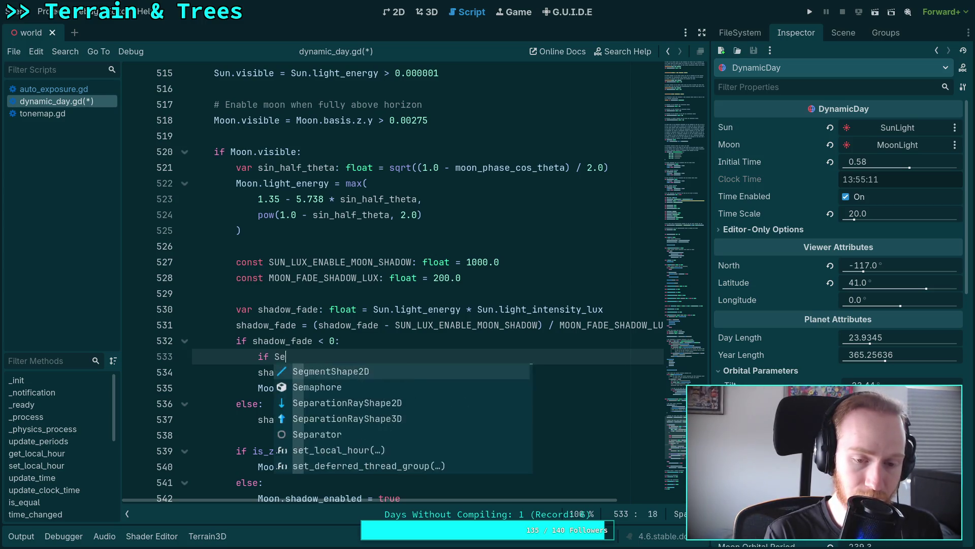
pyautogui.press('BackSpace')
pyautogui.write('un.ligh')
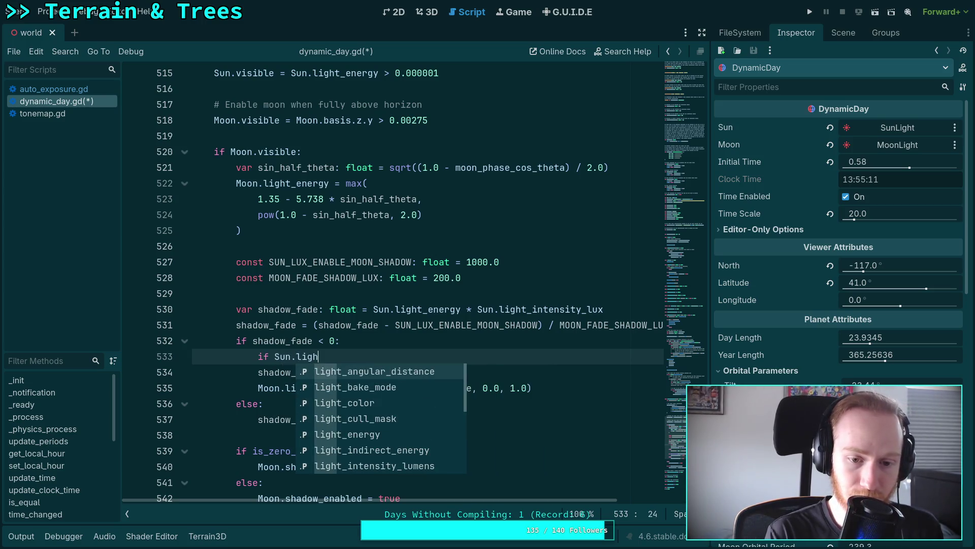
pyautogui.write('t_e')
pyautogui.press('Return')
pyautogui.write('> ')
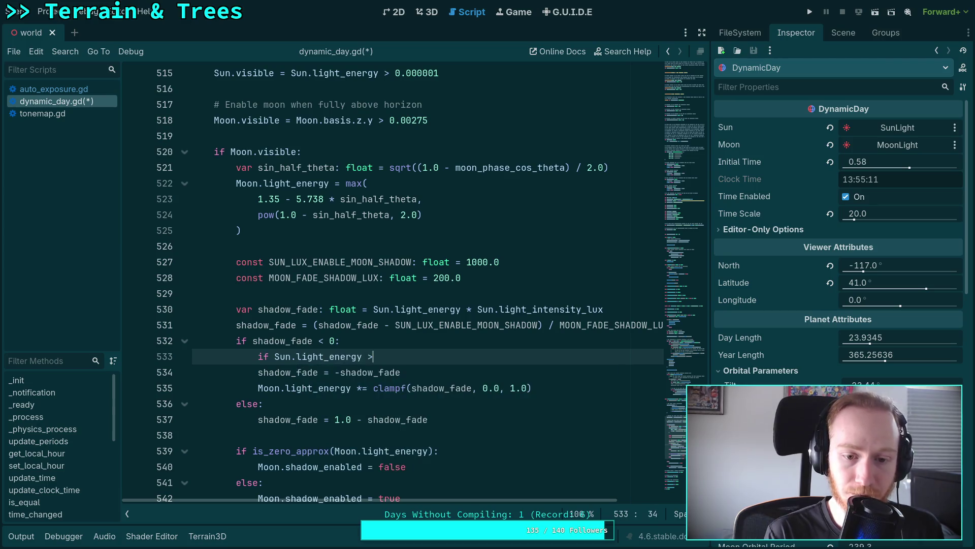
pyautogui.write('last')
pyautogui.press('Return')
pyautogui.write(':')
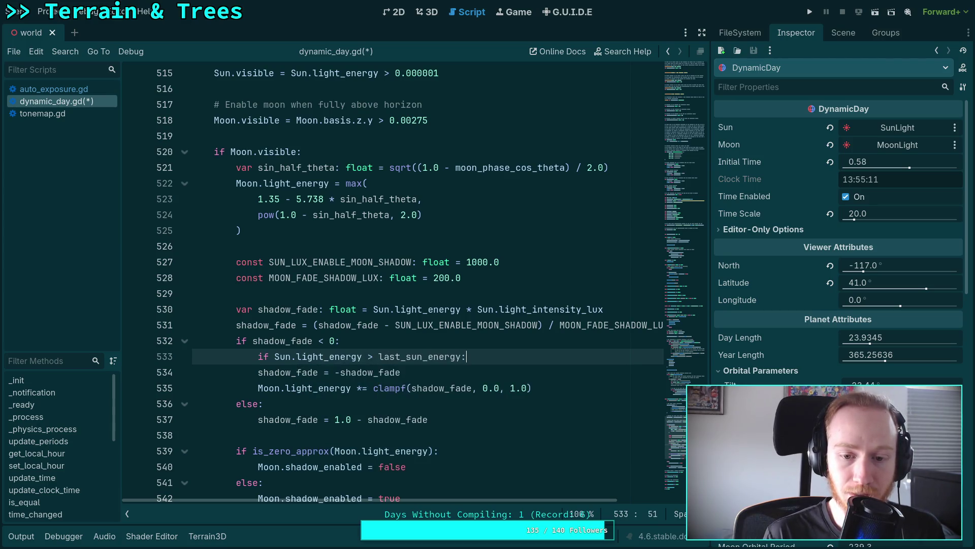
pyautogui.moveTo(355, 378); pyautogui.dragTo(365, 391)
pyautogui.press('Tab')
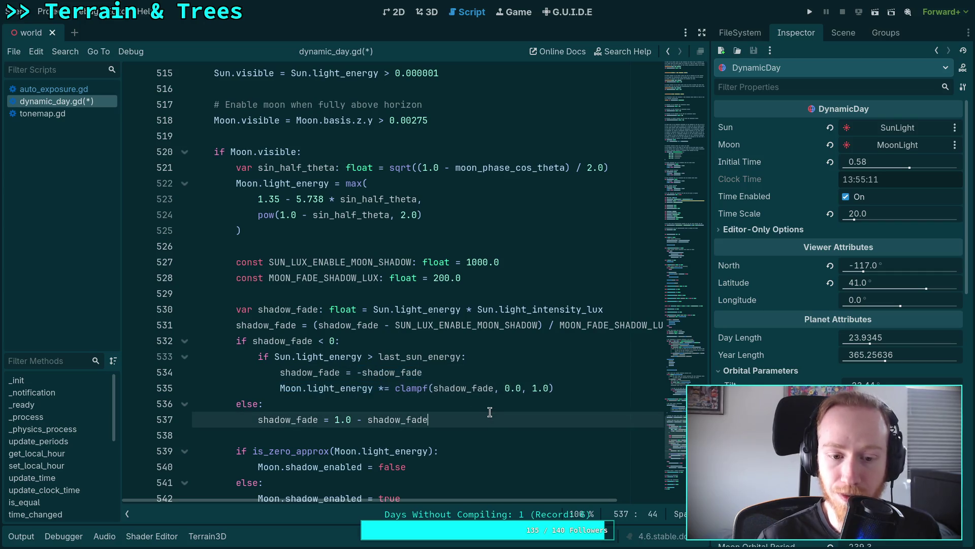
# Add a Sun.light_energy < last_sun_energy check in the else branch and indent the fade-out assignment under it
pyautogui.click(490, 405)
pyautogui.press('Return')
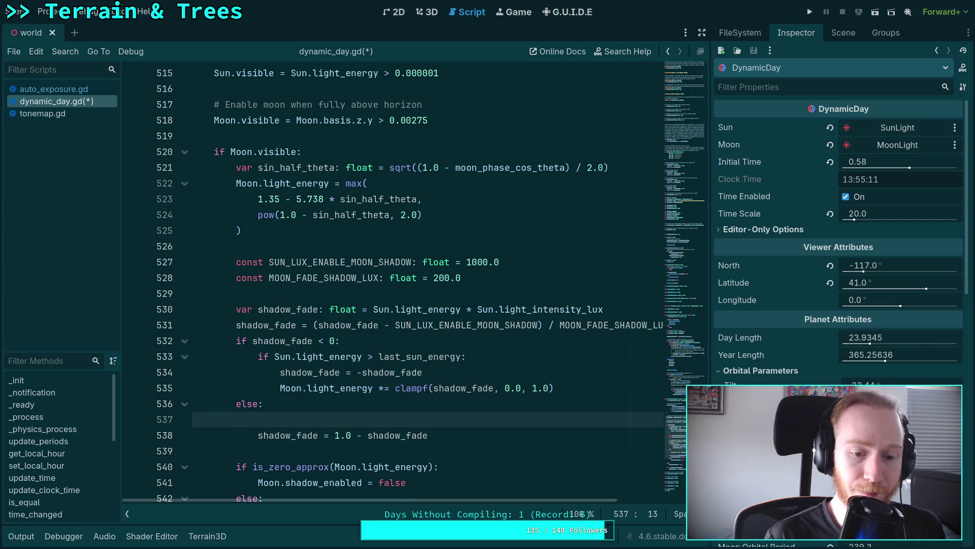
pyautogui.write('if Sun.l')
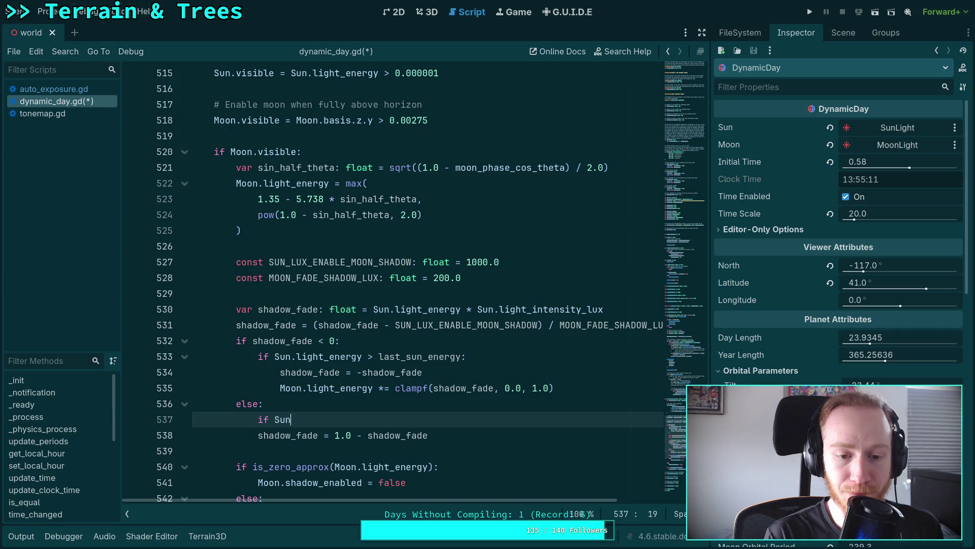
pyautogui.press('Down')
pyautogui.press('Down')
pyautogui.press('Down')
pyautogui.press('Return')
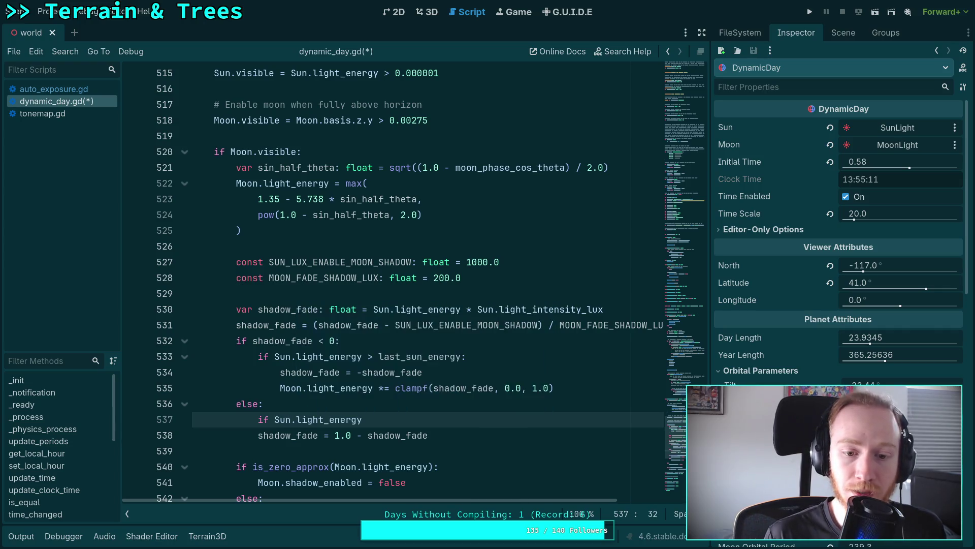
pyautogui.write(' < last')
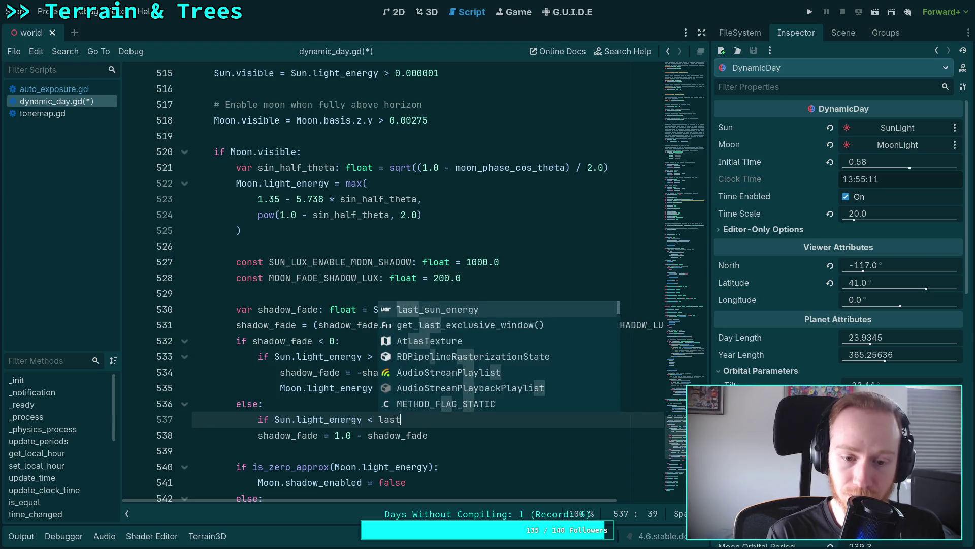
pyautogui.press('Return')
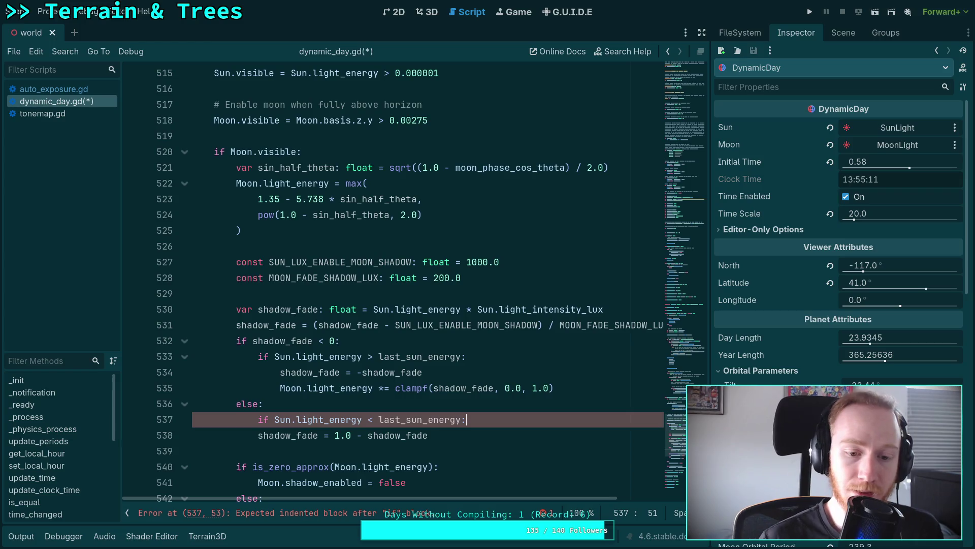
pyautogui.click(261, 436)
pyautogui.press('Tab')
# Copy the Moon.light_energy clampf scaling line into the sun-falling branch
pyautogui.scroll(-1, 368, 401)
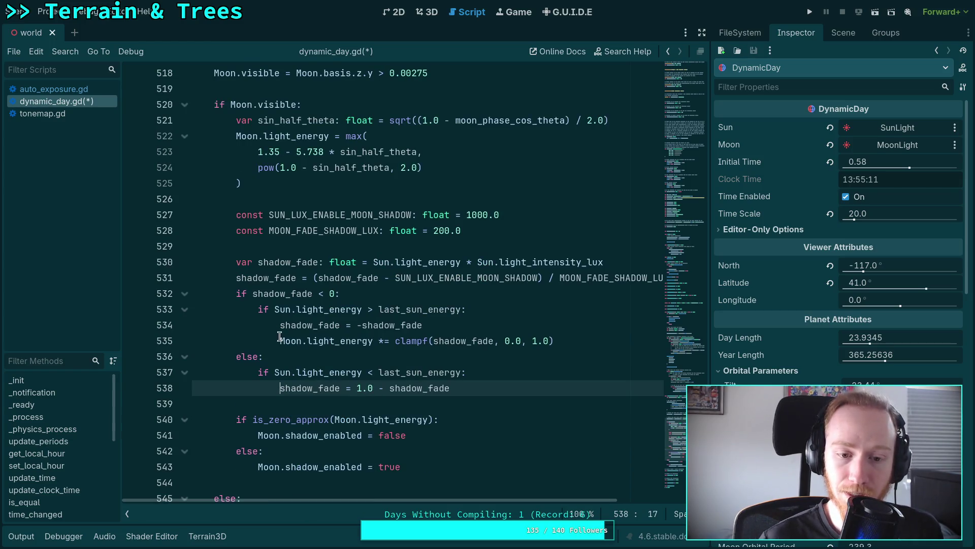
pyautogui.click(280, 340)
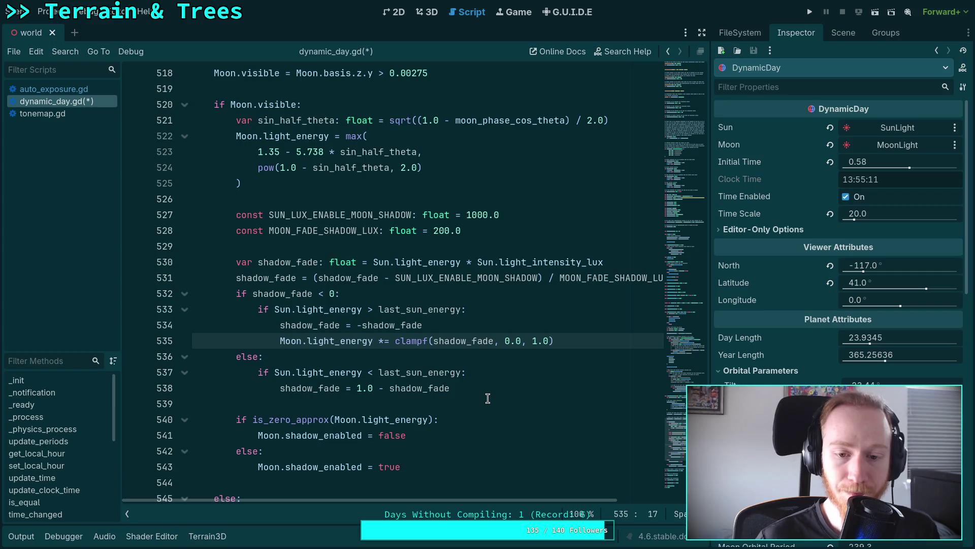
pyautogui.click(555, 343)
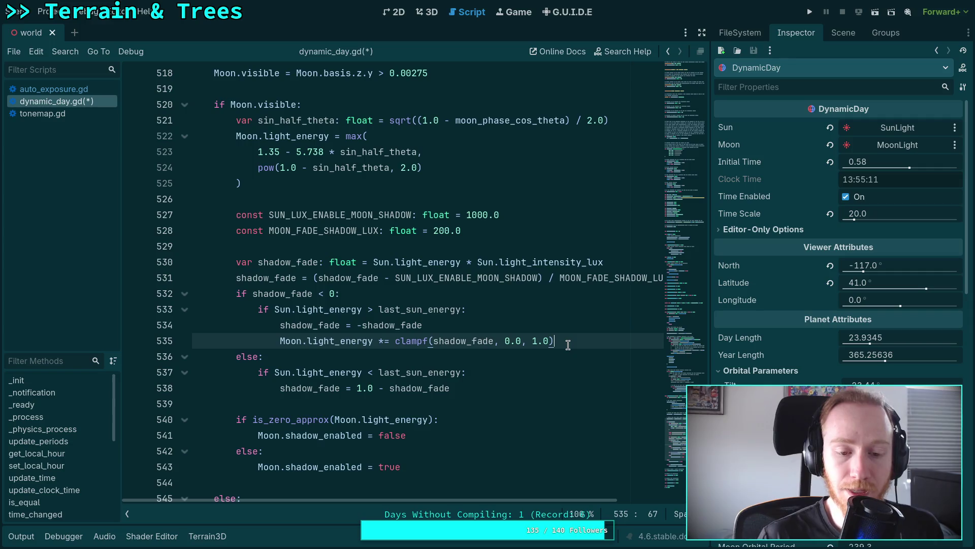
pyautogui.moveTo(236, 419); pyautogui.dragTo(257, 451)
pyautogui.click(420, 451)
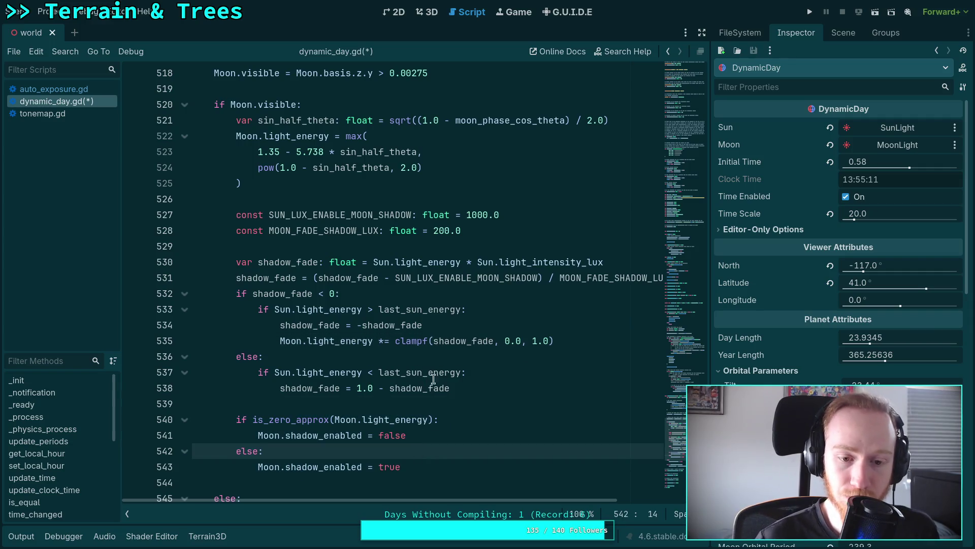
pyautogui.click(508, 341)
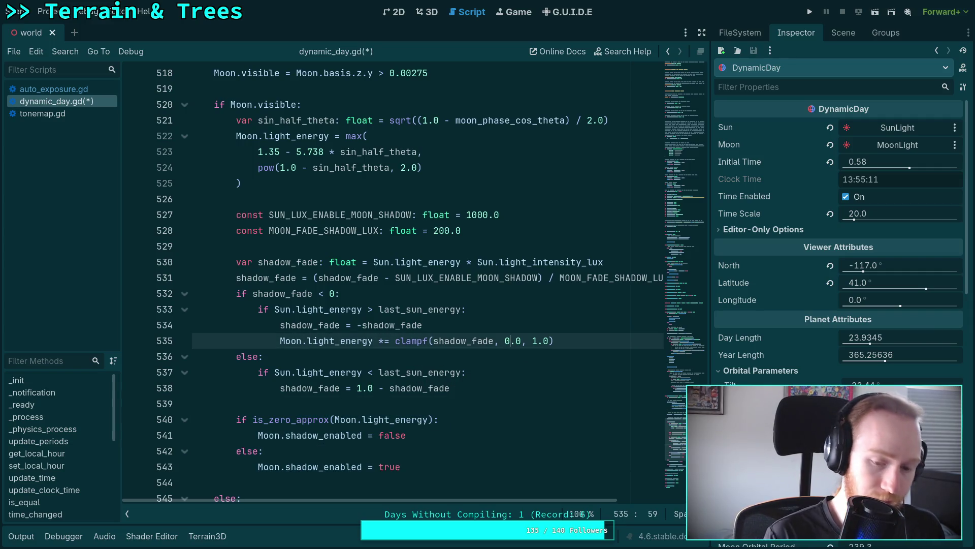
pyautogui.press('Down')
pyautogui.press('Down')
pyautogui.press('Down')
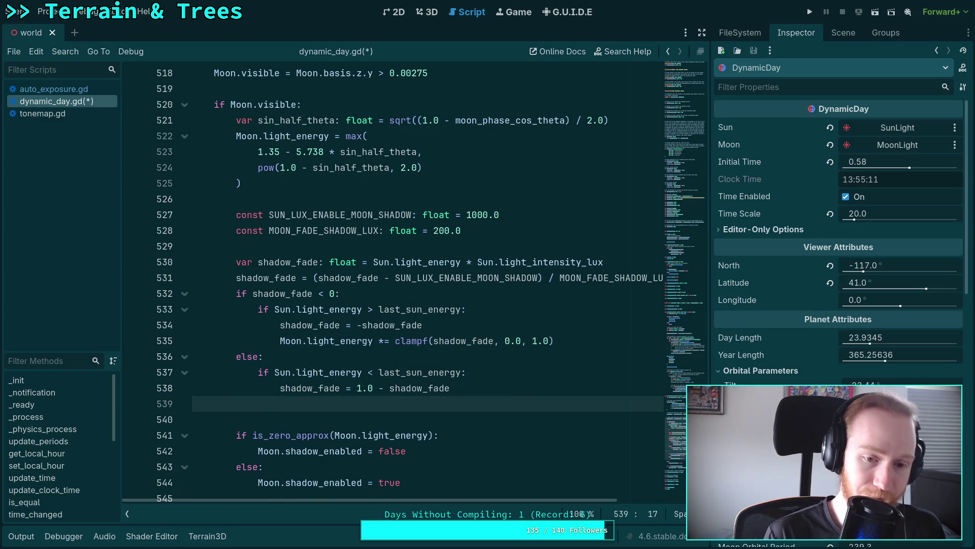
pyautogui.hotkey('ctrl', 'v')
pyautogui.press('BackSpace')
pyautogui.press('BackSpace')
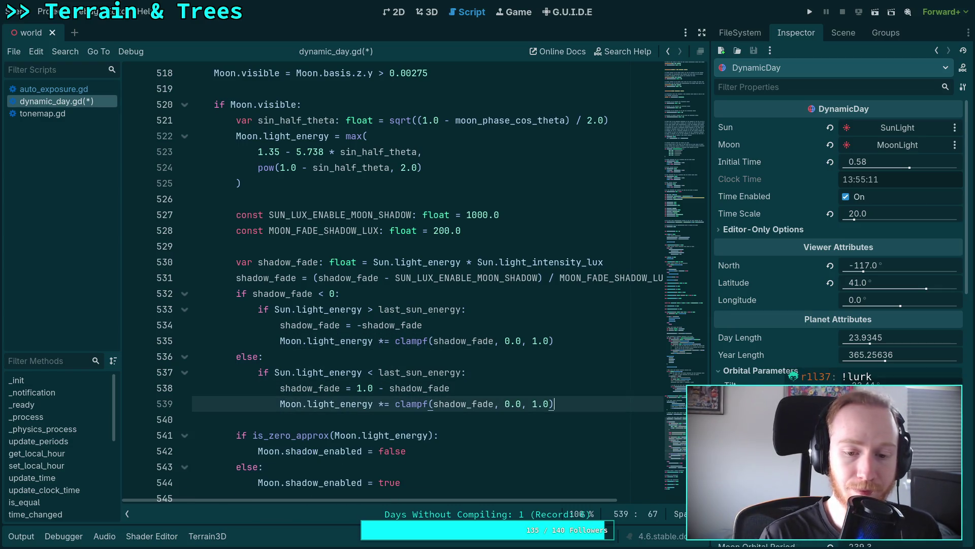
# Make the copied line use clampf(1.0 - shadow_fade, 0.0, 1.0) and delete the old fade-out assignment
pyautogui.moveTo(357, 388); pyautogui.dragTo(448, 387)
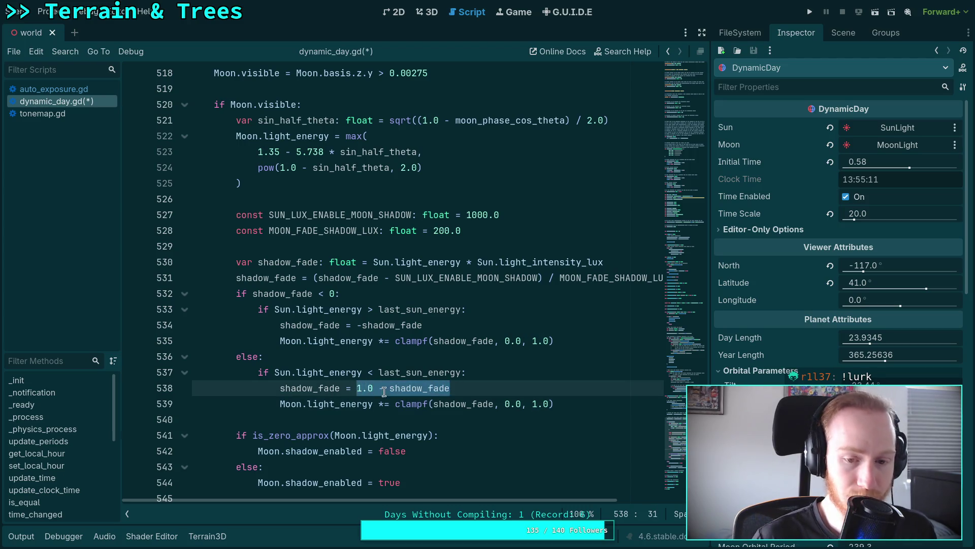
pyautogui.hotkey('ctrl', 'x')
pyautogui.click(445, 403)
pyautogui.doubleClick(445, 403)
pyautogui.hotkey('ctrl', 'v')
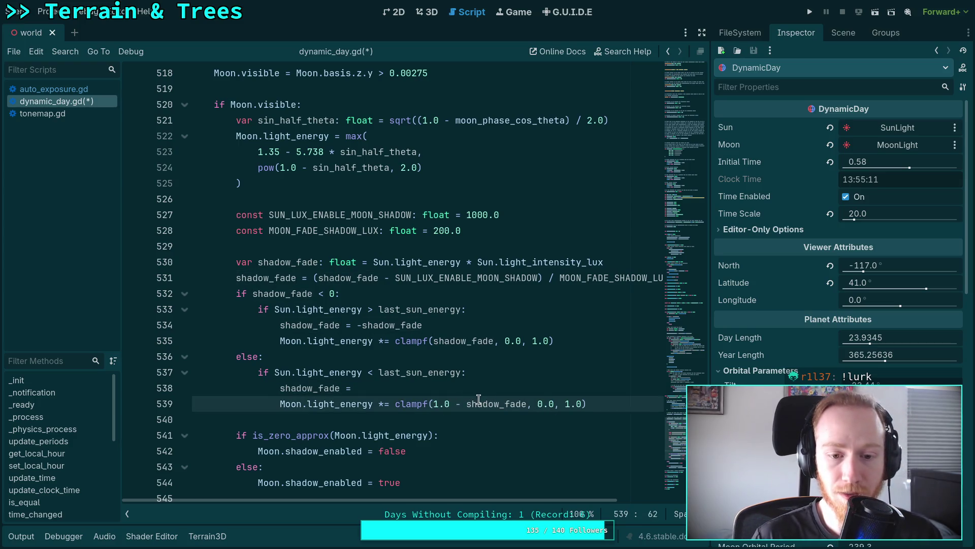
pyautogui.moveTo(489, 403); pyautogui.dragTo(491, 394)
pyautogui.click(474, 392)
pyautogui.hotkey('ctrl', 'shift', 'k')
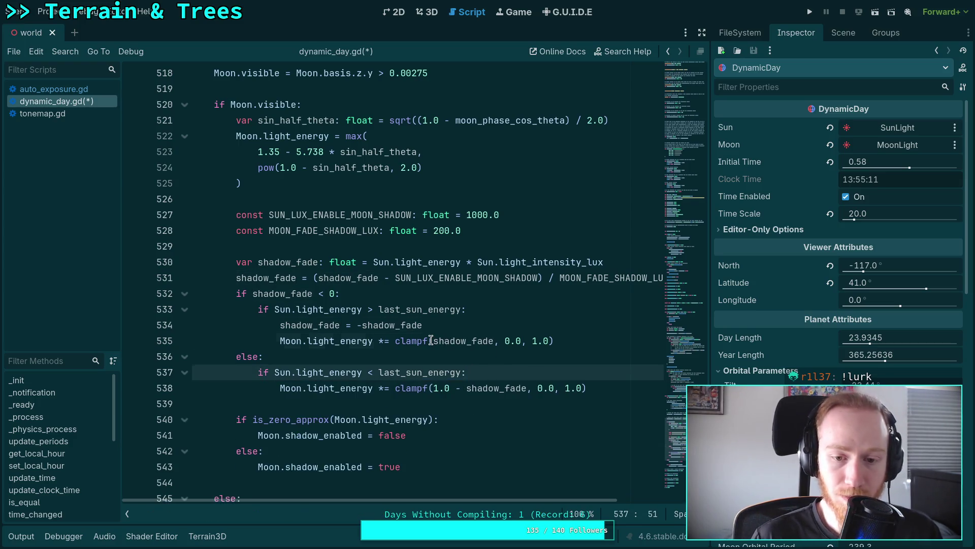
# Change the rising-branch clampf to -shadow_fade, delete the redundant negation line, and save
pyautogui.click(430, 340)
pyautogui.write('-')
pyautogui.moveTo(481, 326); pyautogui.dragTo(516, 312)
pyautogui.press('BackSpace')
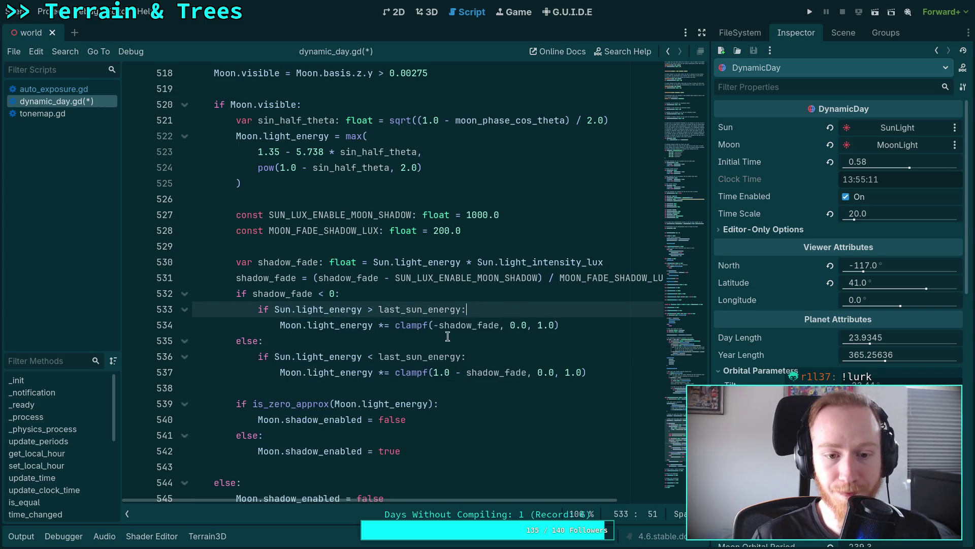
pyautogui.press('Down')
pyautogui.press('Down')
pyautogui.click(549, 388)
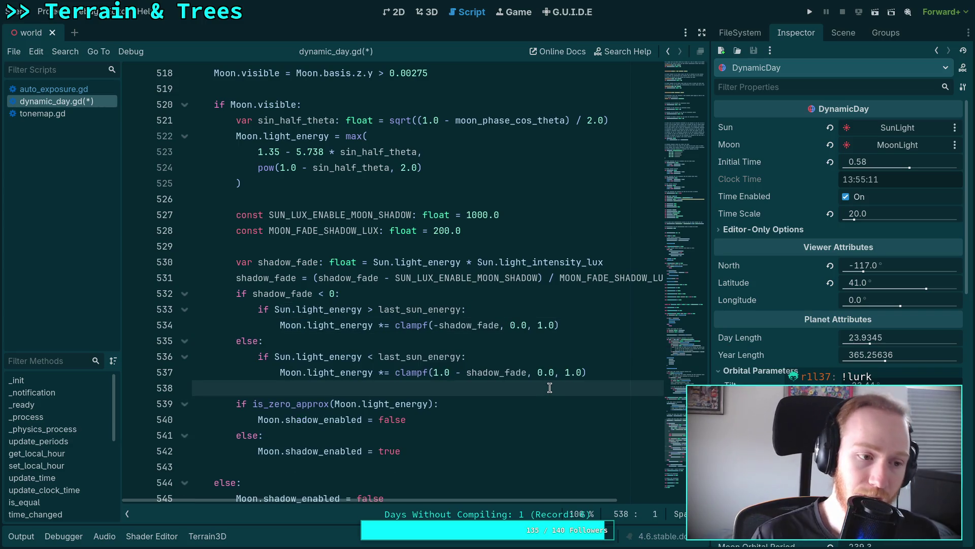
pyautogui.hotkey('ctrl', 's')
pyautogui.click(491, 378)
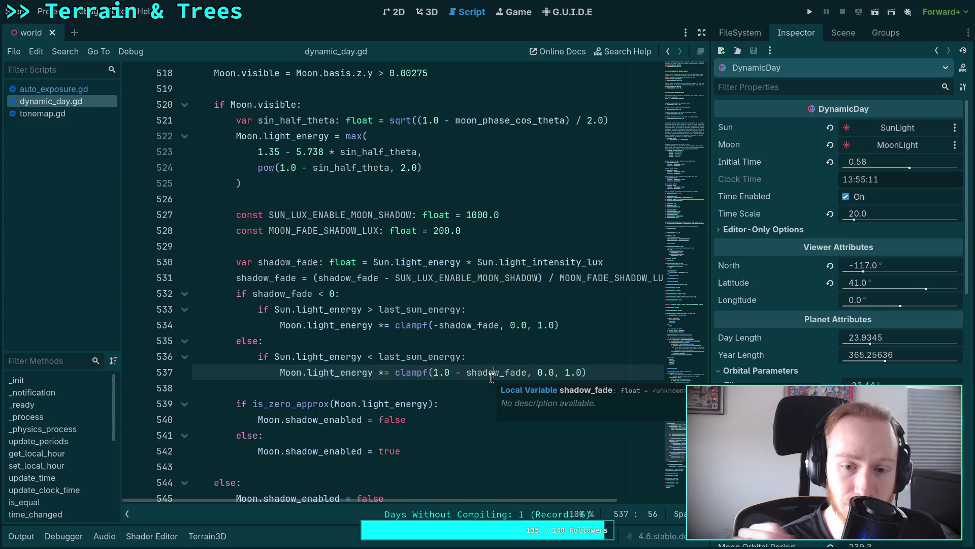
pyautogui.doubleClick(343, 278)
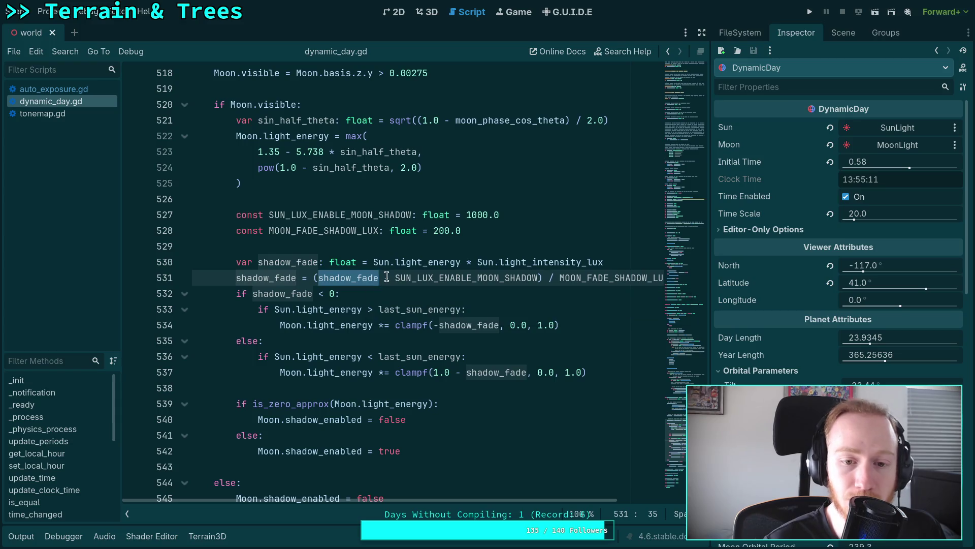
pyautogui.moveTo(312, 278); pyautogui.dragTo(660, 278)
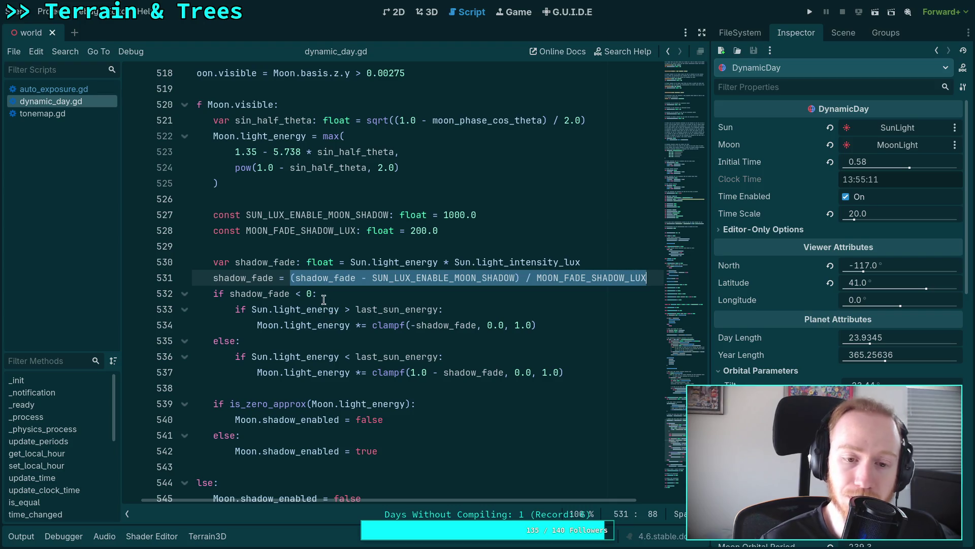
pyautogui.click(358, 262)
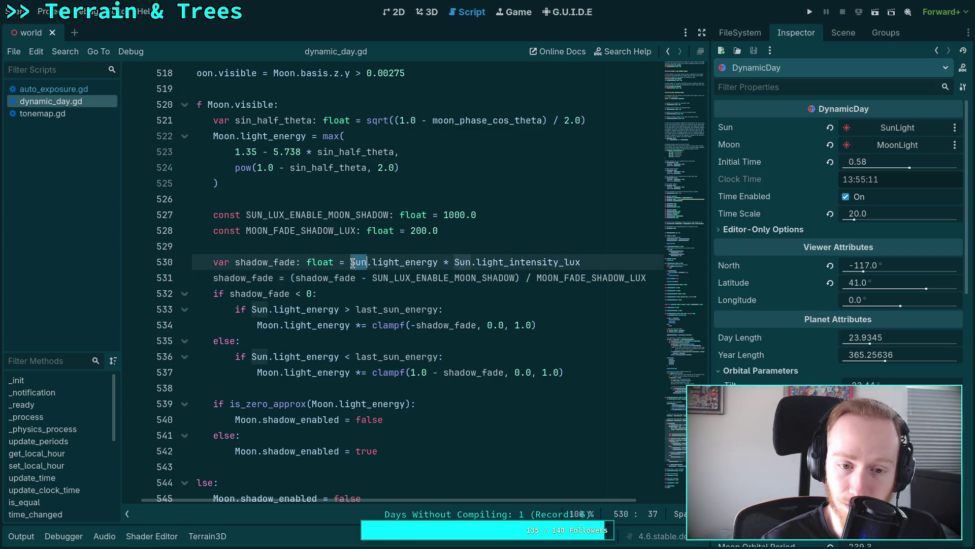
pyautogui.click(300, 309)
pyautogui.click(315, 372)
pyautogui.click(300, 358)
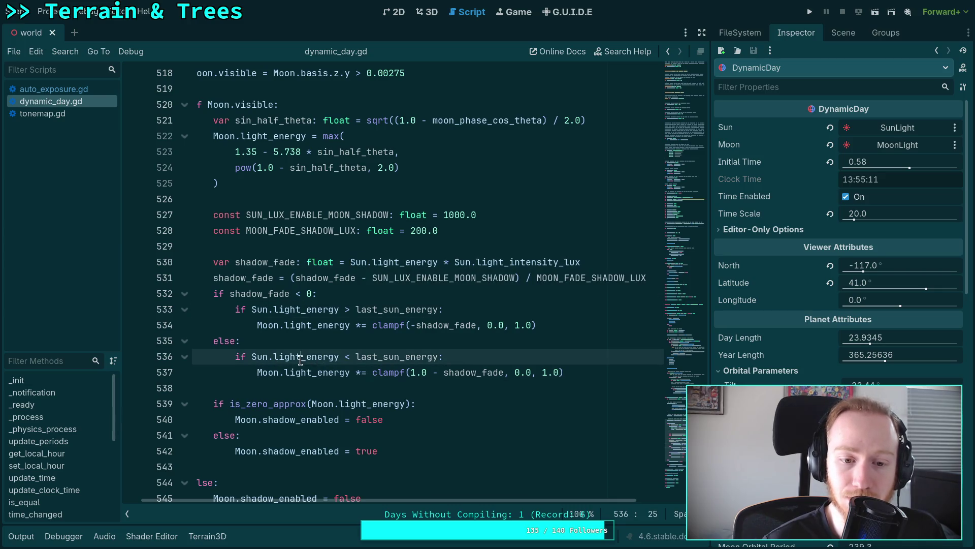
pyautogui.doubleClick(425, 359)
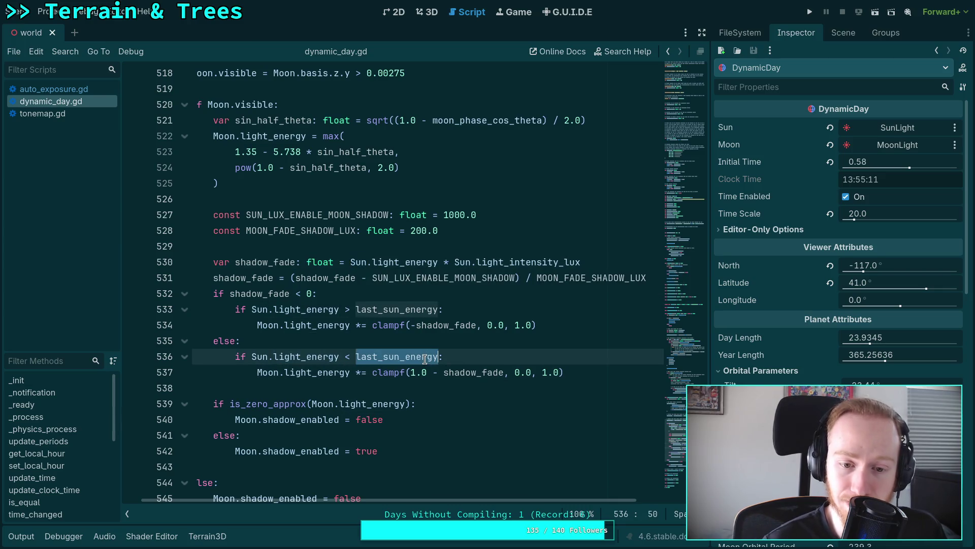
pyautogui.click(350, 309)
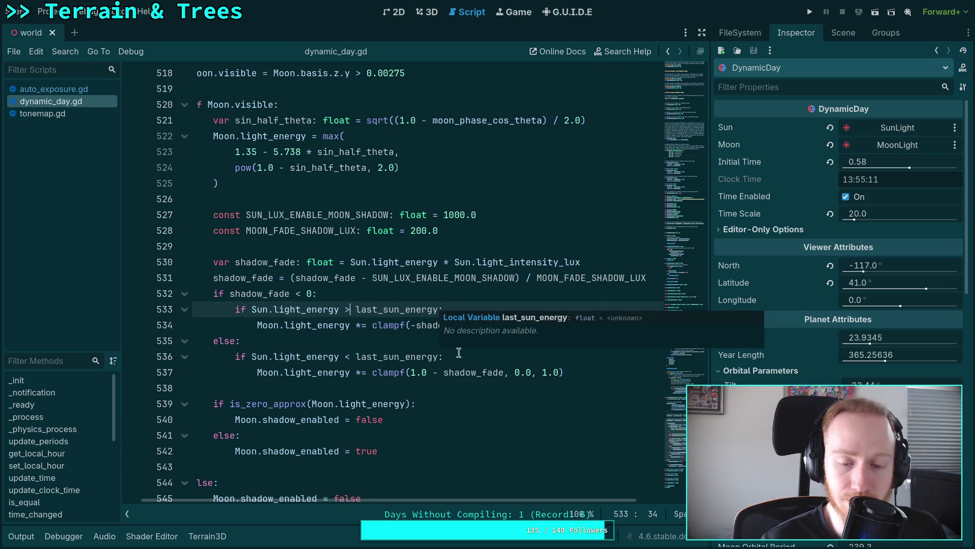
pyautogui.hscroll(1, 406, 498)
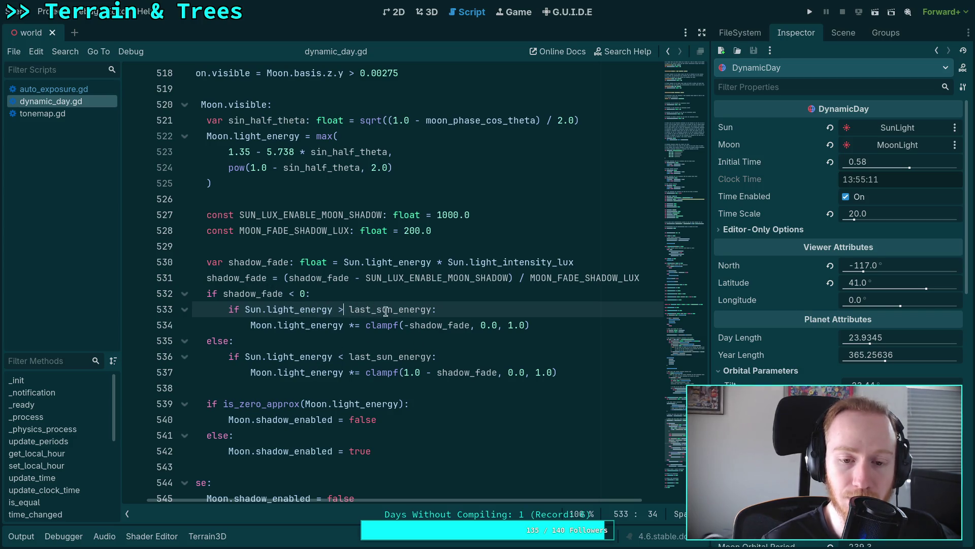
pyautogui.doubleClick(421, 327)
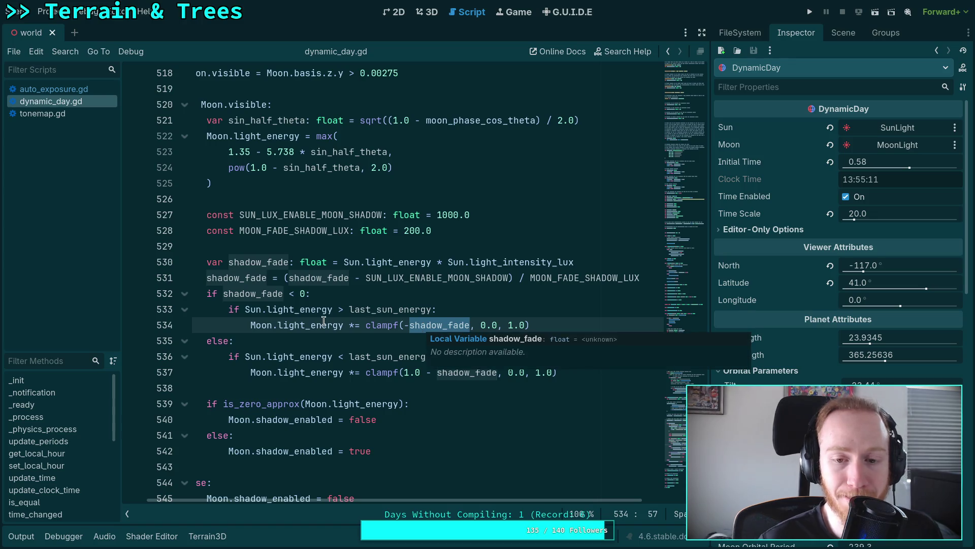
pyautogui.click(294, 277)
pyautogui.doubleClick(320, 277)
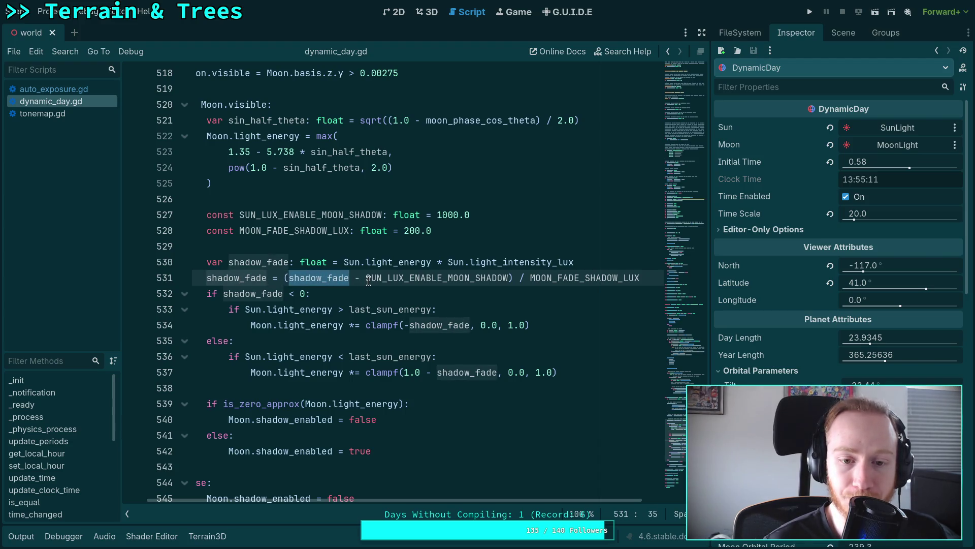
pyautogui.doubleClick(242, 293)
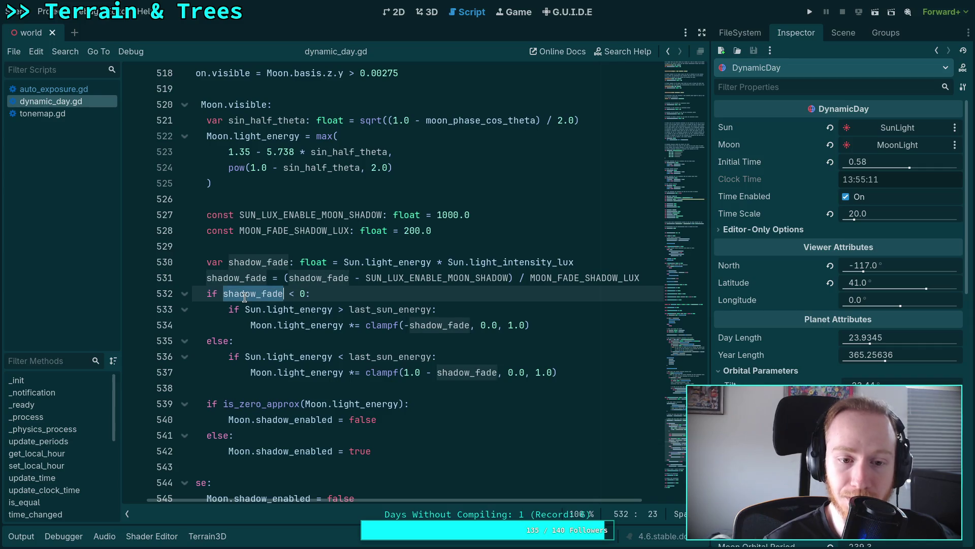
pyautogui.click(343, 358)
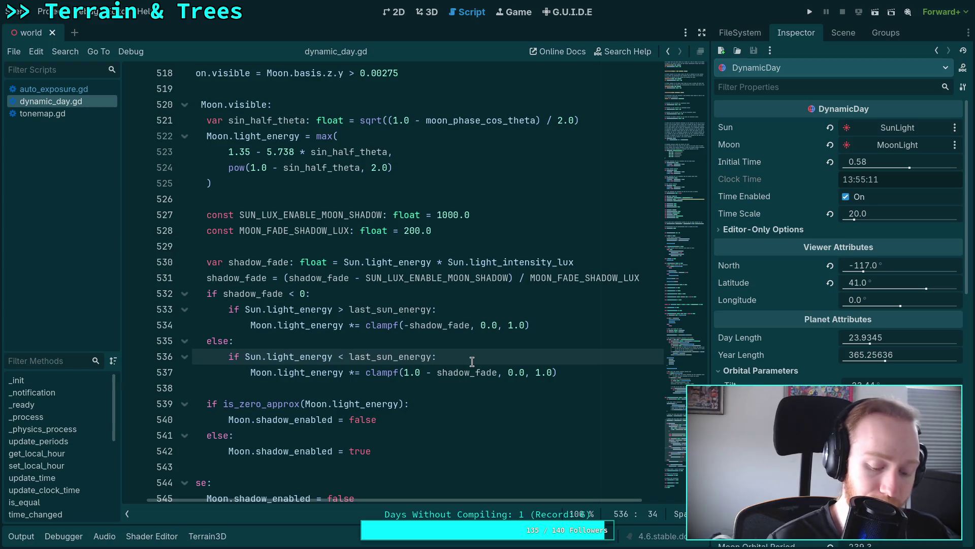
pyautogui.click(589, 372)
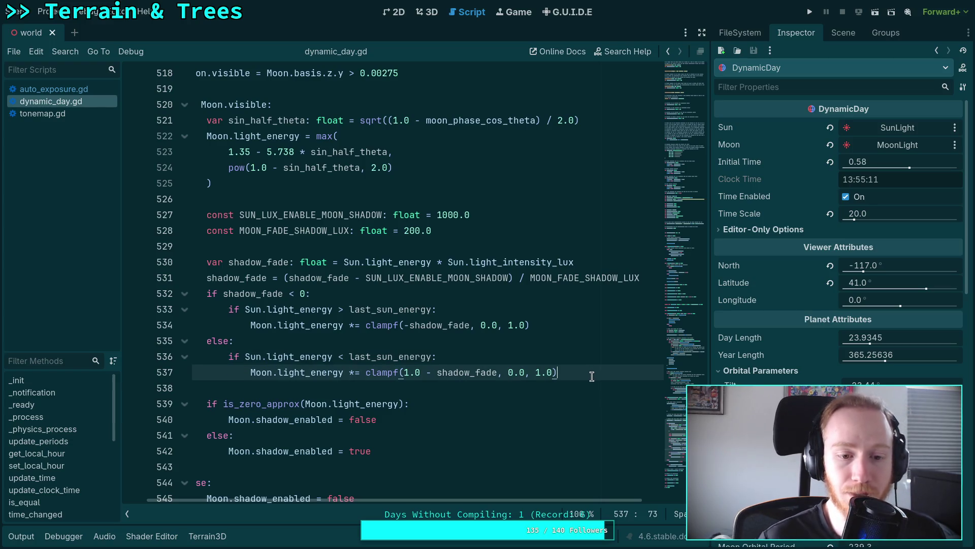
# Below the fade-out assignment, add 'else:' with 'Moon.light_energy = 0.0' and save dynamic_day.gd
pyautogui.press('Return')
pyautogui.write('else:')
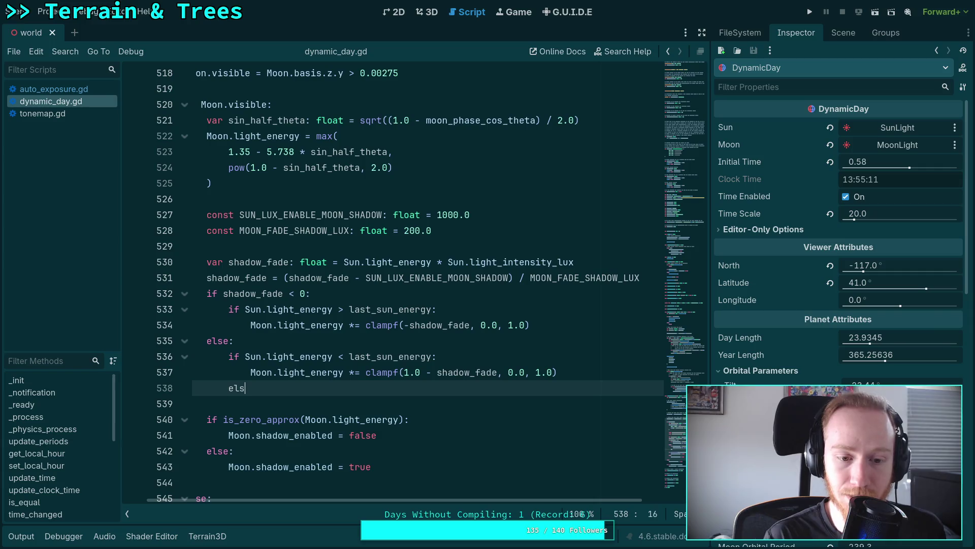
pyautogui.press('Return')
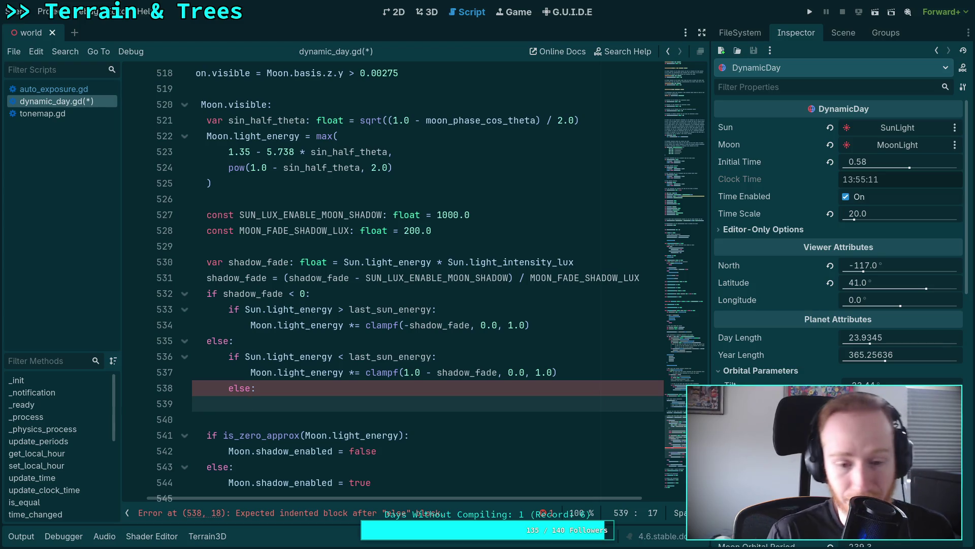
pyautogui.hscroll(-2, 335, 413)
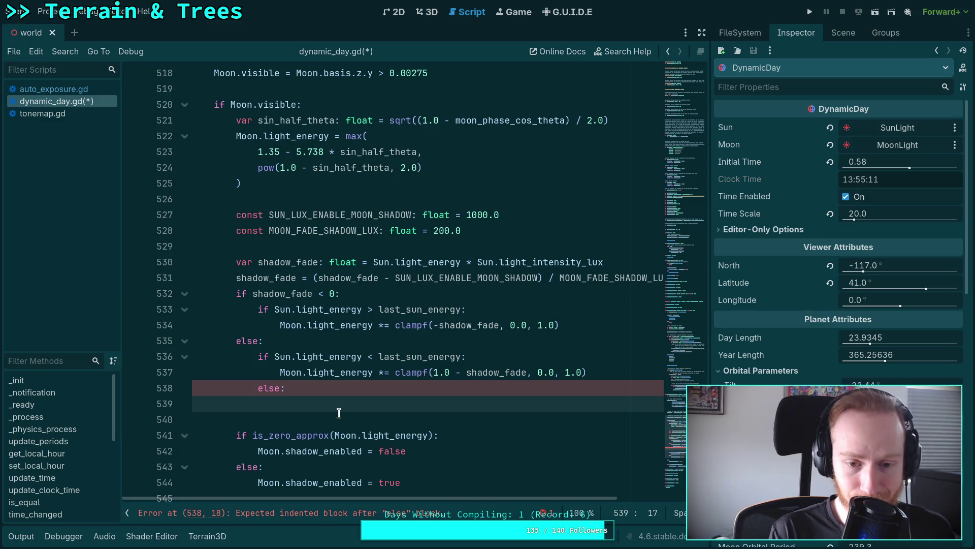
pyautogui.write('Moo')
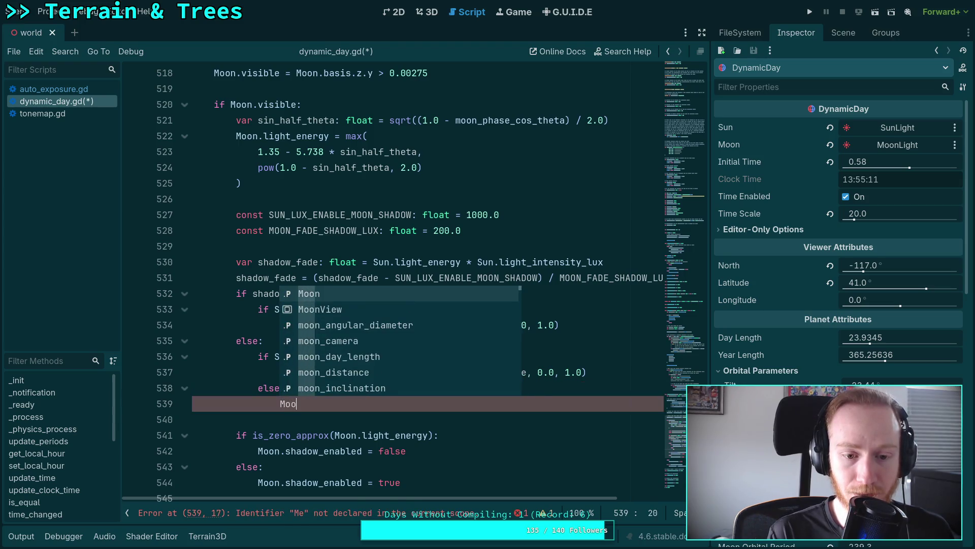
pyautogui.write('n.light')
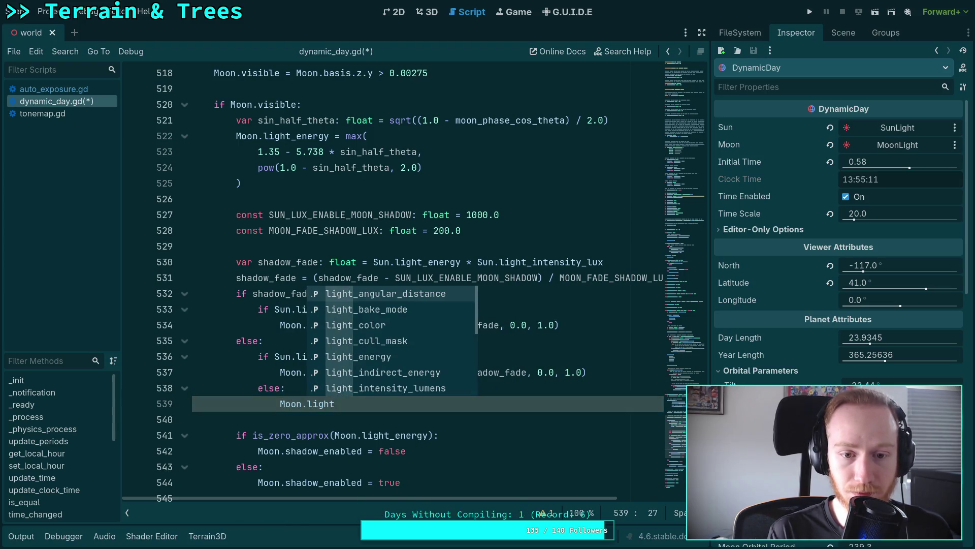
pyautogui.write('_en')
pyautogui.press('Return')
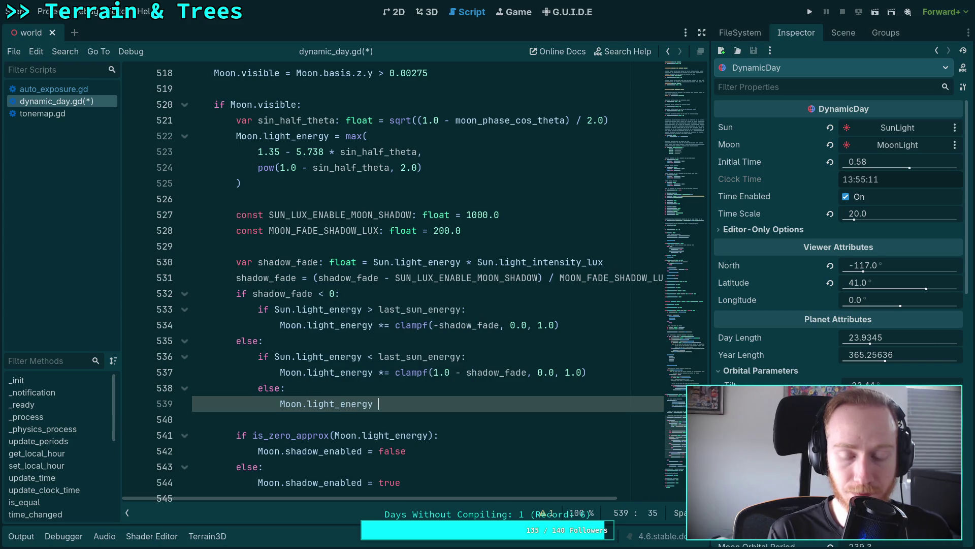
pyautogui.write('= 0.0')
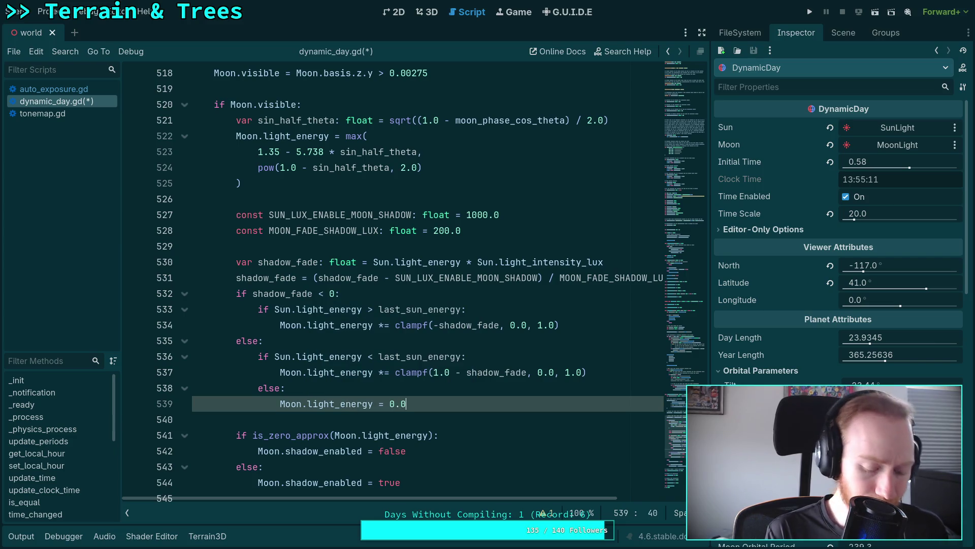
pyautogui.hotkey('ctrl', 's')
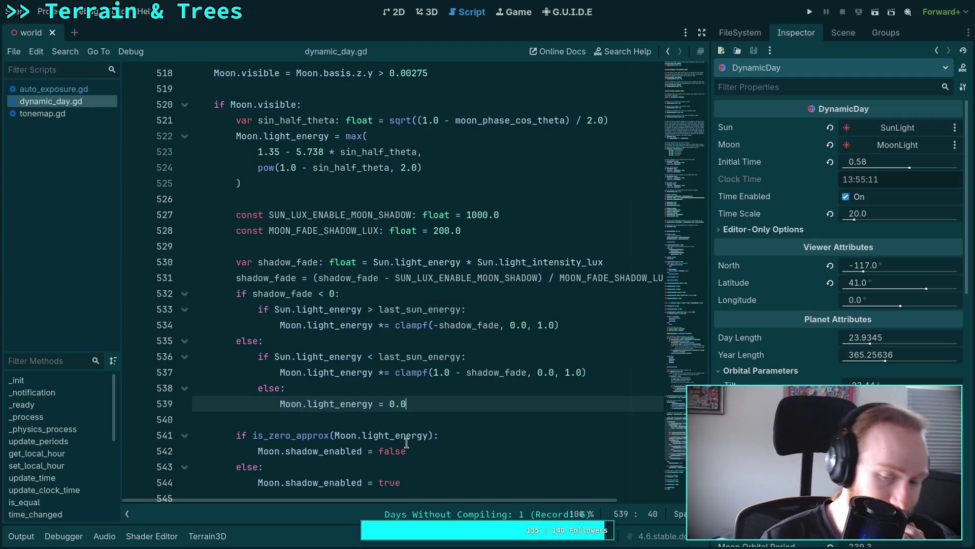
pyautogui.moveTo(404, 441)
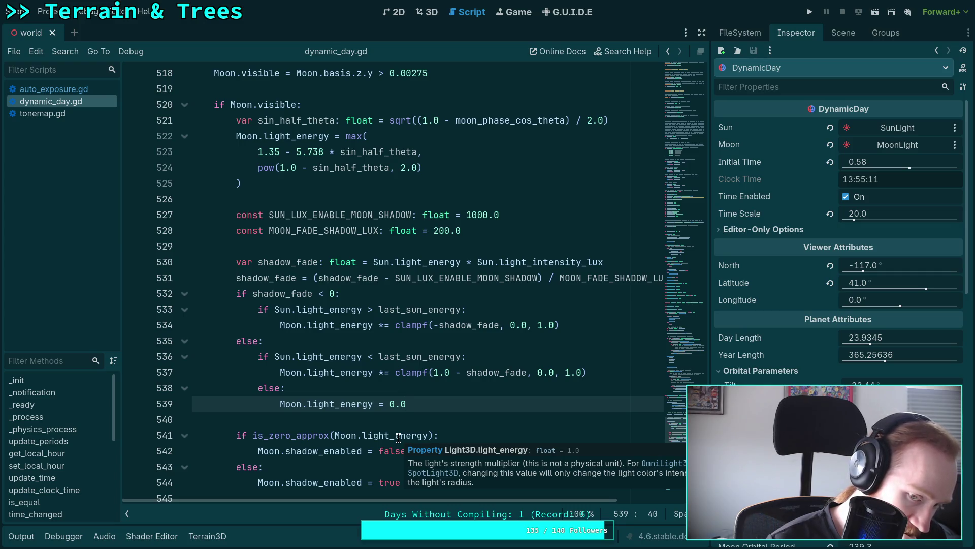
# Change the fade-in check on line 533 from > to >= last_sun_energy
pyautogui.click(320, 390)
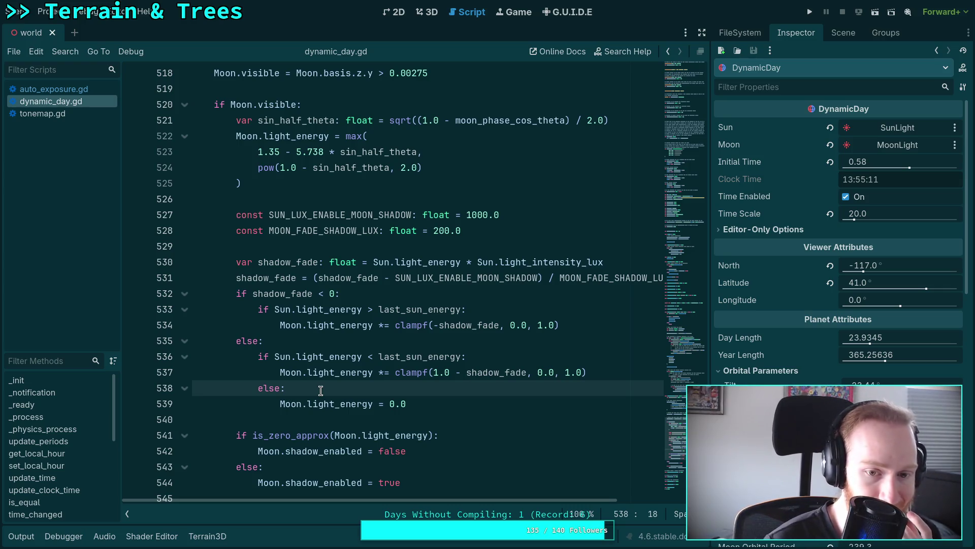
pyautogui.click(605, 325)
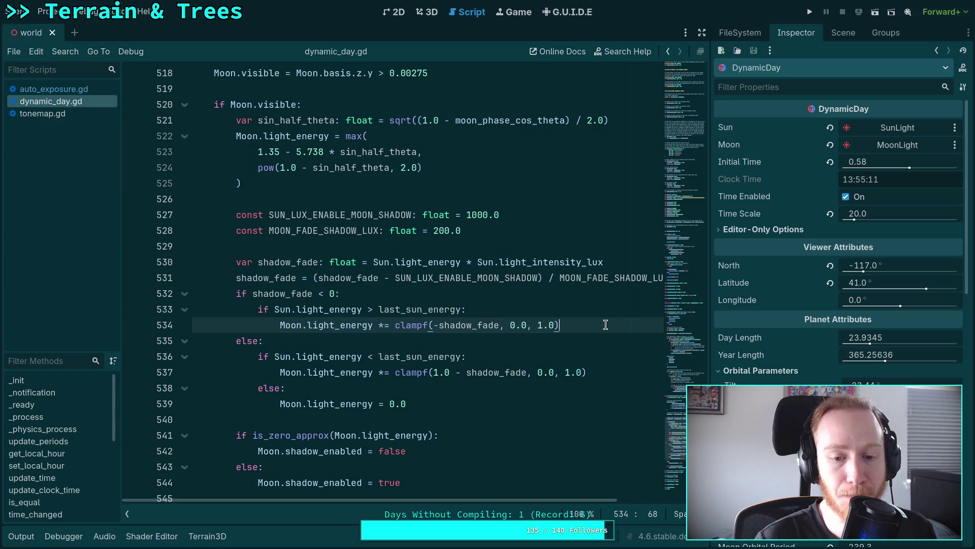
pyautogui.click(286, 324)
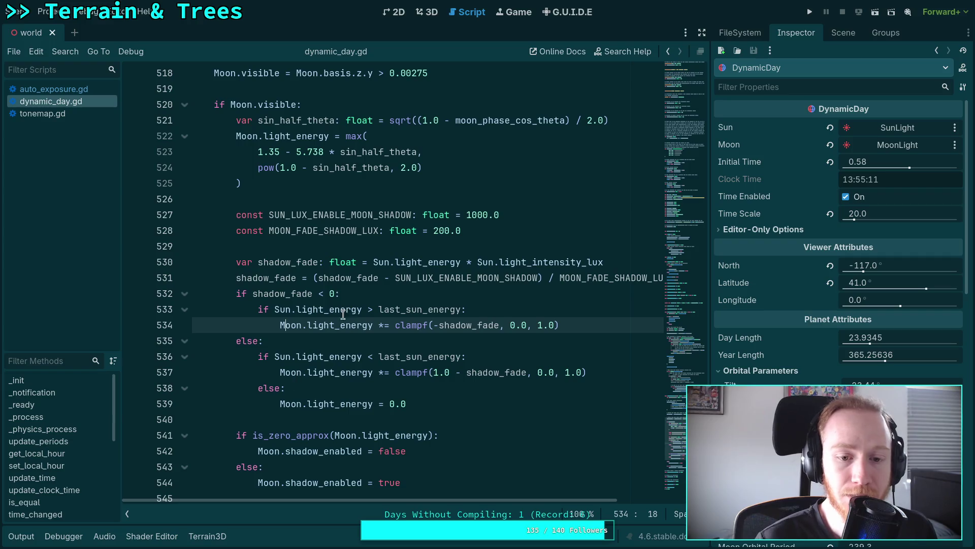
pyautogui.doubleClick(310, 313)
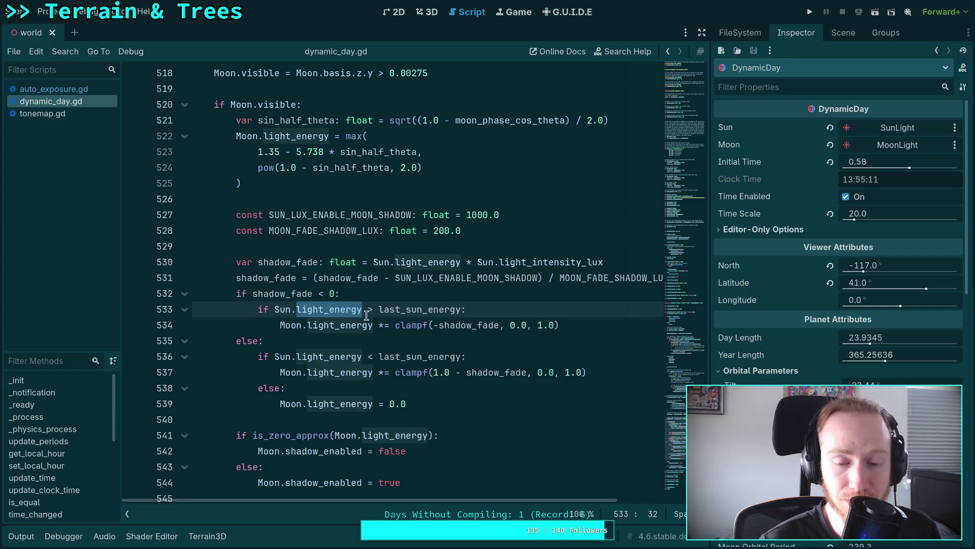
pyautogui.click(373, 311)
pyautogui.write('=')
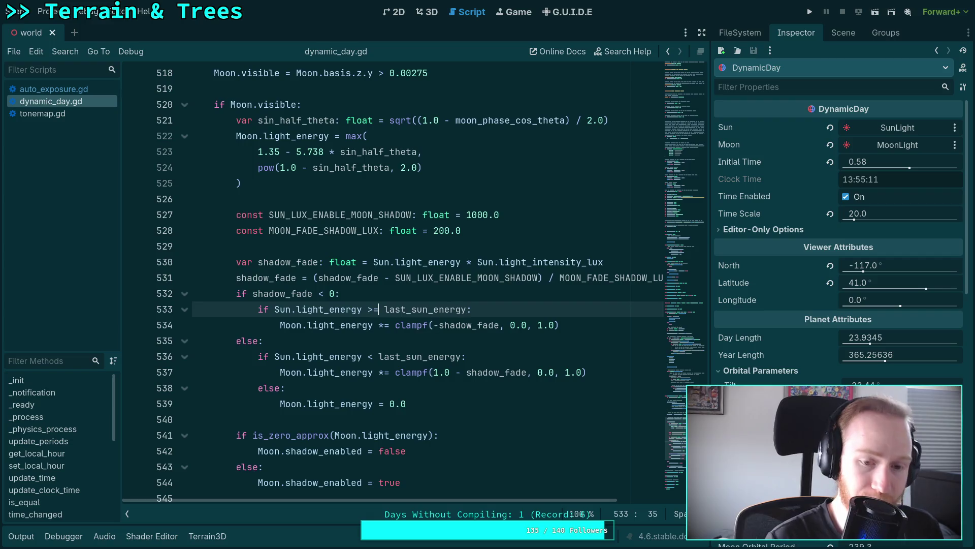
pyautogui.click(435, 325)
pyautogui.write('-')
# Add a '# NOTE: sun is too bright' comment under the inner else on line 538
pyautogui.click(301, 341)
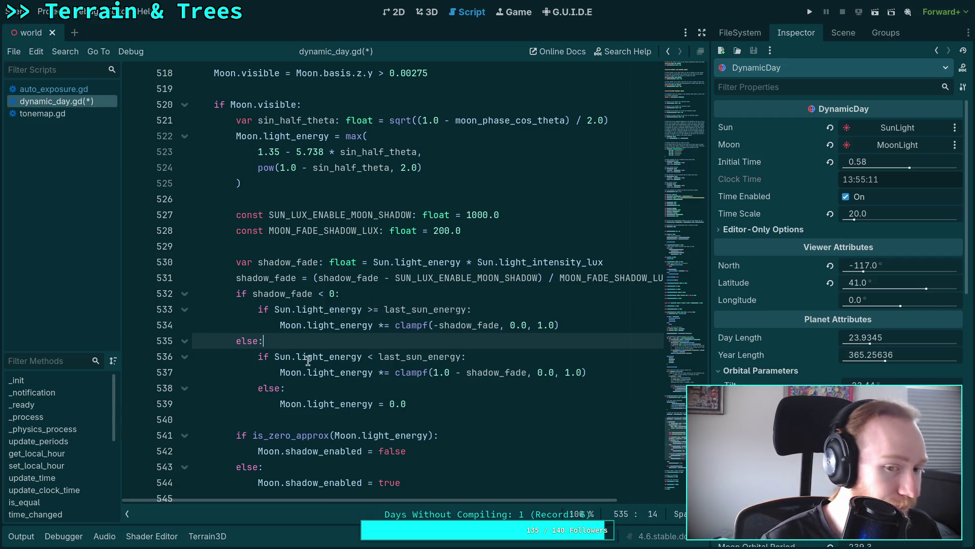
pyautogui.moveTo(315, 371)
pyautogui.click(319, 392)
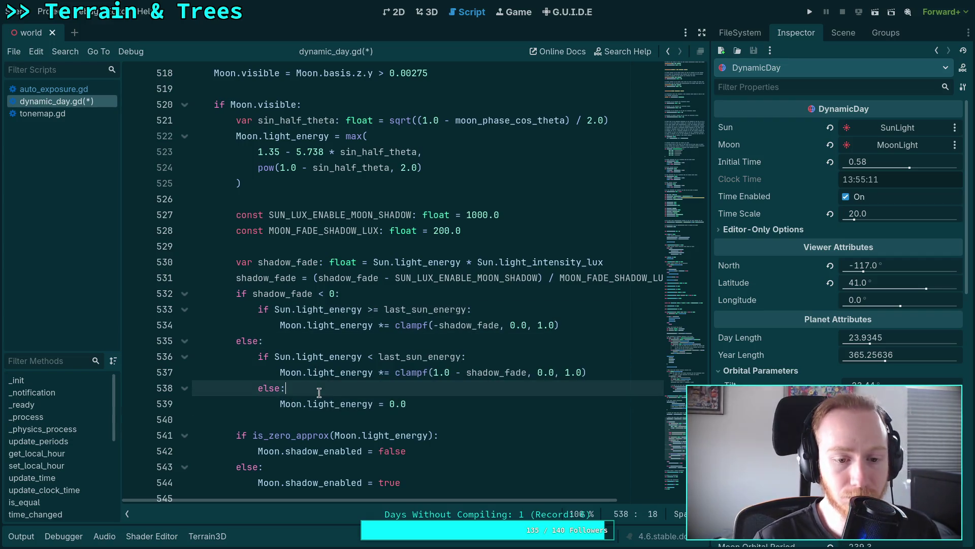
pyautogui.press('Return')
pyautogui.write('# NOTE: ')
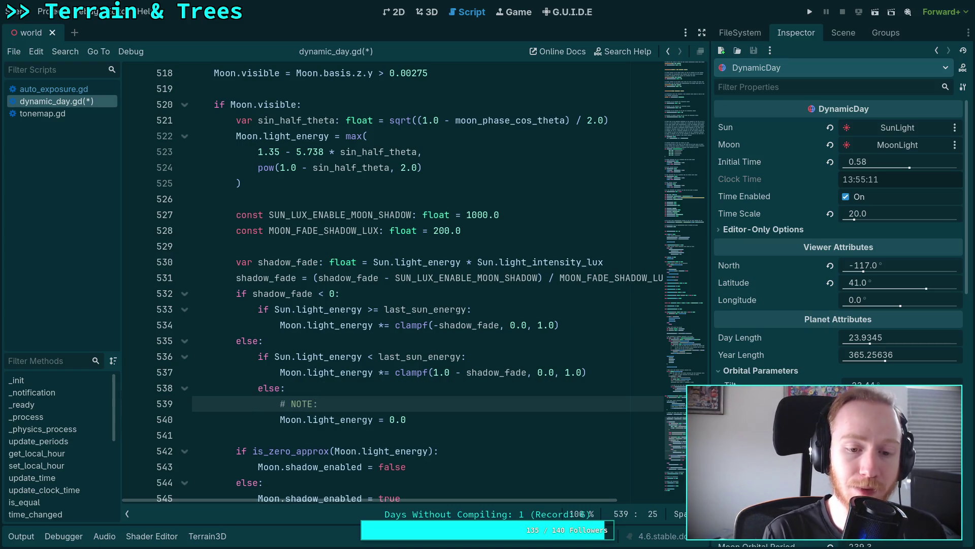
pyautogui.write('siu')
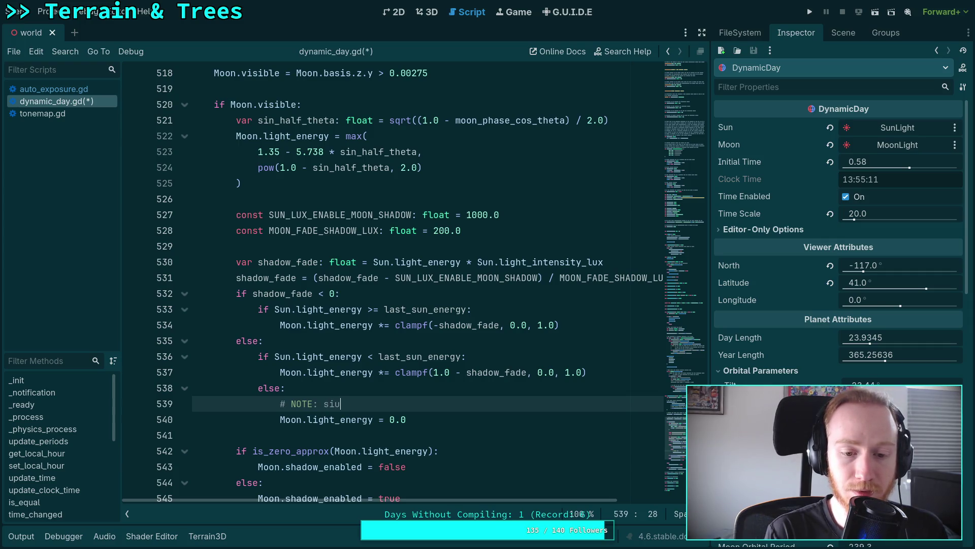
pyautogui.press('BackSpace')
pyautogui.press('BackSpace')
pyautogui.write('un is too bright,')
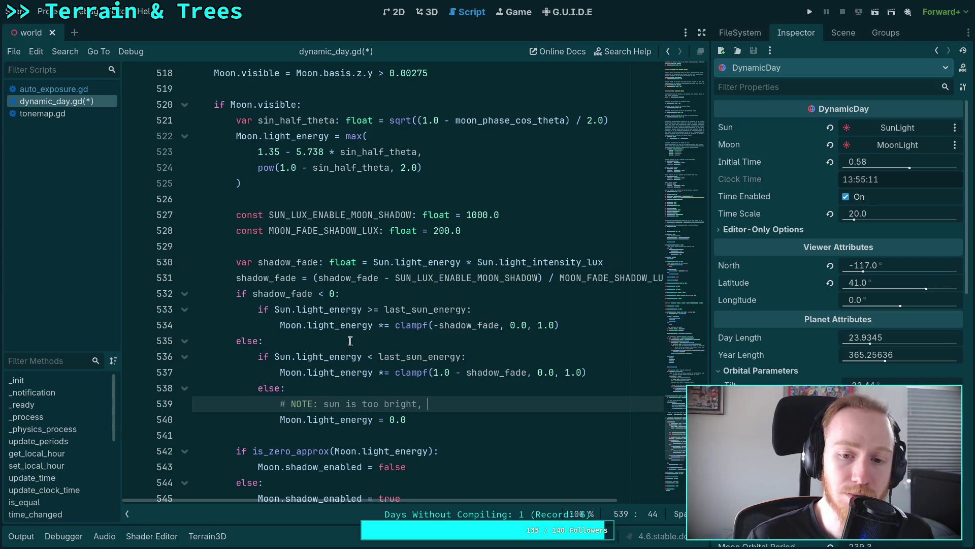
# Move the moon-shadow constants and shadow_fade calculation above sin_half_theta
pyautogui.moveTo(264, 261); pyautogui.dragTo(274, 279)
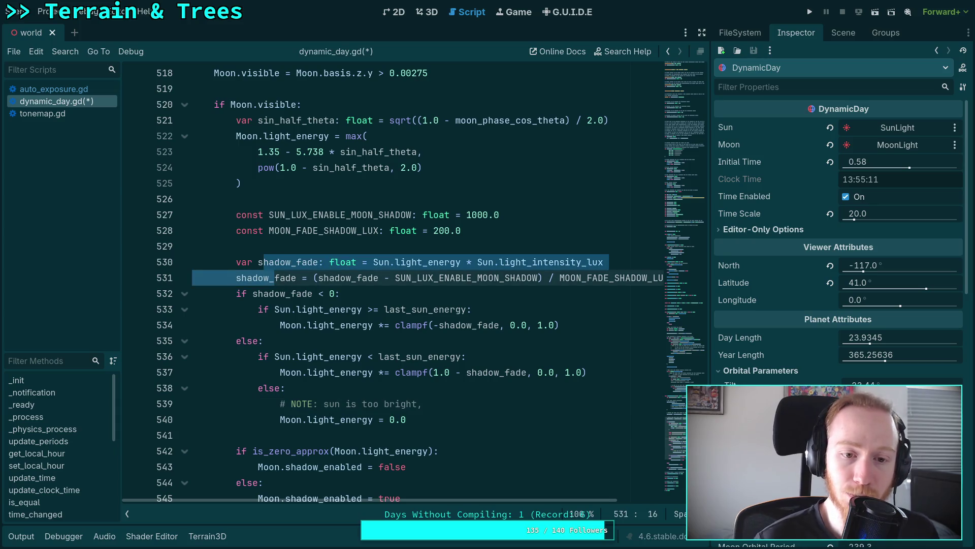
pyautogui.hotkey('alt', 'Down')
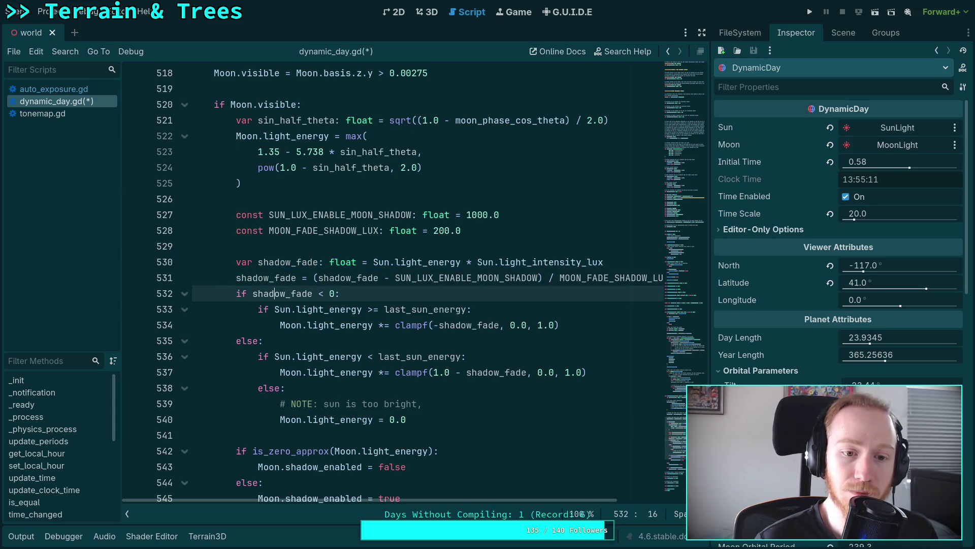
pyautogui.hotkey('alt', 'Up')
pyautogui.hotkey('alt', 'Up')
pyautogui.hotkey('alt', 'Down')
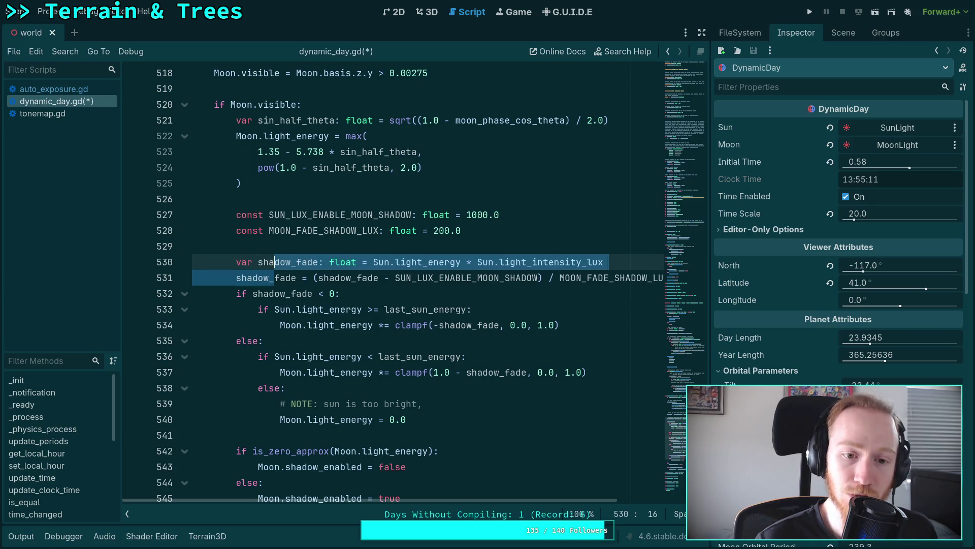
pyautogui.hotkey('shift', 'Up')
pyautogui.hotkey('shift', 'Up')
pyautogui.hotkey('shift', 'Up')
pyautogui.hotkey('alt', 'Up')
pyautogui.hotkey('alt', 'Up')
pyautogui.hotkey('alt', 'Up')
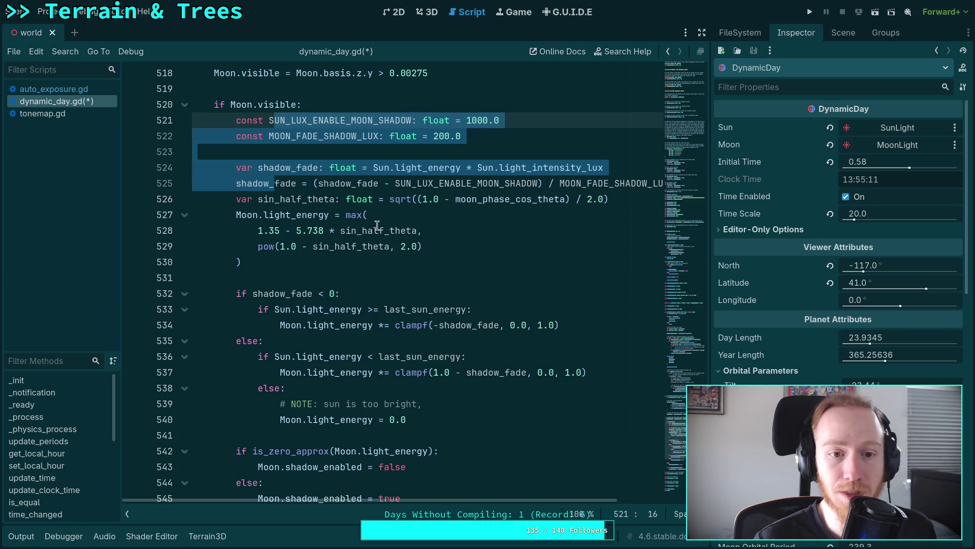
# Start an 'if shadow_fade' check on a new line below the shadow_fade calculation
pyautogui.click(279, 191)
pyautogui.press('End')
pyautogui.press('Return')
pyautogui.press('Return')
pyautogui.press('Up')
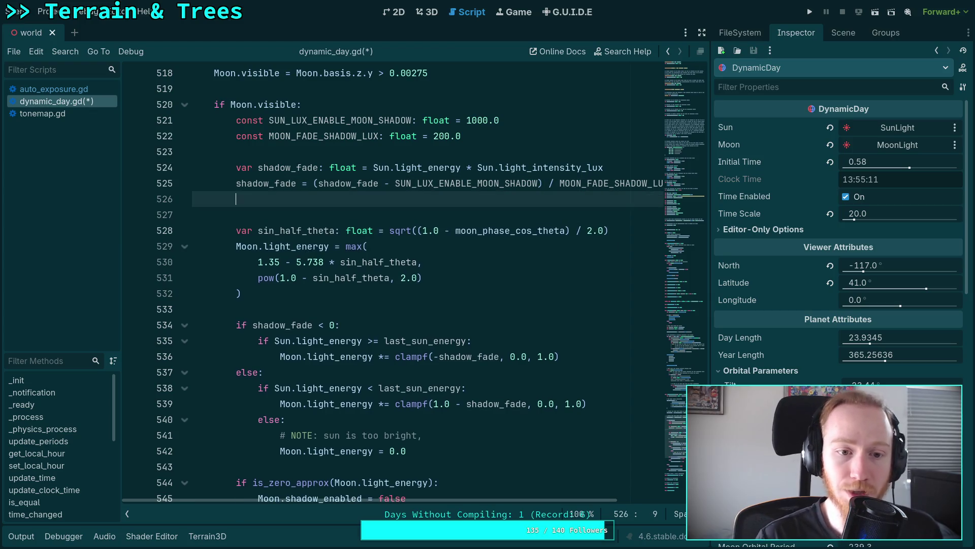
pyautogui.write('if sha')
pyautogui.press('Return')
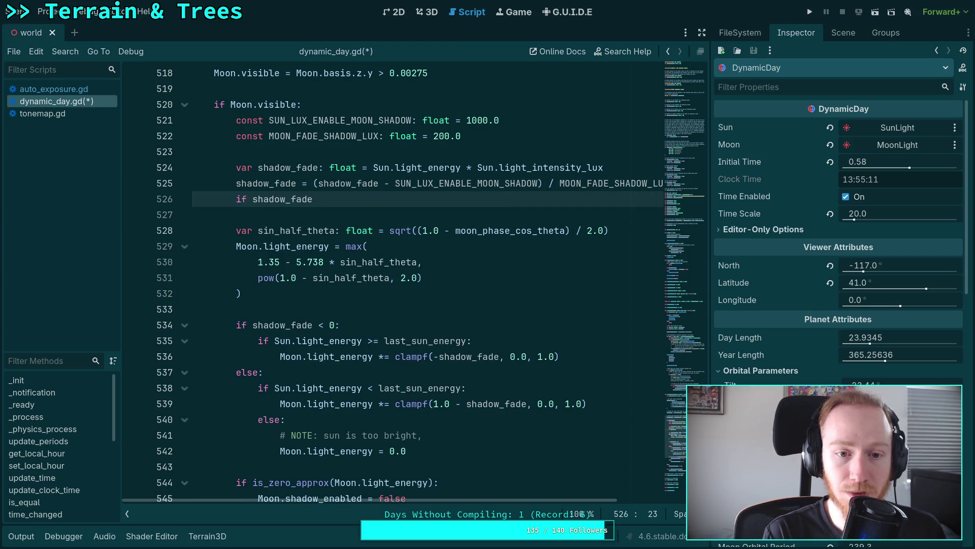
# Complete the 'if shadow_fade >= 1.0:' branch with 'Moon.light_energy = 0.0'
pyautogui.write('1.0')
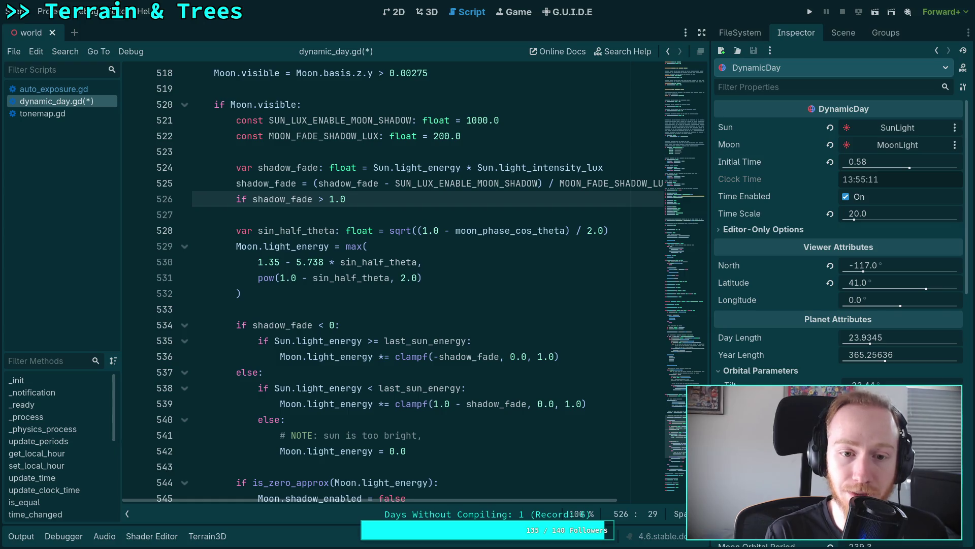
pyautogui.press('BackSpace')
pyautogui.press('BackSpace')
pyautogui.press('BackSpace')
pyautogui.press('BackSpace')
pyautogui.write('= 1.0')
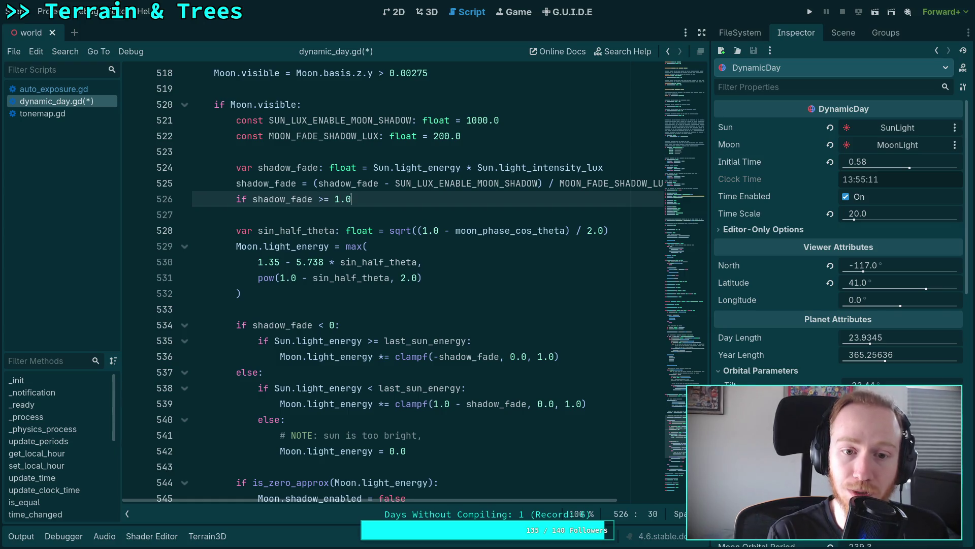
pyautogui.press('Return')
pyautogui.press('BackSpace')
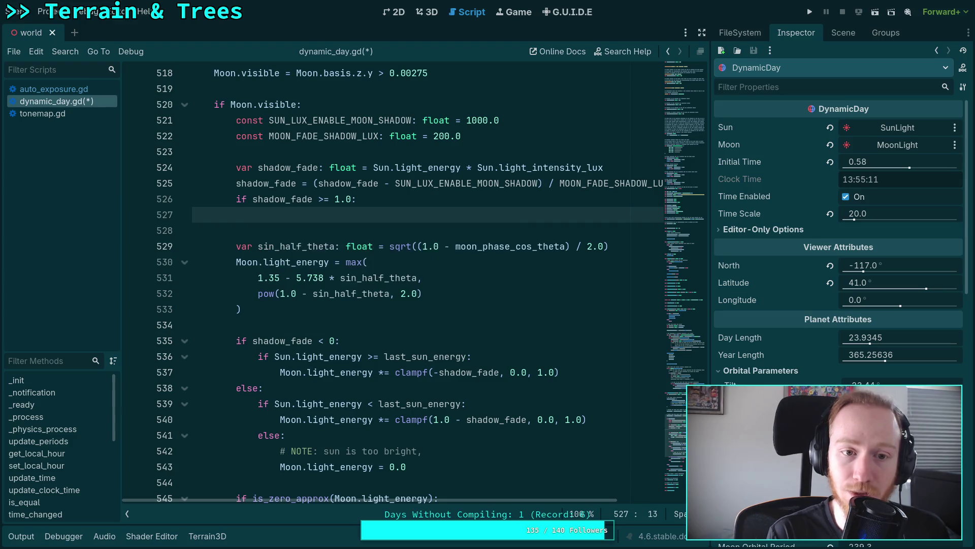
pyautogui.write('Mo')
pyautogui.press('Return')
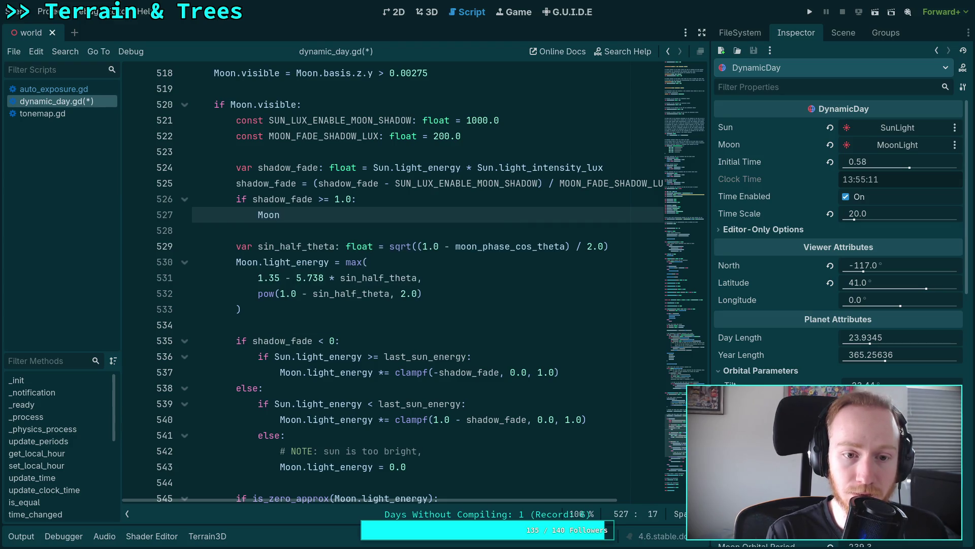
pyautogui.write('.lig')
pyautogui.press('Return')
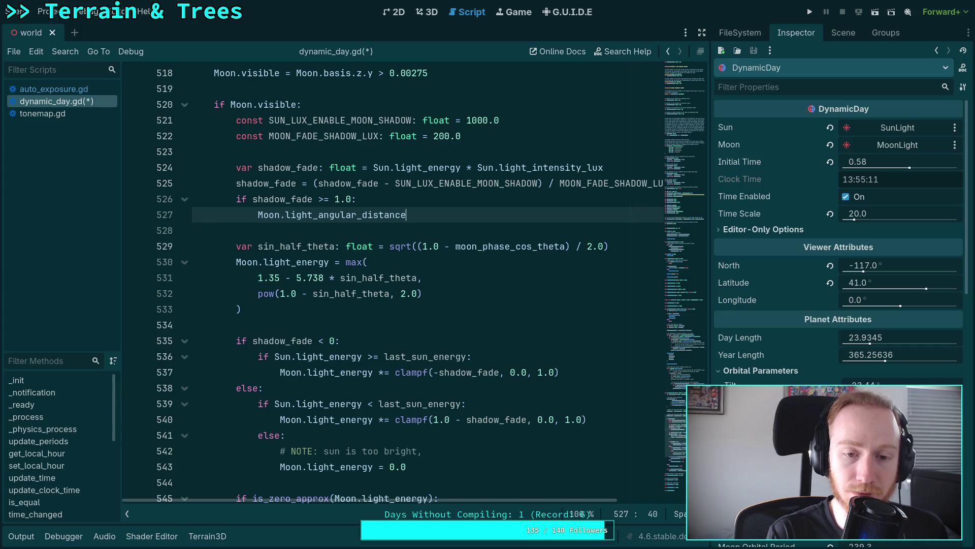
pyautogui.press('BackSpace')
pyautogui.press('BackSpace')
pyautogui.press('BackSpace')
pyautogui.write('en')
pyautogui.press('Return')
pyautogui.write('= ')
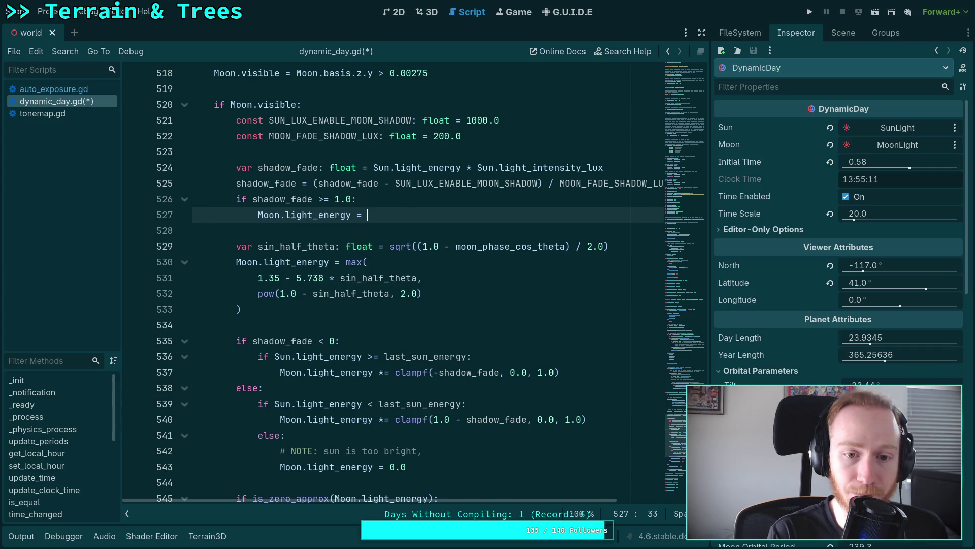
pyautogui.write('0.0')
pyautogui.press('Return')
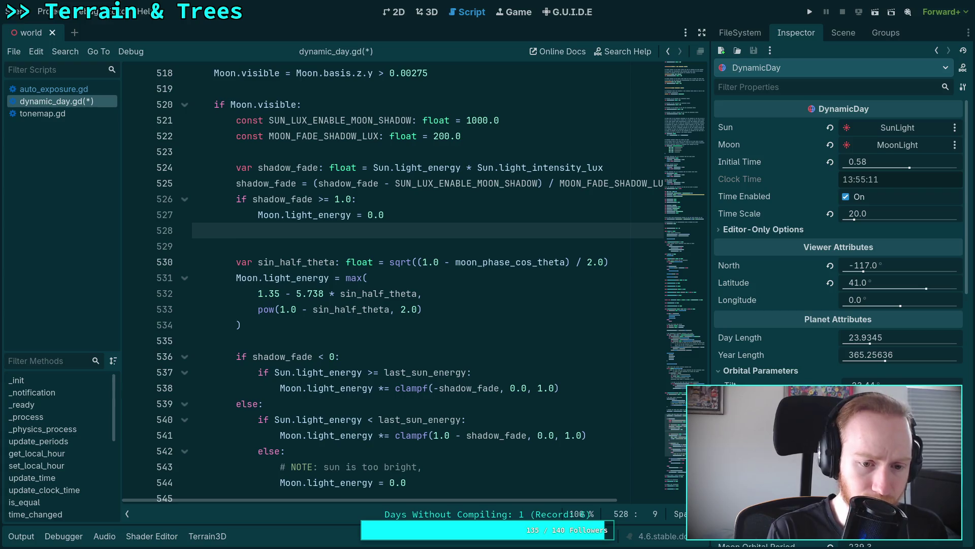
# Add 'else:' and indent the existing moon energy and fade code beneath it
pyautogui.write('else:')
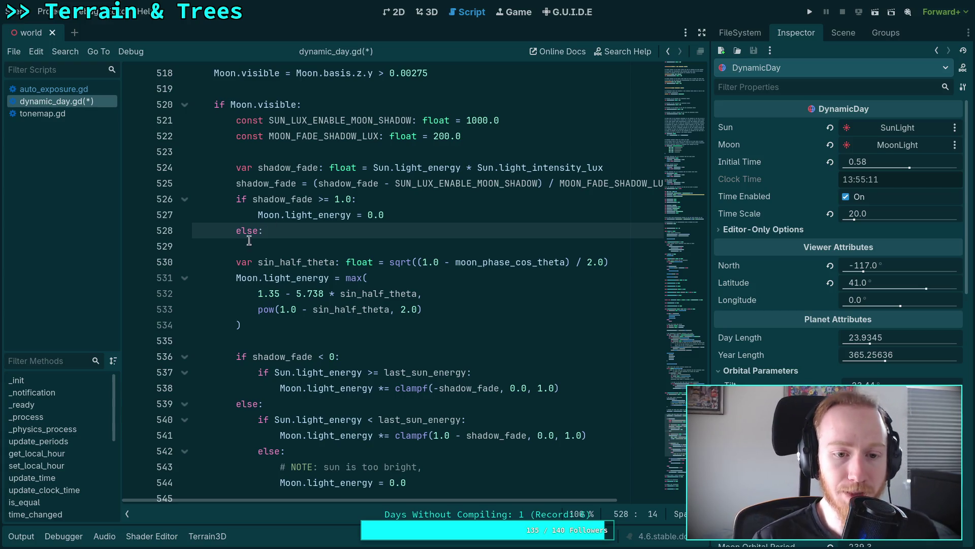
pyautogui.moveTo(275, 261)
pyautogui.mouseDown()
pyautogui.moveTo(267, 277)
pyautogui.moveTo(345, 391)
pyautogui.mouseUp()
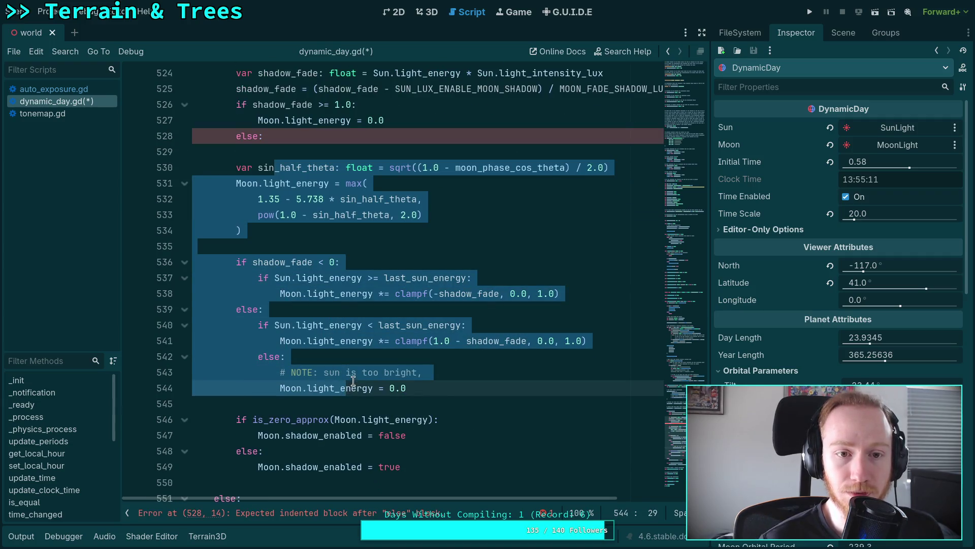
pyautogui.press('Tab')
pyautogui.click(328, 152)
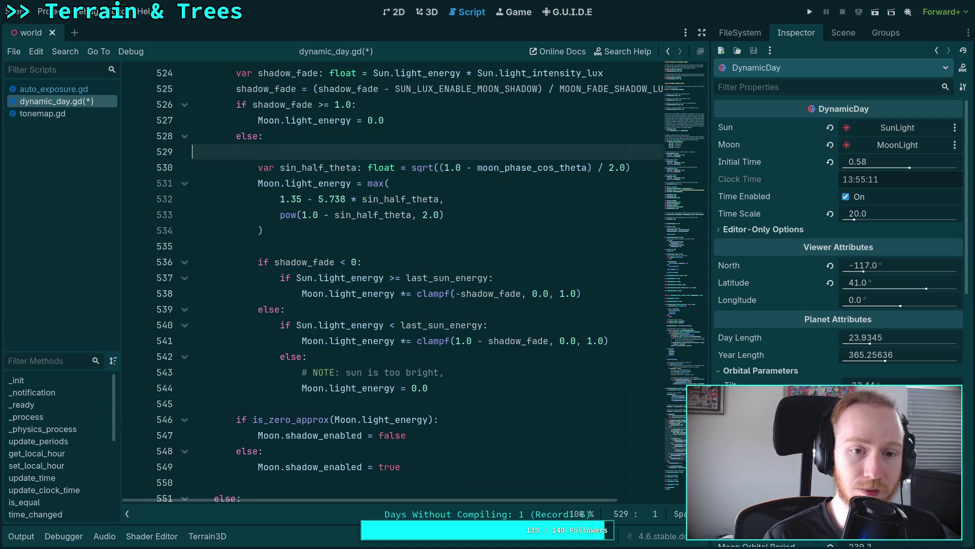
pyautogui.press('BackSpace')
pyautogui.press('BackSpace')
pyautogui.press('BackSpace')
pyautogui.scroll(2, 338, 162)
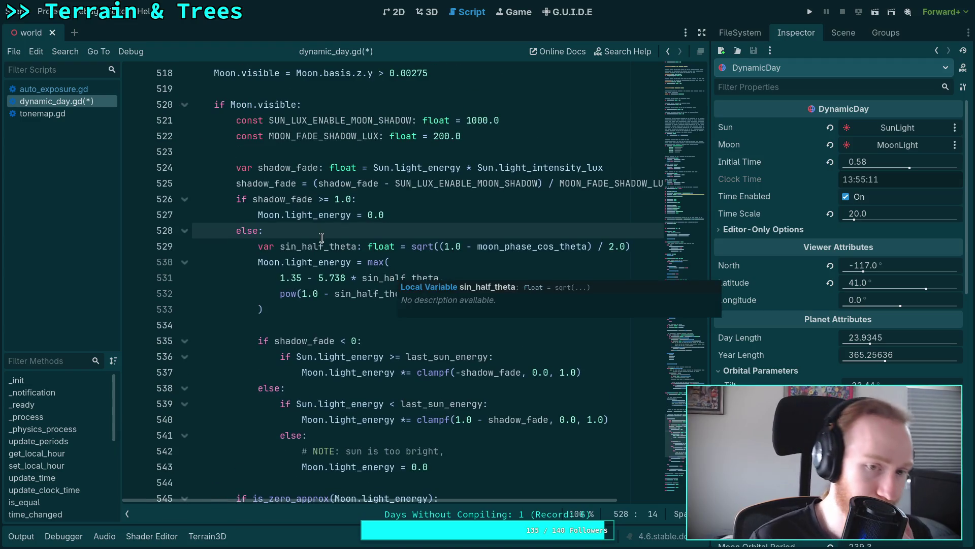
# Delete the sun-too-bright else branch from the moon fade code
pyautogui.scroll(-1, 311, 210)
pyautogui.doubleClick(323, 152)
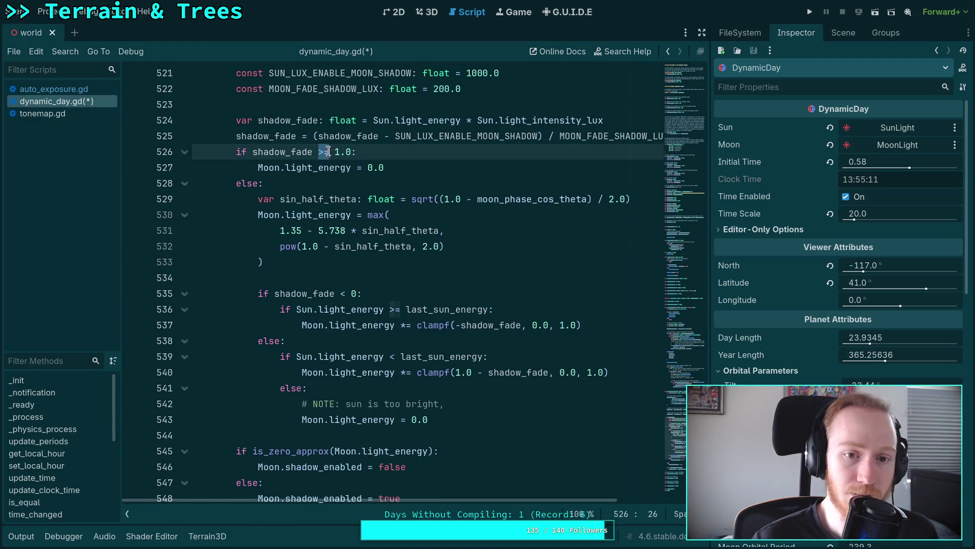
pyautogui.click(308, 198)
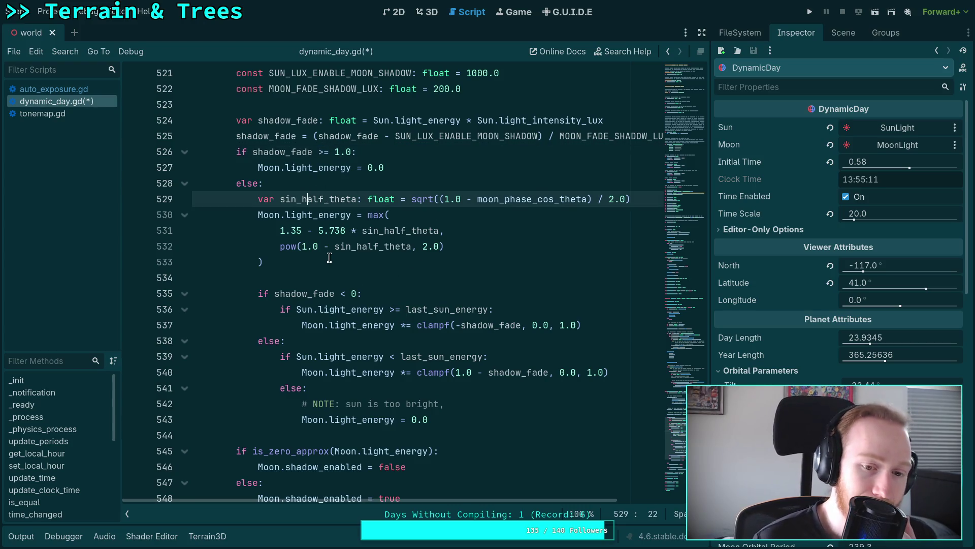
pyautogui.click(384, 169)
pyautogui.moveTo(363, 164); pyautogui.dragTo(230, 152)
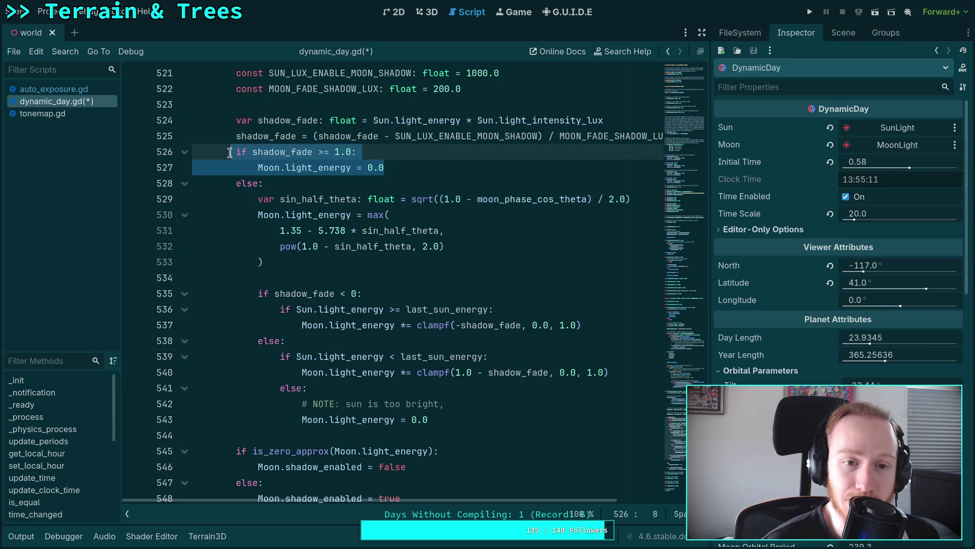
pyautogui.moveTo(270, 199)
pyautogui.mouseDown()
pyautogui.moveTo(309, 391)
pyautogui.moveTo(422, 417)
pyautogui.mouseUp()
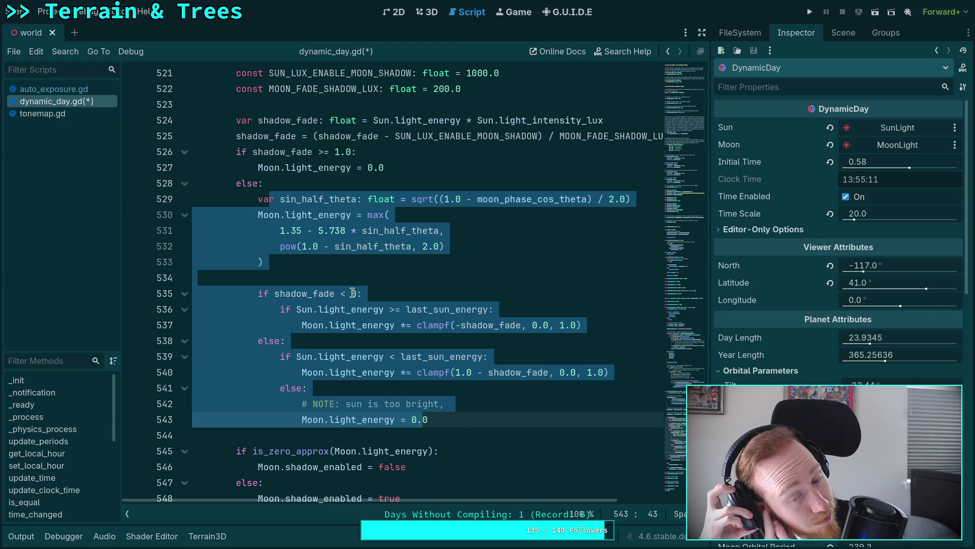
pyautogui.click(404, 392)
pyautogui.click(438, 414)
pyautogui.moveTo(438, 413); pyautogui.dragTo(194, 389)
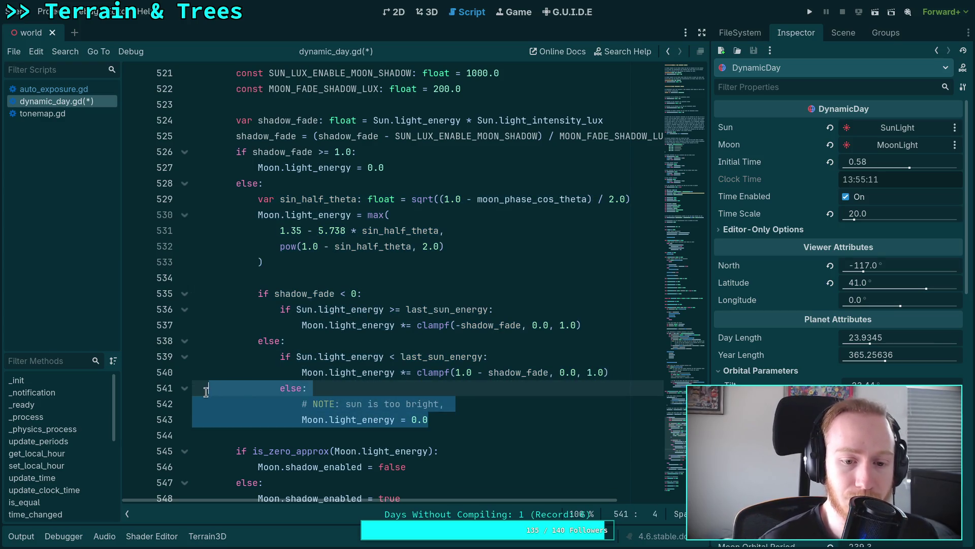
pyautogui.hotkey('ctrl', 'shift', 'k')
pyautogui.press('Up')
pyautogui.press('Up')
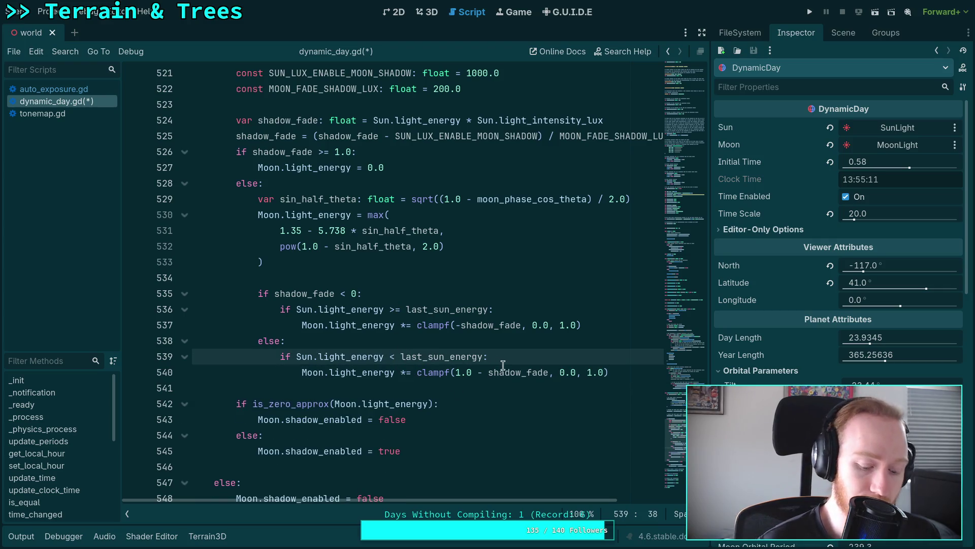
# Remove the equals signs so the sun-brightening check is strict greater-than, then save dynamic_day.gd
pyautogui.write('=')
pyautogui.click(328, 392)
pyautogui.scroll(1, 328, 392)
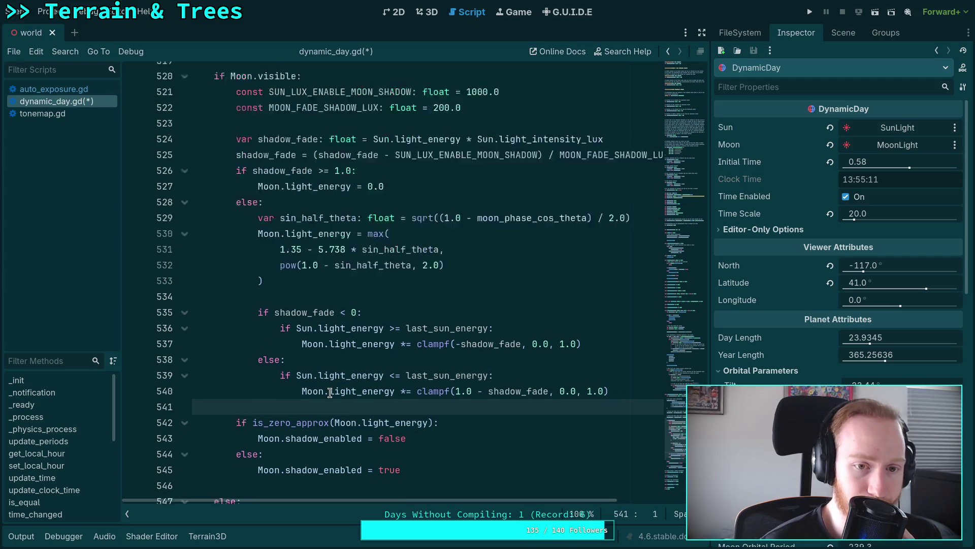
pyautogui.click(400, 403)
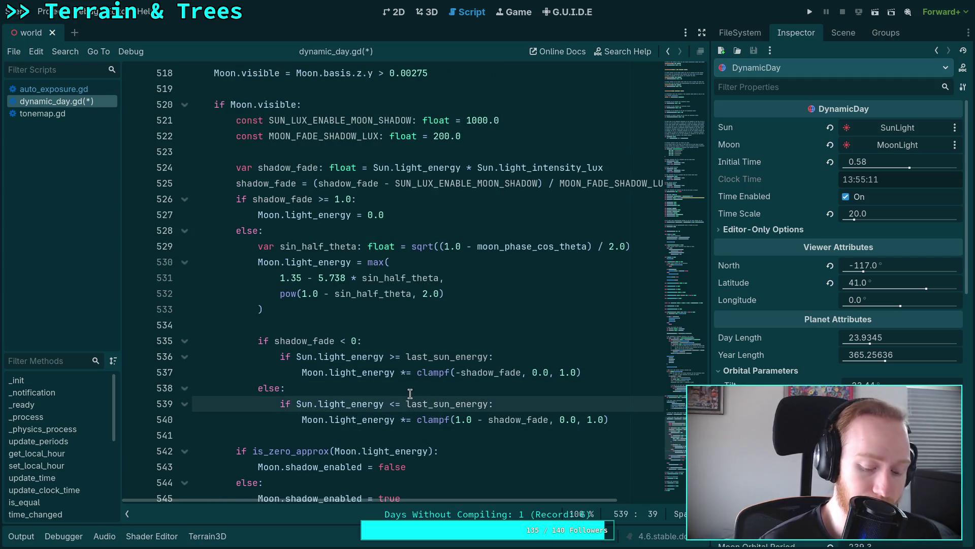
pyautogui.press('BackSpace')
pyautogui.click(404, 356)
pyautogui.press('BackSpace')
pyautogui.hotkey('ctrl', 's')
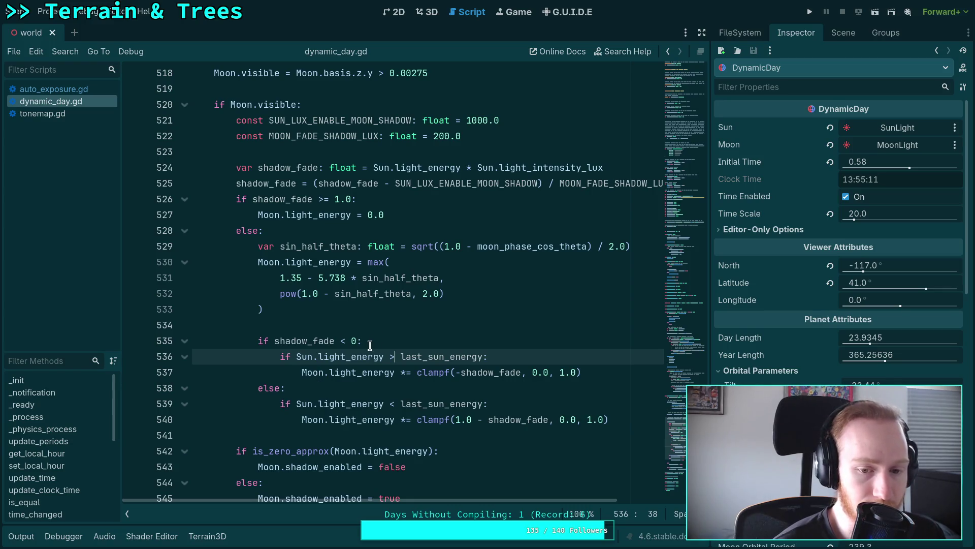
# Restore the >= and <= operators in the sun energy checks and save the script
pyautogui.click(620, 374)
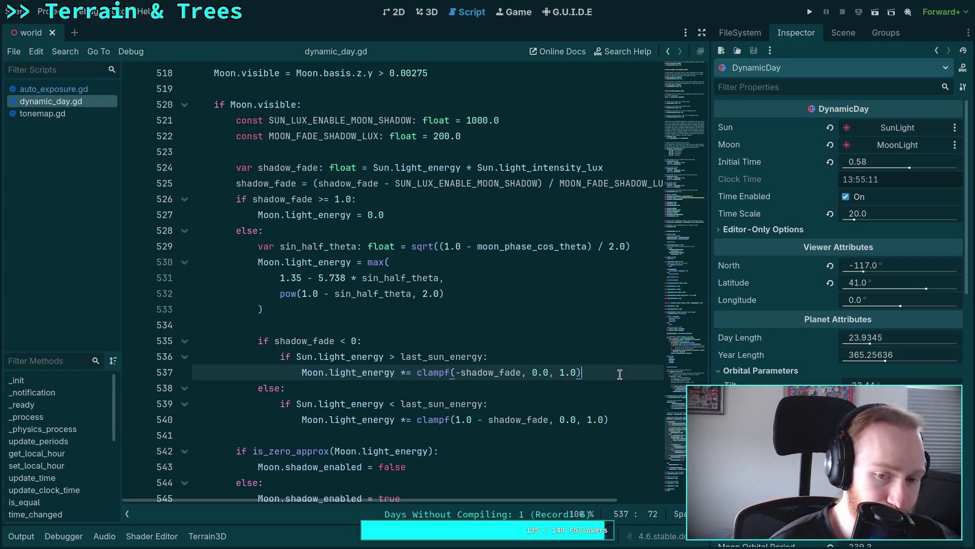
pyautogui.click(395, 357)
pyautogui.write('=')
pyautogui.click(396, 404)
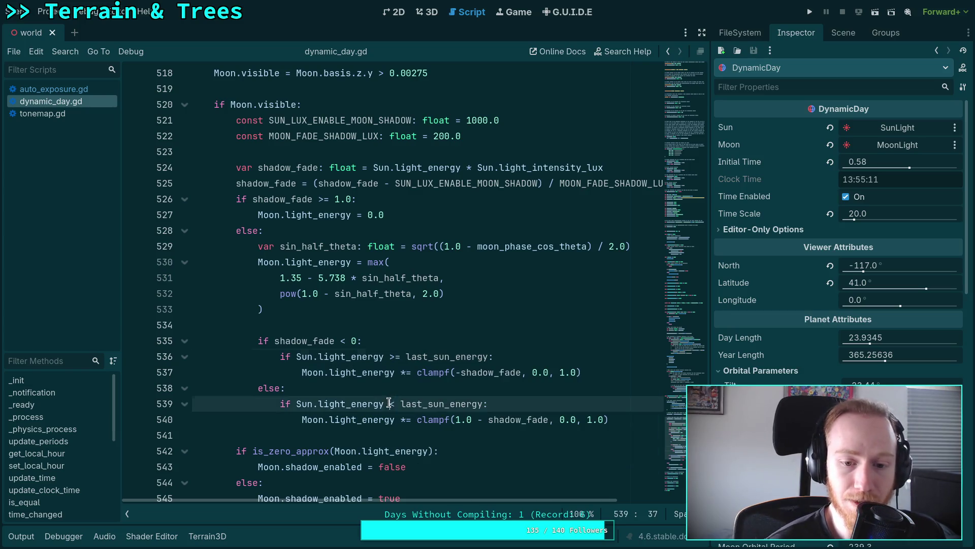
pyautogui.write('=')
pyautogui.hotkey('ctrl', 's')
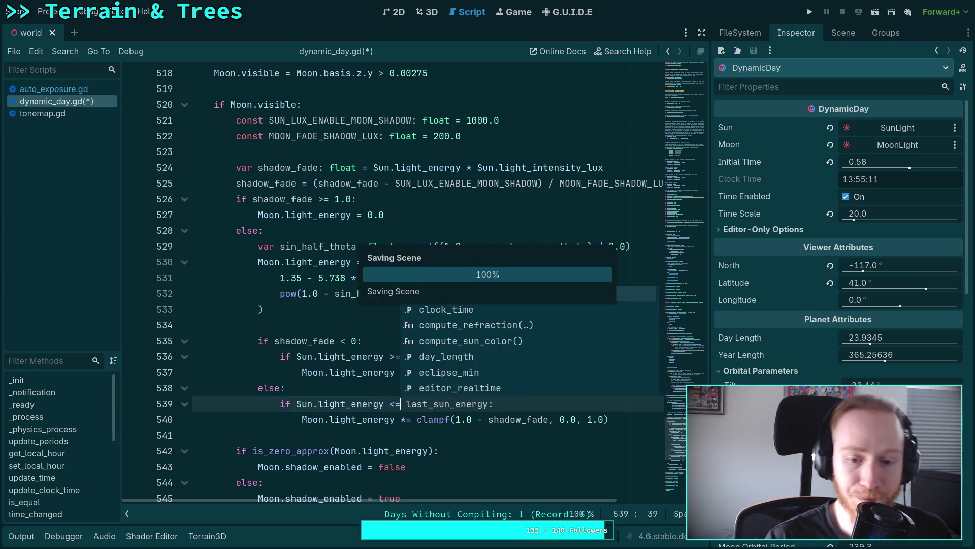
# Add the comment '# Sun is low light, fade' for the shadow_fade < 0 branch
pyautogui.click(333, 384)
pyautogui.click(363, 341)
pyautogui.press('Return')
pyautogui.write('# Sun is low light, ')
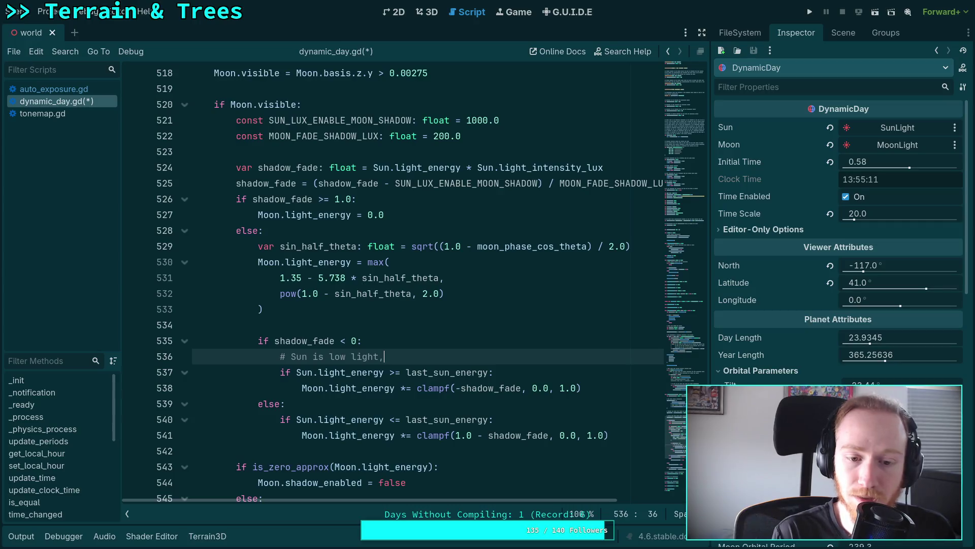
pyautogui.write('g')
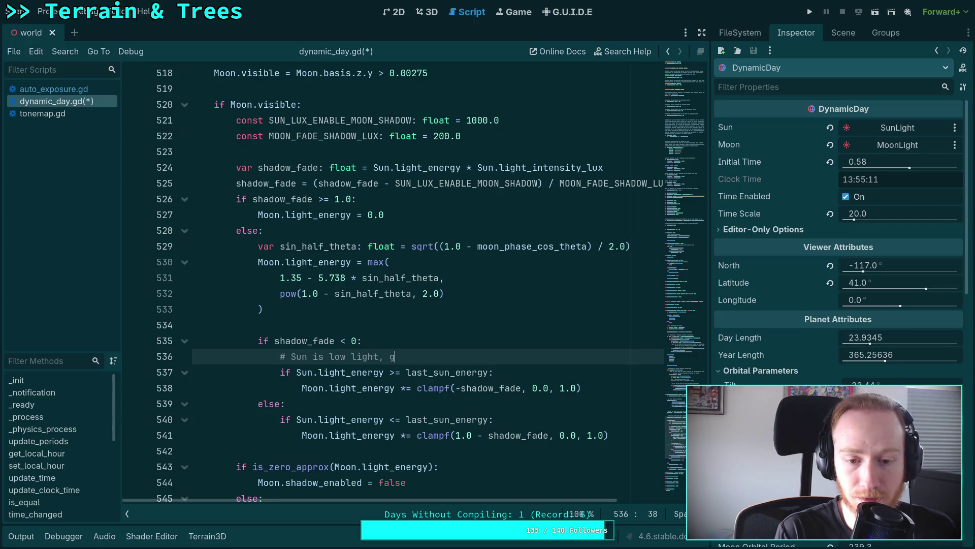
pyautogui.press('BackSpace')
pyautogui.write('fade')
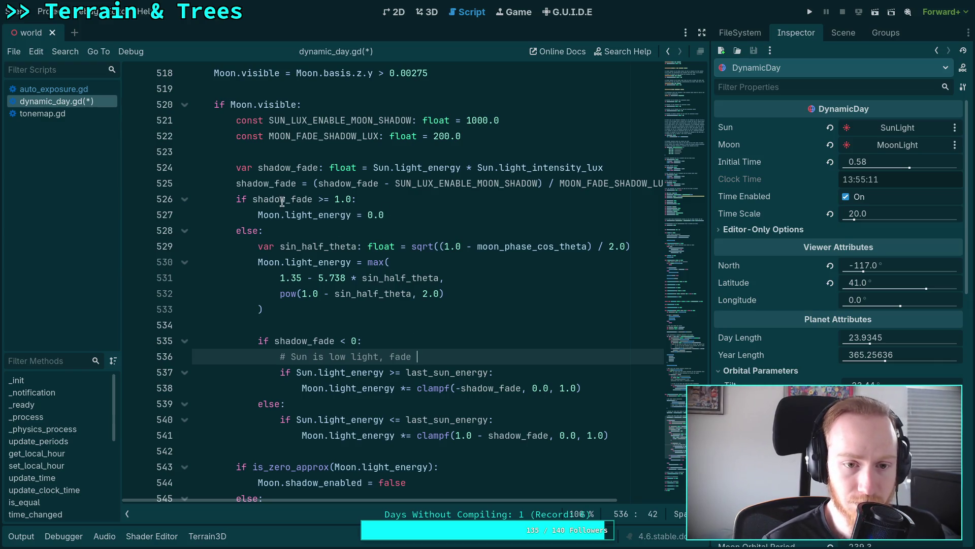
# Review the shadow_fade >= 1.0 and shadow_fade < 0 conditions in the script
pyautogui.moveTo(252, 199); pyautogui.dragTo(352, 199)
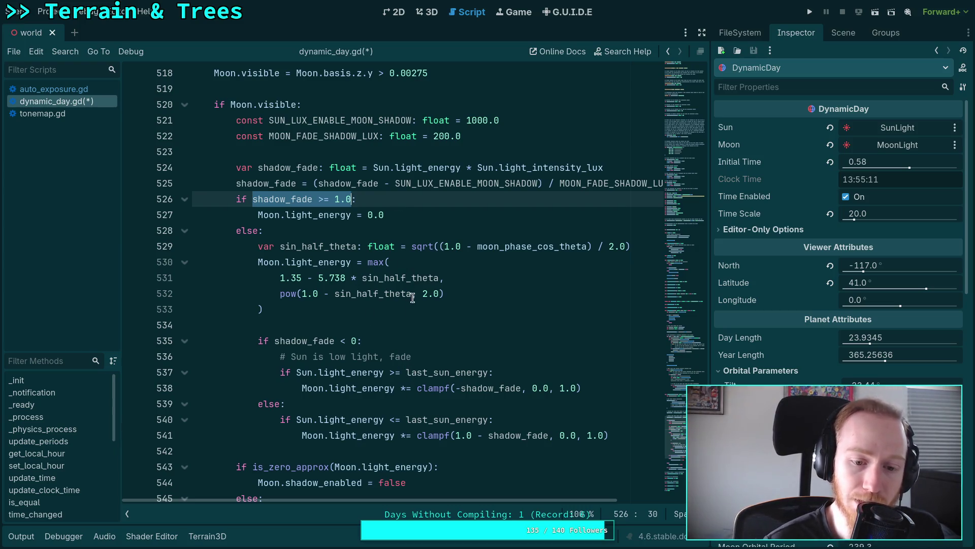
pyautogui.click(455, 356)
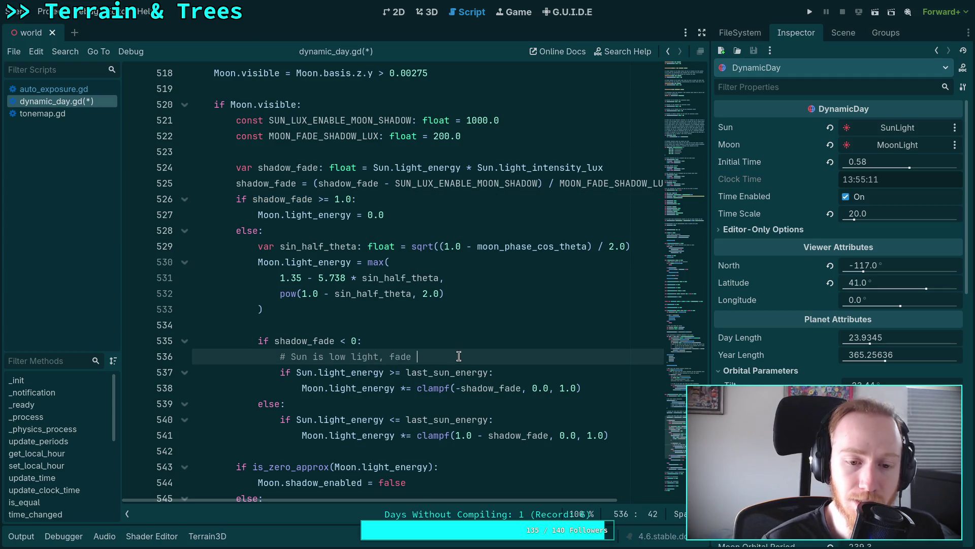
pyautogui.press('Up')
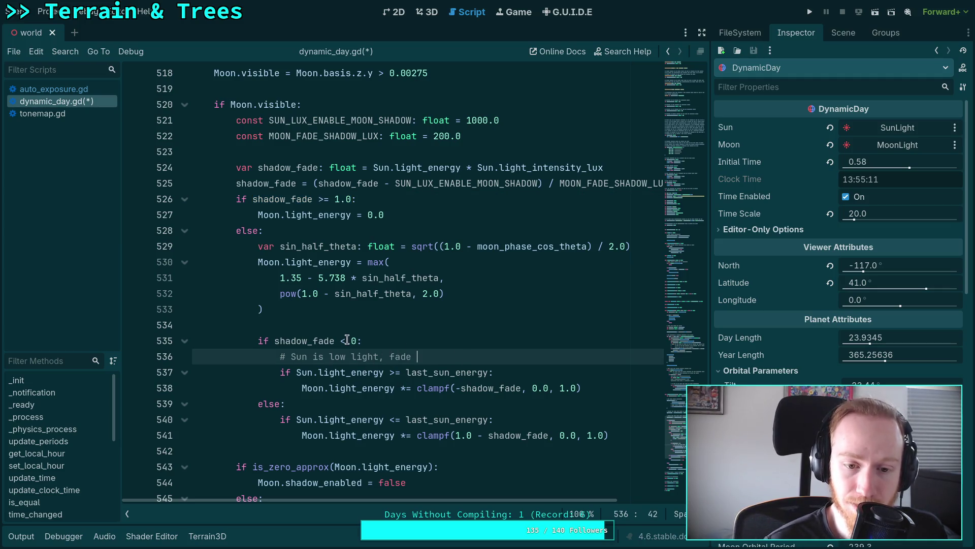
pyautogui.press('Left')
pyautogui.hotkey('shift', 'Left')
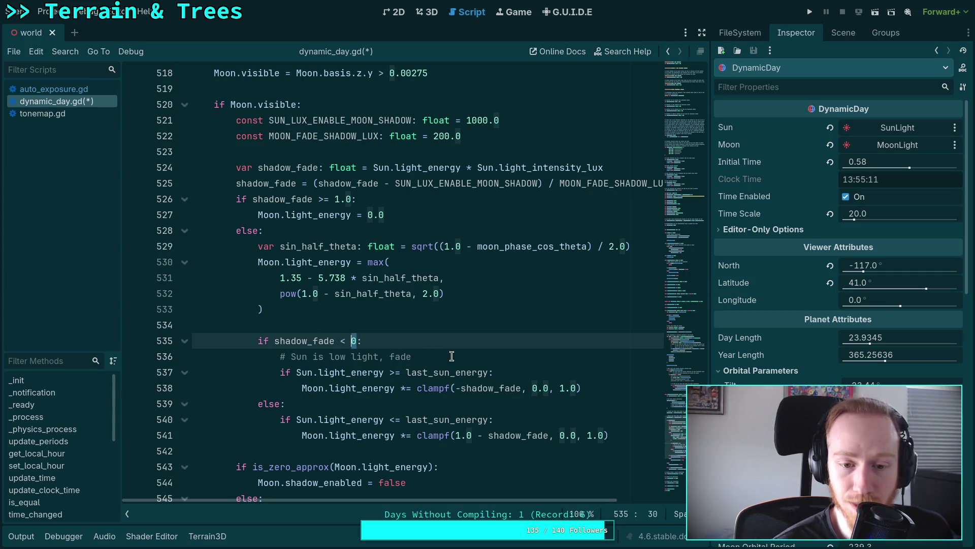
pyautogui.click(452, 356)
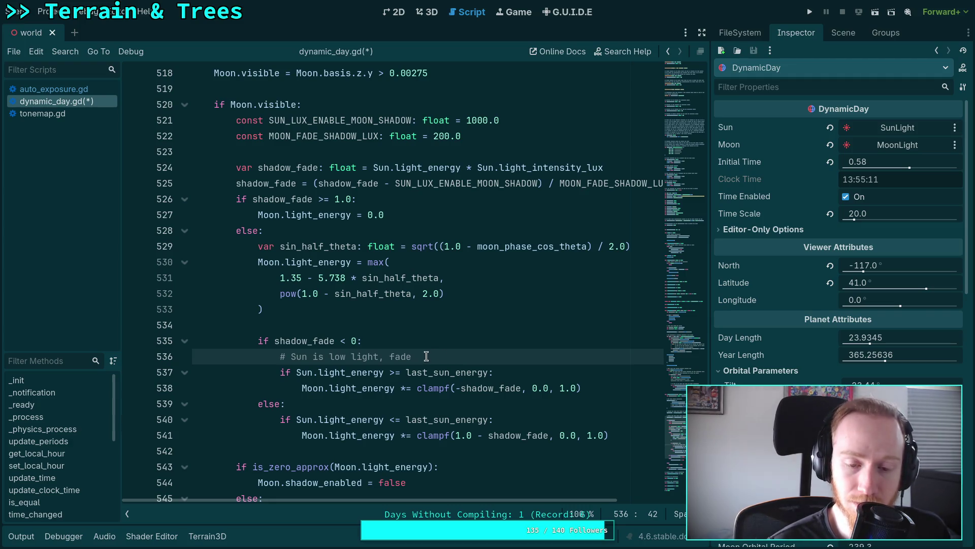
pyautogui.press('Up')
pyautogui.press('Up')
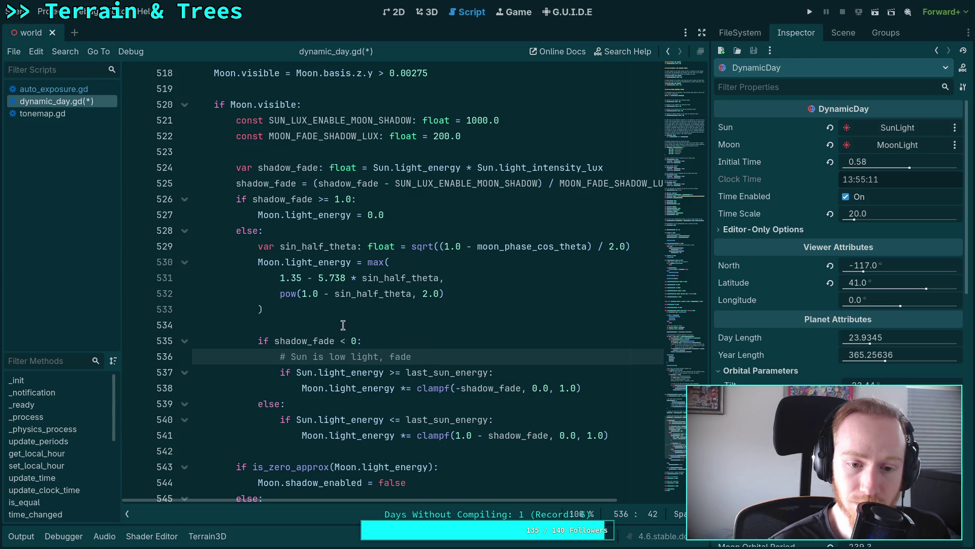
# Move the Sun.light_energy >= last_sun_energy check above the shadow_fade test
pyautogui.press('Return')
pyautogui.write('if')
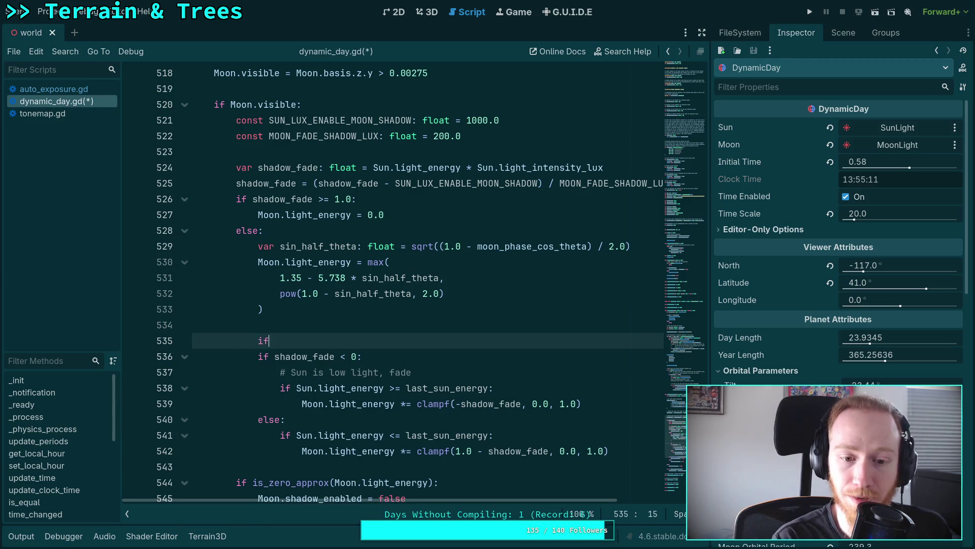
pyautogui.click(380, 386)
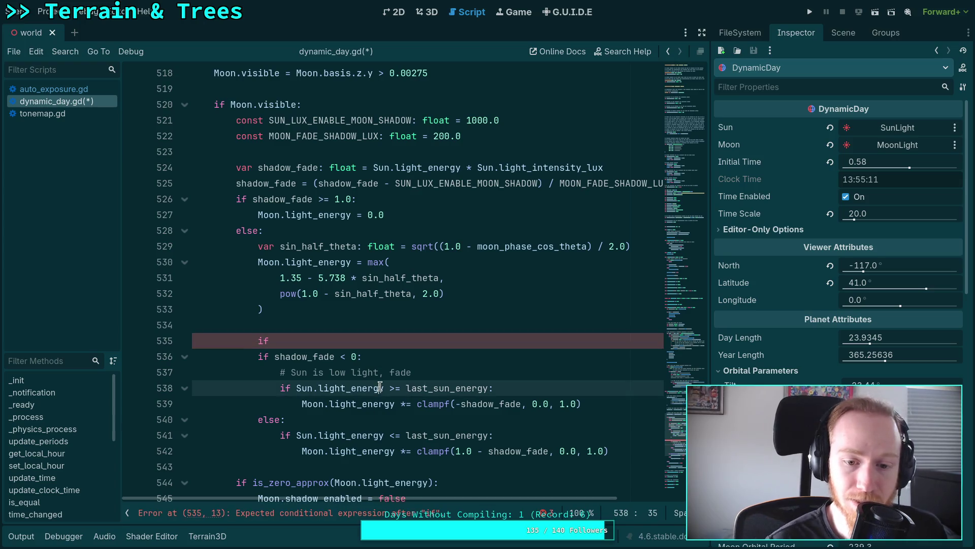
pyautogui.hotkey('shift', 'Tab')
pyautogui.hotkey('alt', 'Up')
pyautogui.hotkey('alt', 'Up')
pyautogui.hotkey('alt', 'Up')
pyautogui.press('Down')
pyautogui.press('End')
pyautogui.press('BackSpace')
pyautogui.press('BackSpace')
pyautogui.press('BackSpace')
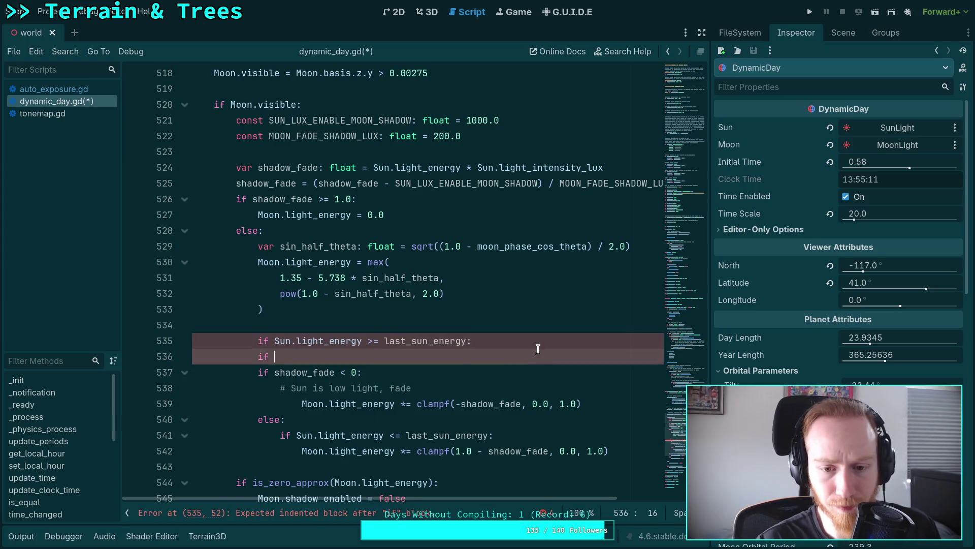
# Delete the redundant Sun.light_energy <= last_sun_energy check
pyautogui.click(390, 420)
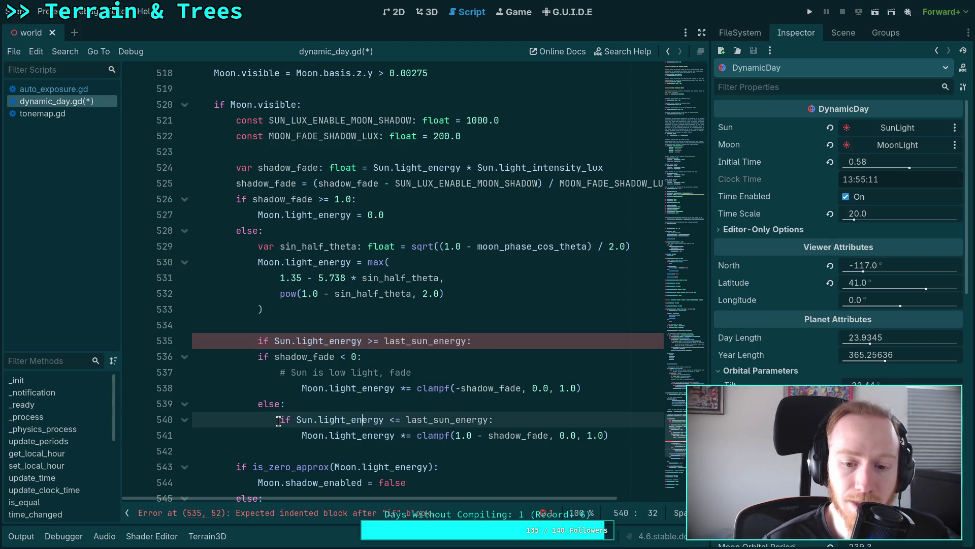
pyautogui.moveTo(281, 420); pyautogui.dragTo(507, 419)
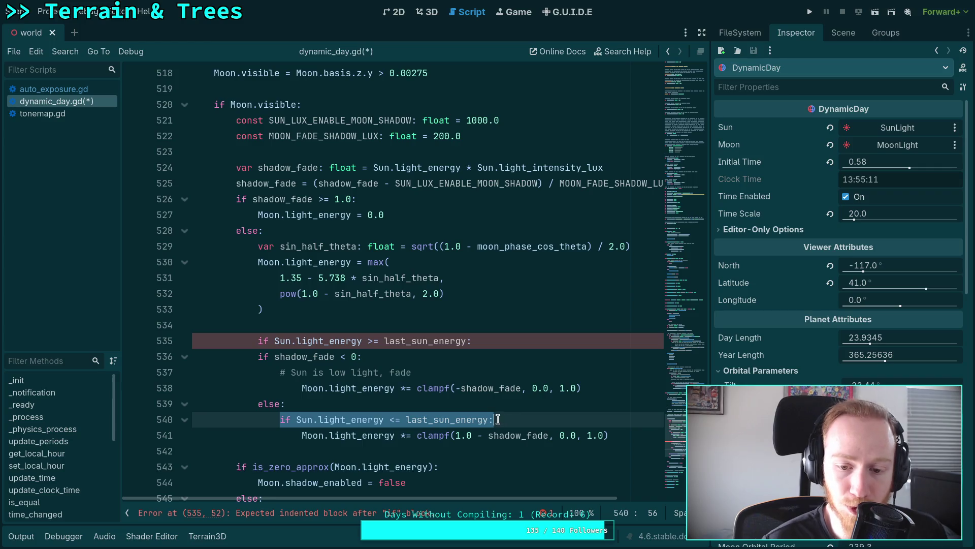
pyautogui.press('BackSpace')
pyautogui.hotkey('ctrl', 'shift', 'k')
# Fix the Moon assignment indentation and nest the shadow_fade branch under the brightening check
pyautogui.click(322, 419)
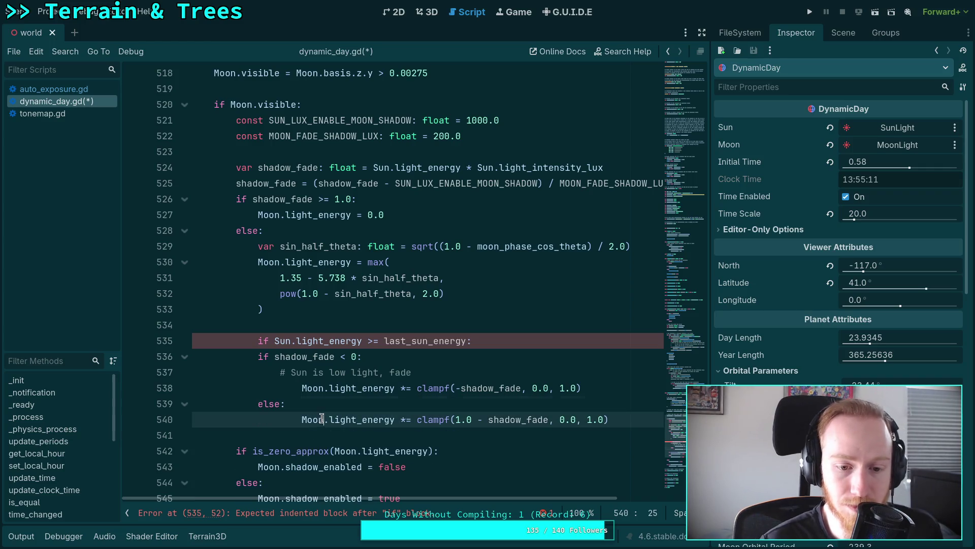
pyautogui.hotkey('shift', 'Tab')
pyautogui.click(330, 388)
pyautogui.press('Tab')
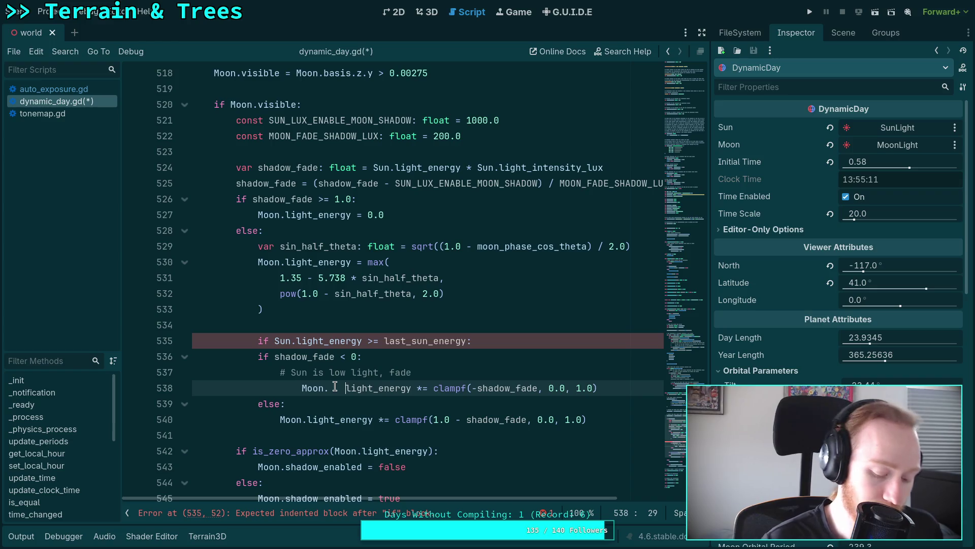
pyautogui.press('BackSpace')
pyautogui.hotkey('shift', 'Tab')
pyautogui.moveTo(321, 357); pyautogui.dragTo(589, 420)
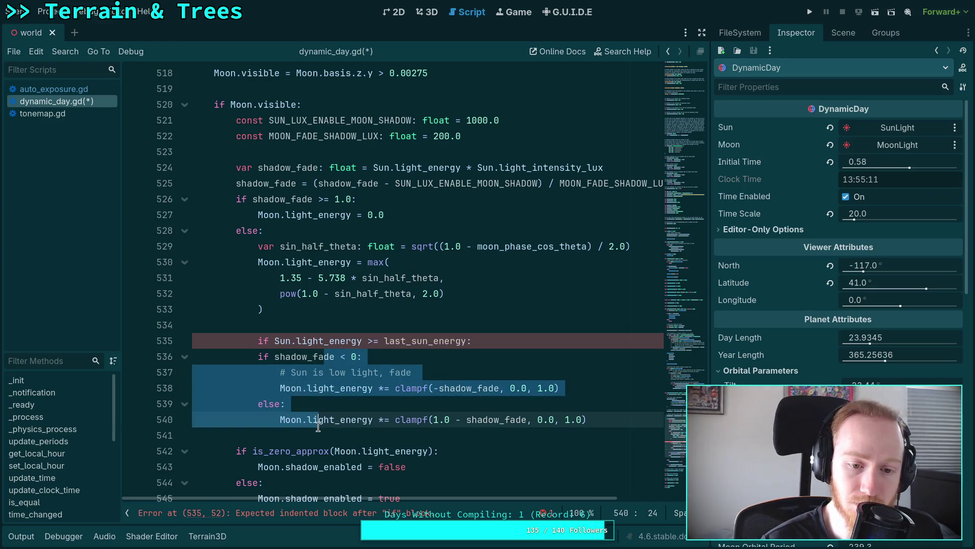
pyautogui.press('Tab')
pyautogui.click(307, 404)
pyautogui.moveTo(307, 405); pyautogui.dragTo(325, 420)
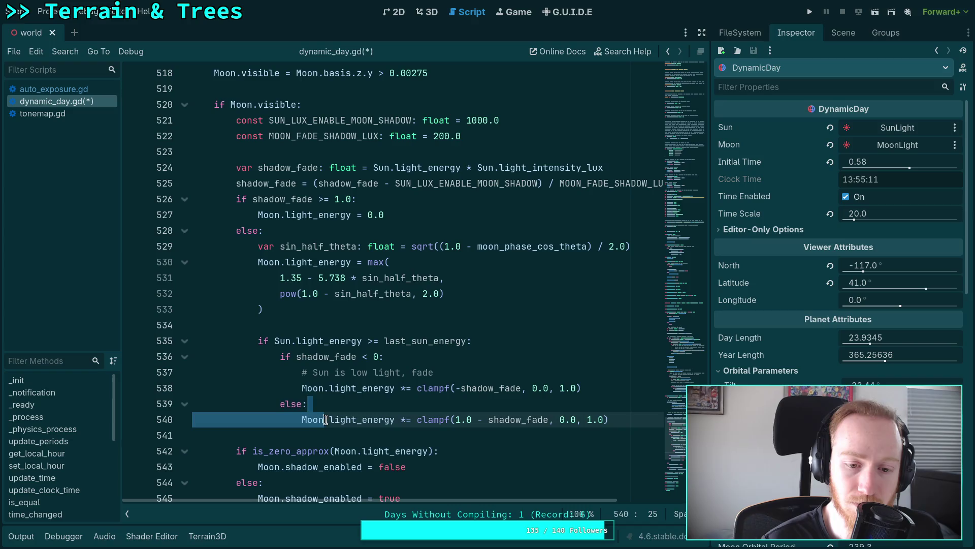
# Move the comment above the shadow_fade test and reword it to describe fading out moon light
pyautogui.click(429, 358)
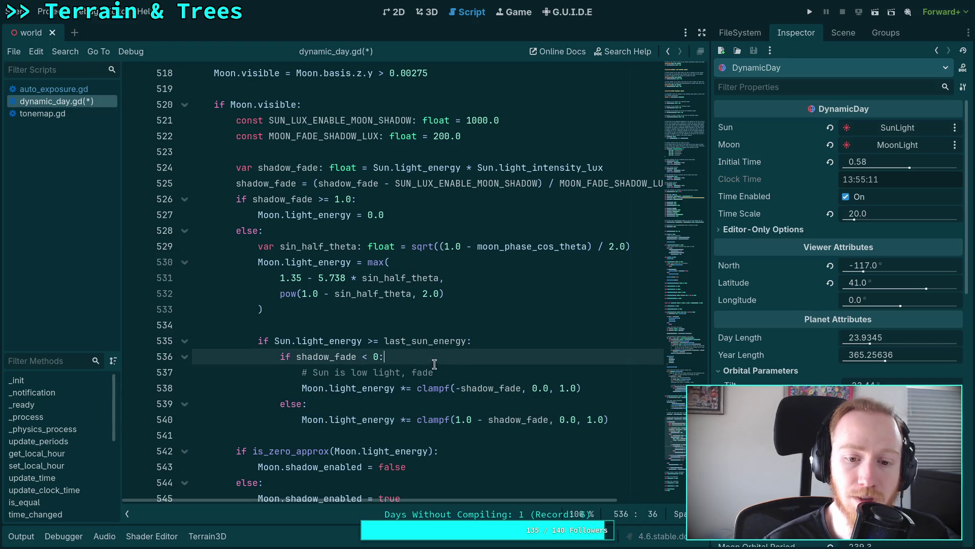
pyautogui.click(456, 371)
pyautogui.hotkey('alt', 'Up')
pyautogui.hotkey('shift', 'Tab')
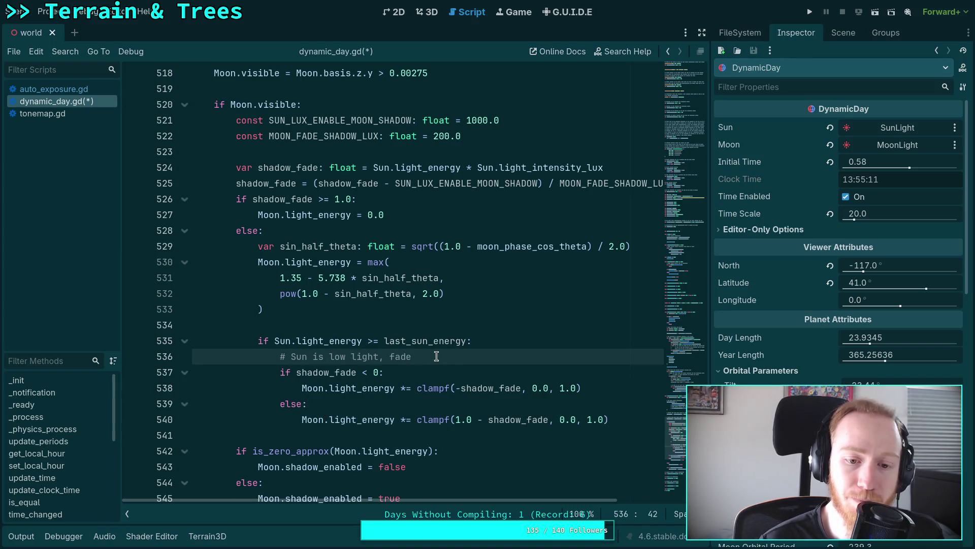
pyautogui.hotkey('ctrl', 'shift', 'Left')
pyautogui.hotkey('ctrl', 'shift', 'Left')
pyautogui.hotkey('ctrl', 'shift', 'Left')
pyautogui.write('getting brighter')
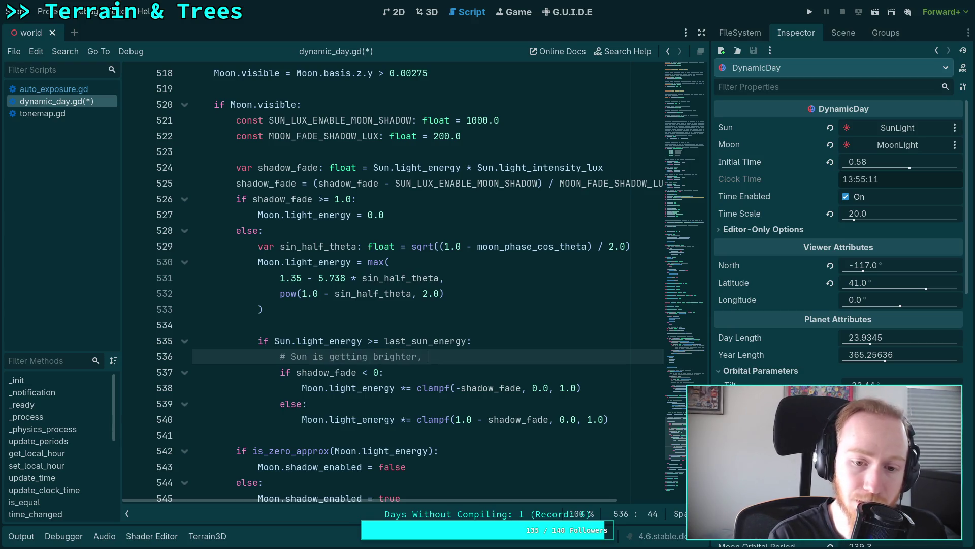
pyautogui.write('wfade ou')
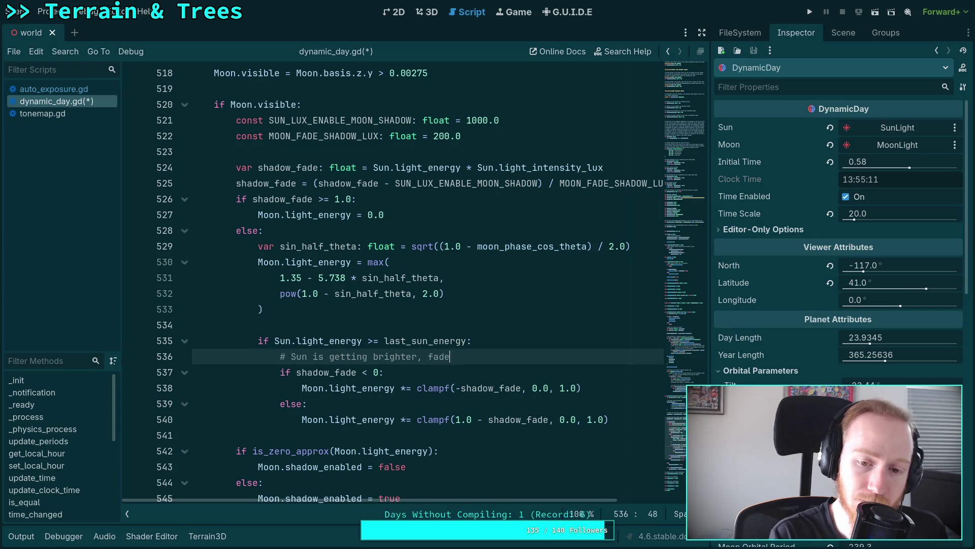
pyautogui.write('on light')
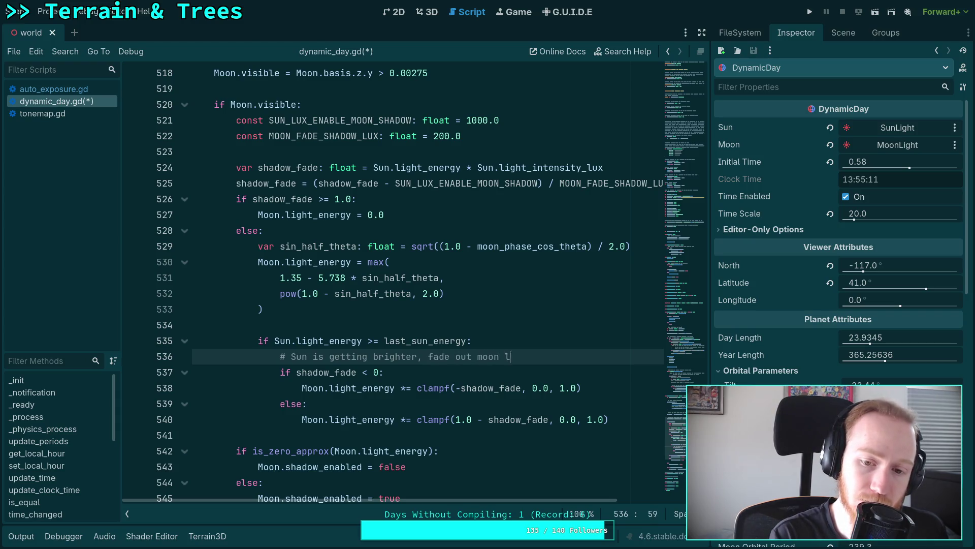
# Add an else branch headed by the comment '# Sun is going down'
pyautogui.click(636, 421)
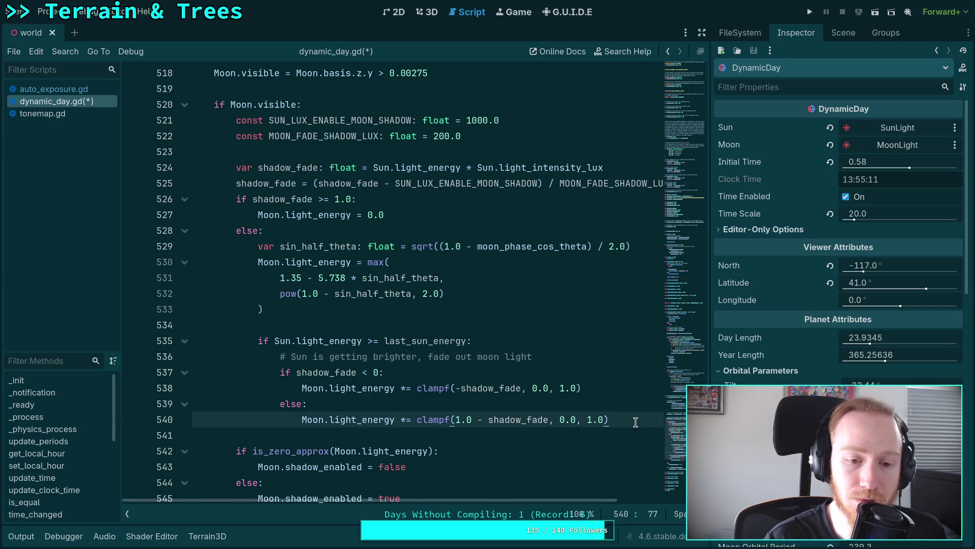
pyautogui.press('Return')
pyautogui.press('BackSpace')
pyautogui.press('BackSpace')
pyautogui.write('se:')
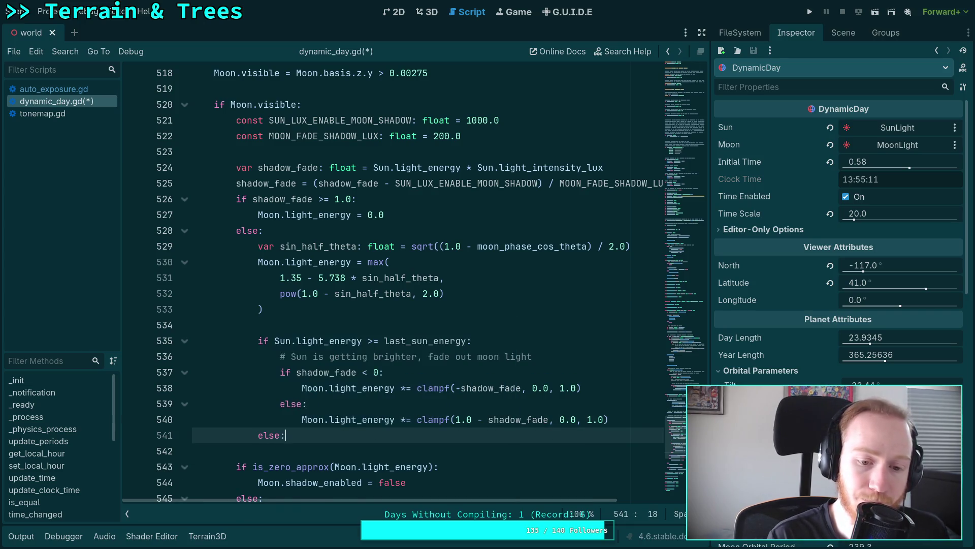
pyautogui.press('Return')
pyautogui.write('# S')
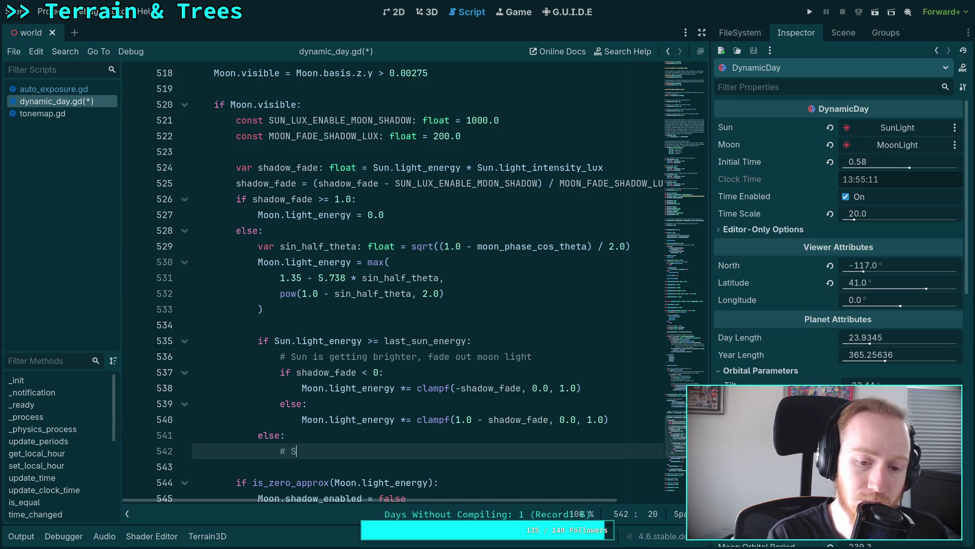
pyautogui.write('un is gi')
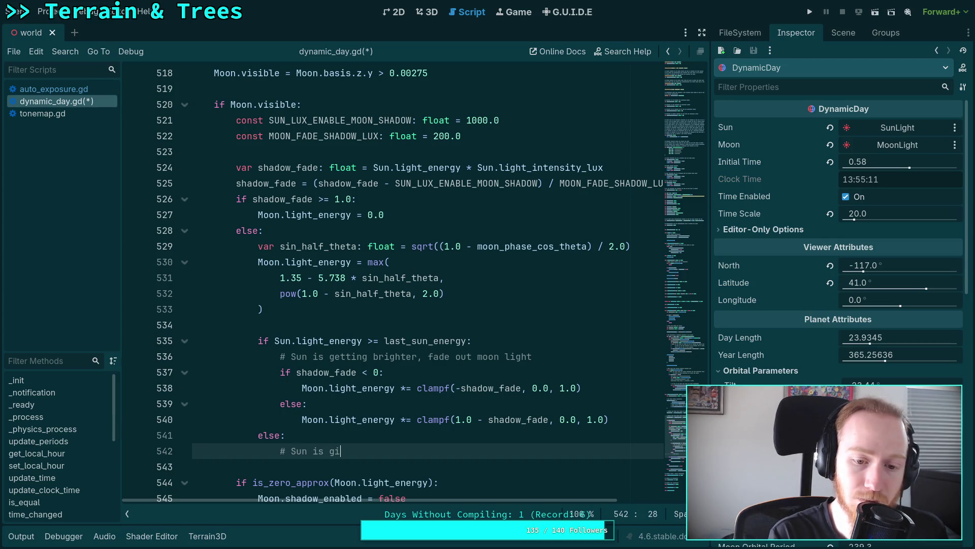
pyautogui.press('BackSpace')
pyautogui.write('etting')
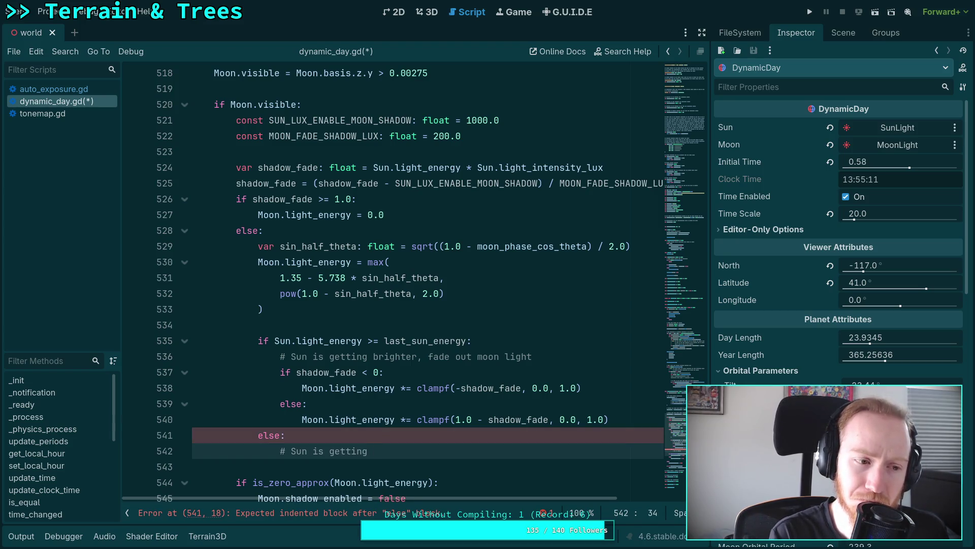
pyautogui.press('BackSpace')
pyautogui.press('BackSpace')
pyautogui.press('BackSpace')
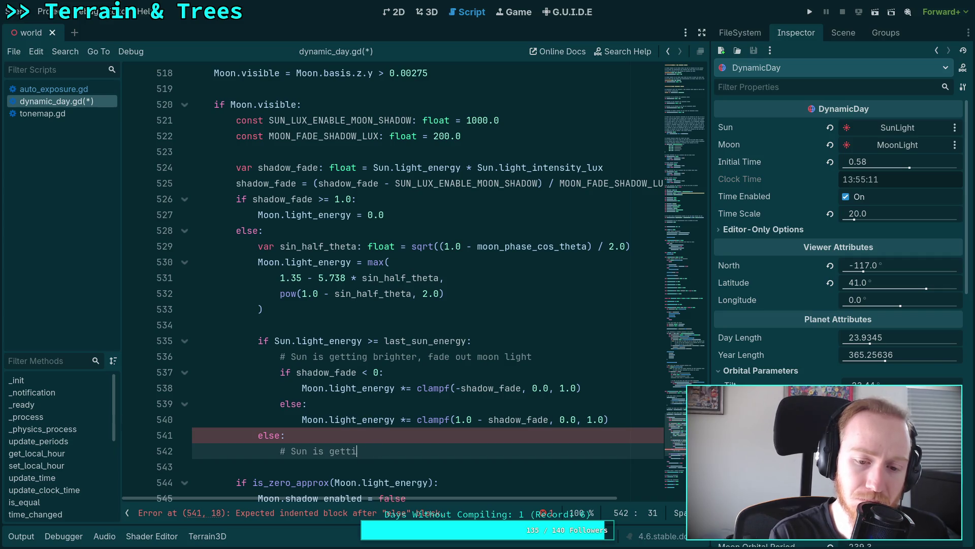
pyautogui.write('oing do')
pyautogui.write('wn')
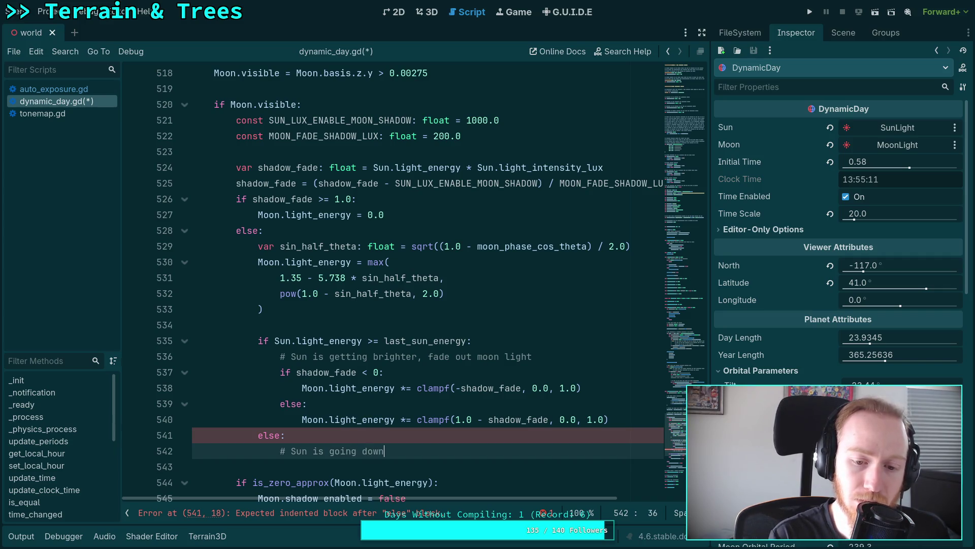
# Reword the first comment to say the sun is rising, dropping 'brighter'
pyautogui.click(336, 357)
pyautogui.moveTo(336, 357)
pyautogui.mouseDown()
pyautogui.moveTo(375, 357)
pyautogui.moveTo(364, 357)
pyautogui.mouseUp()
pyautogui.write('rising')
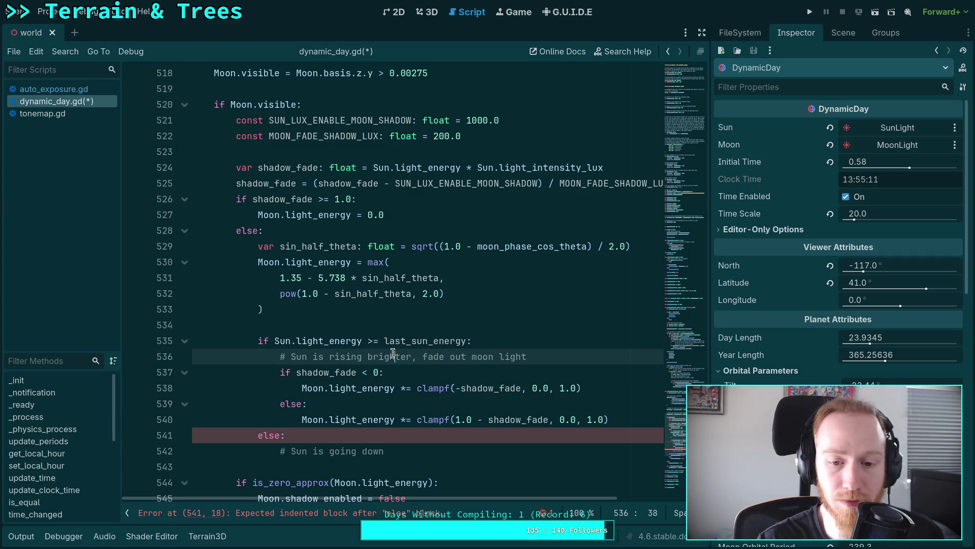
pyautogui.hotkey('ctrl', 'shift', 'Right')
pyautogui.press('Delete')
pyautogui.click(478, 414)
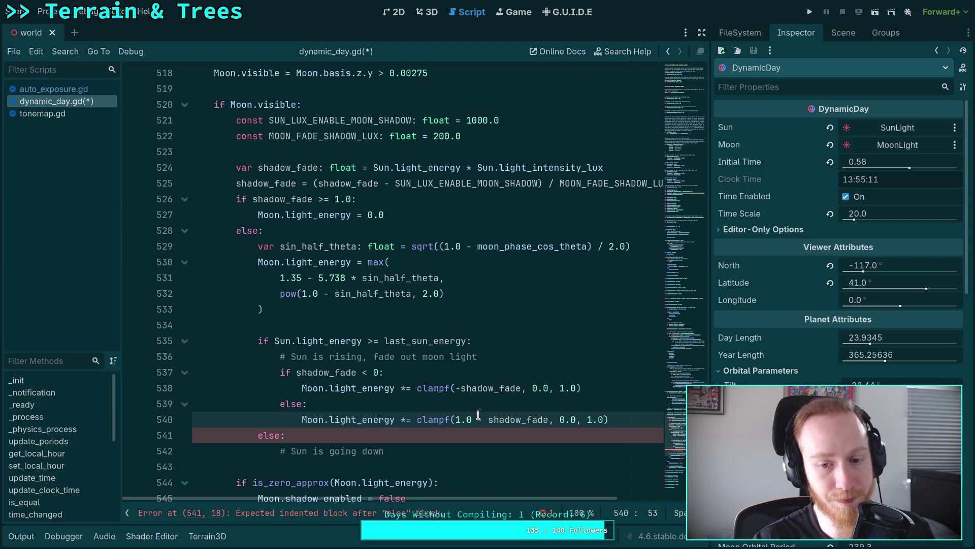
pyautogui.scroll(8, 478, 414)
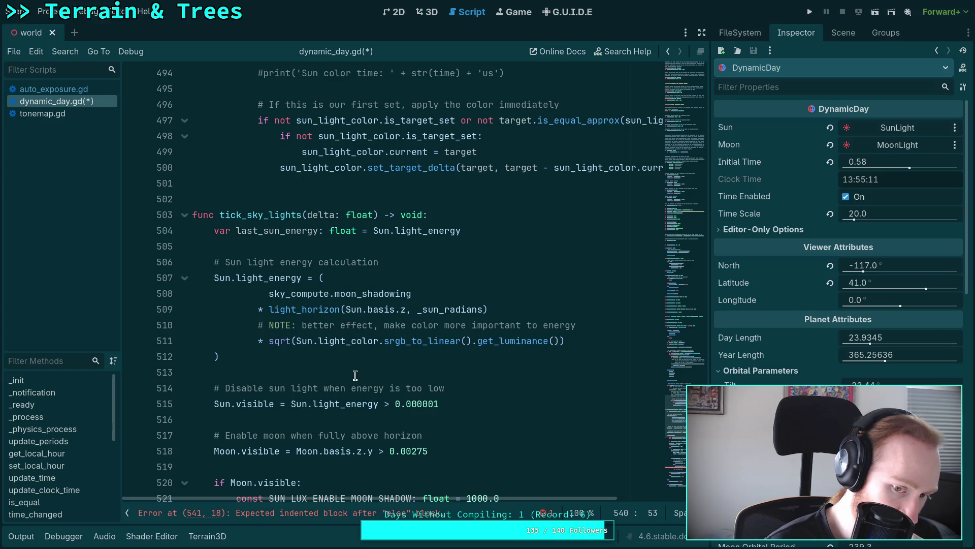
# Change 'rising' in the first comment to 'getting brighter'
pyautogui.scroll(-9, 355, 376)
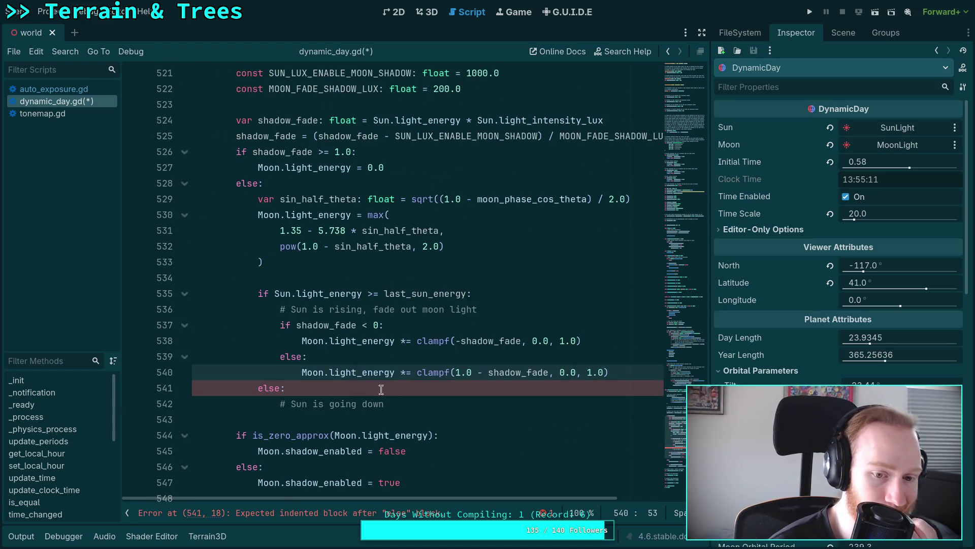
pyautogui.click(425, 404)
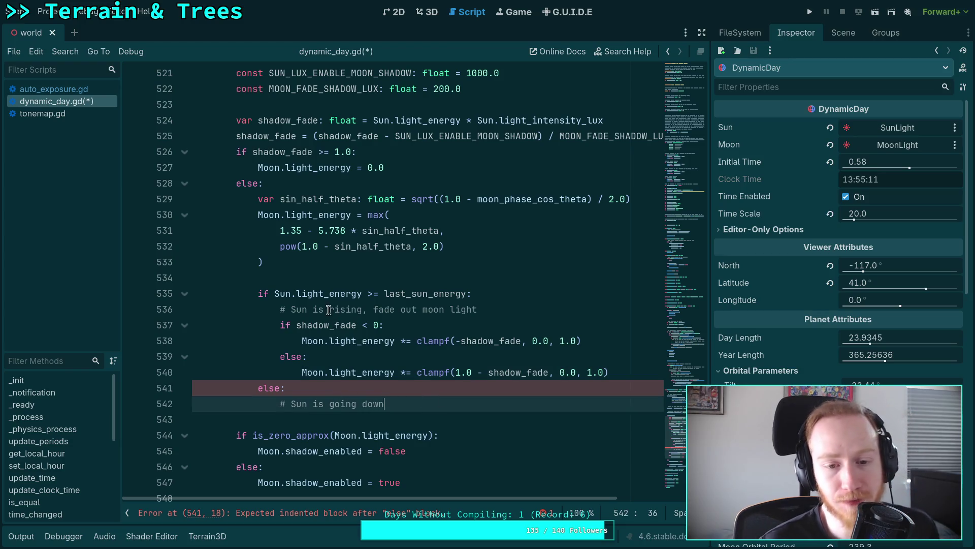
pyautogui.moveTo(330, 309); pyautogui.dragTo(361, 307)
pyautogui.write('getting brightou')
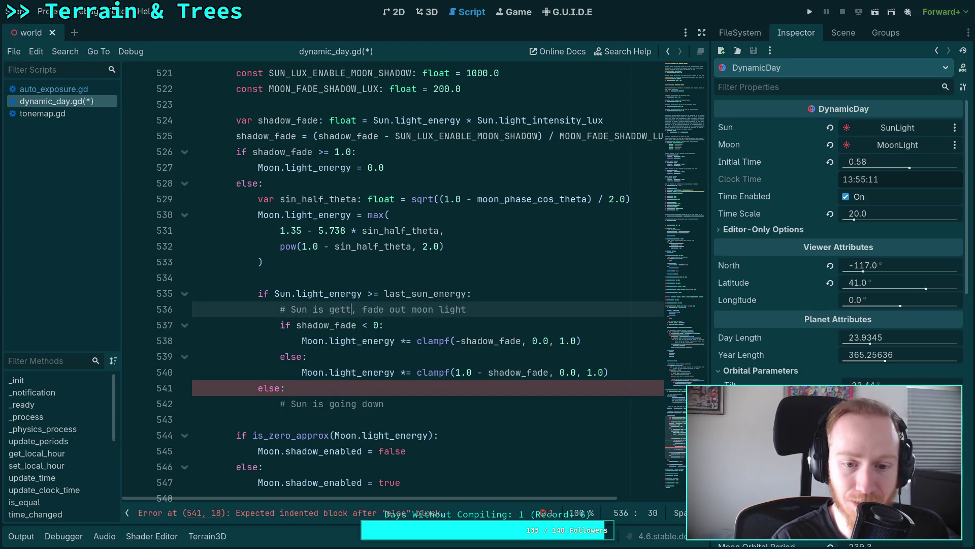
pyautogui.press('BackSpace')
pyautogui.press('BackSpace')
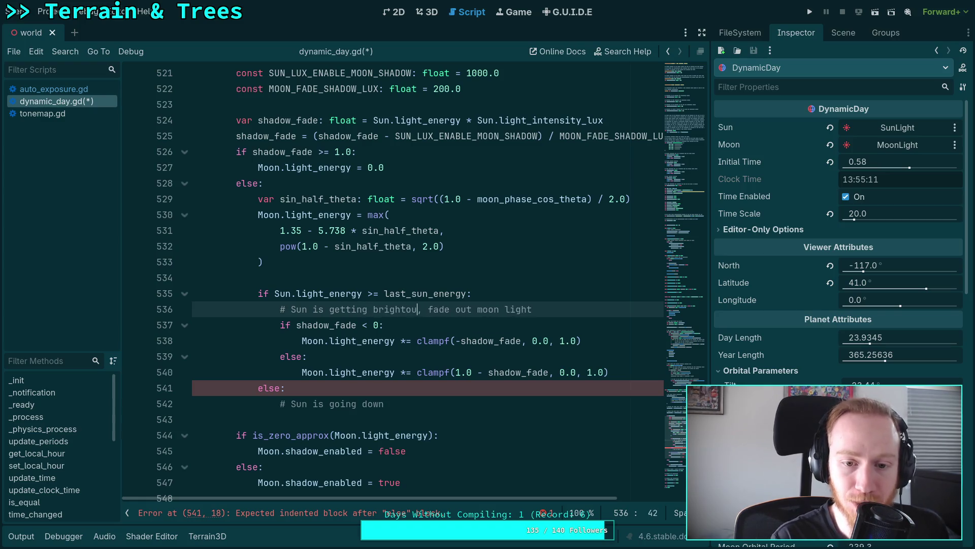
pyautogui.write('er')
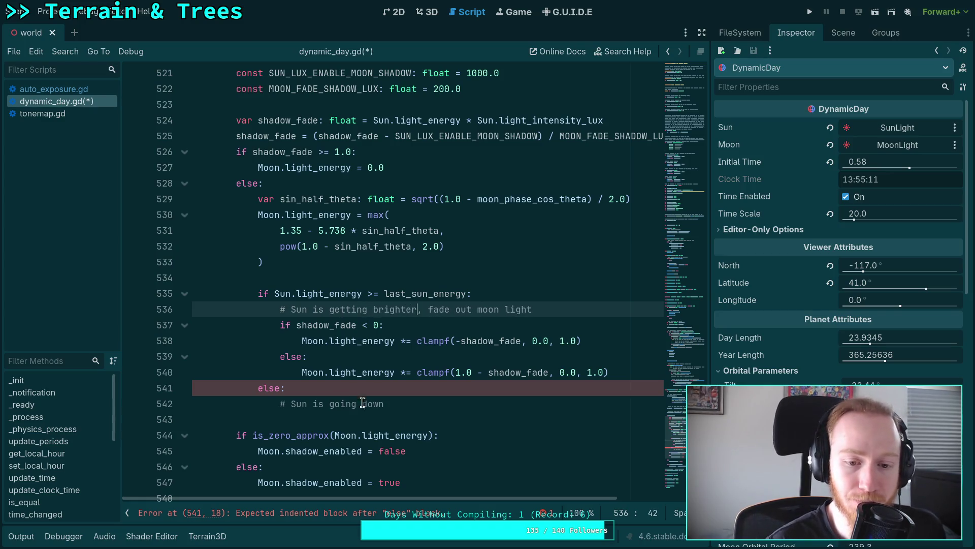
# Reword the second comment to 'getting darker, fade in moon light', then switch to Desmos
pyautogui.moveTo(336, 403); pyautogui.dragTo(385, 402)
pyautogui.write('ett')
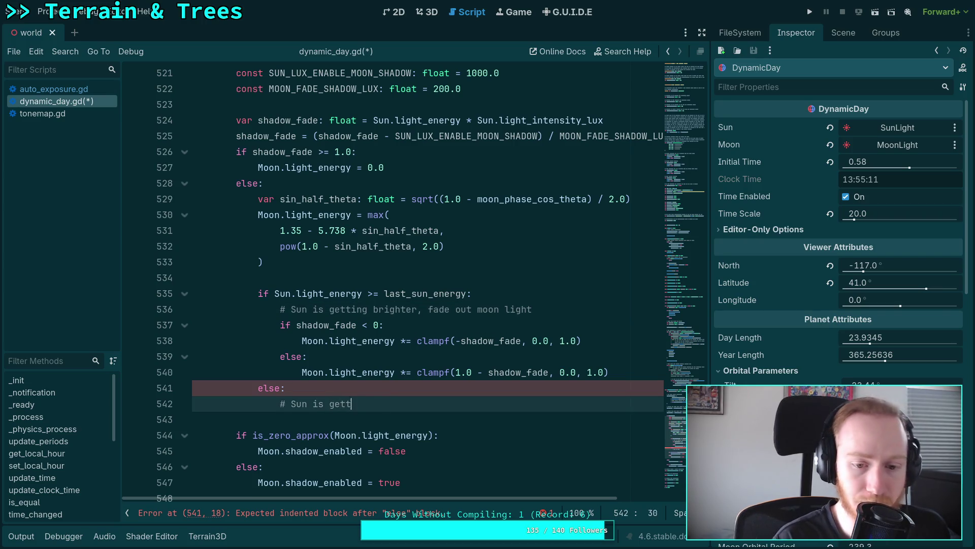
pyautogui.write('ing darker, fai')
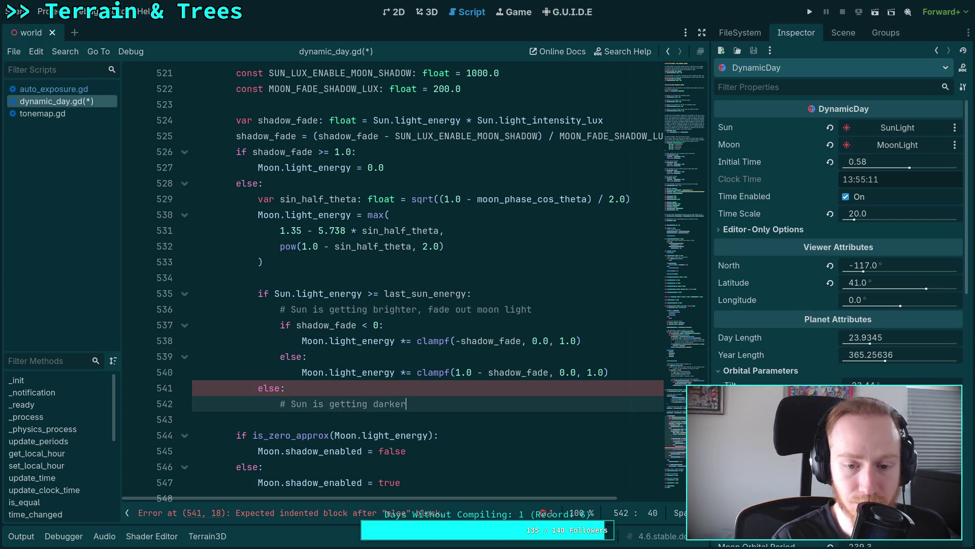
pyautogui.press('BackSpace')
pyautogui.press('BackSpace')
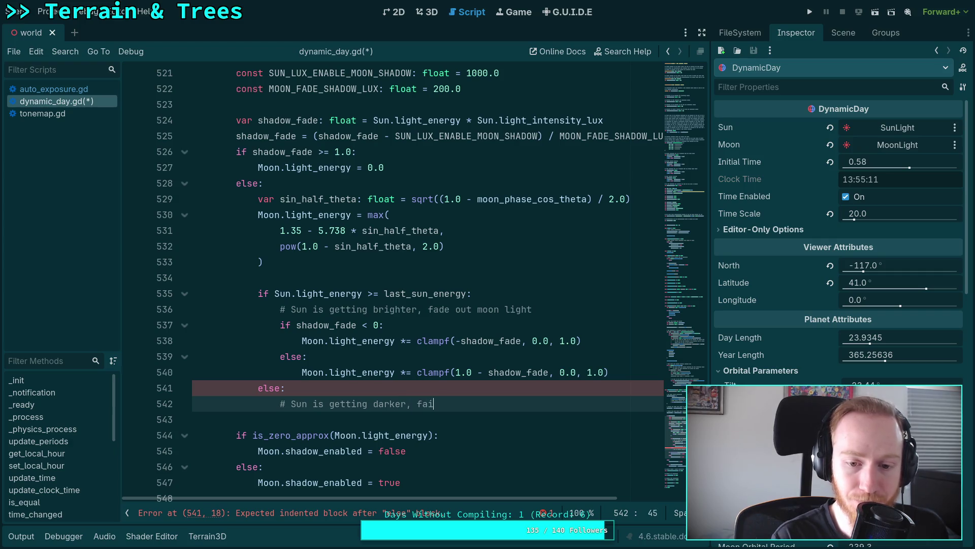
pyautogui.write('ade in moon light')
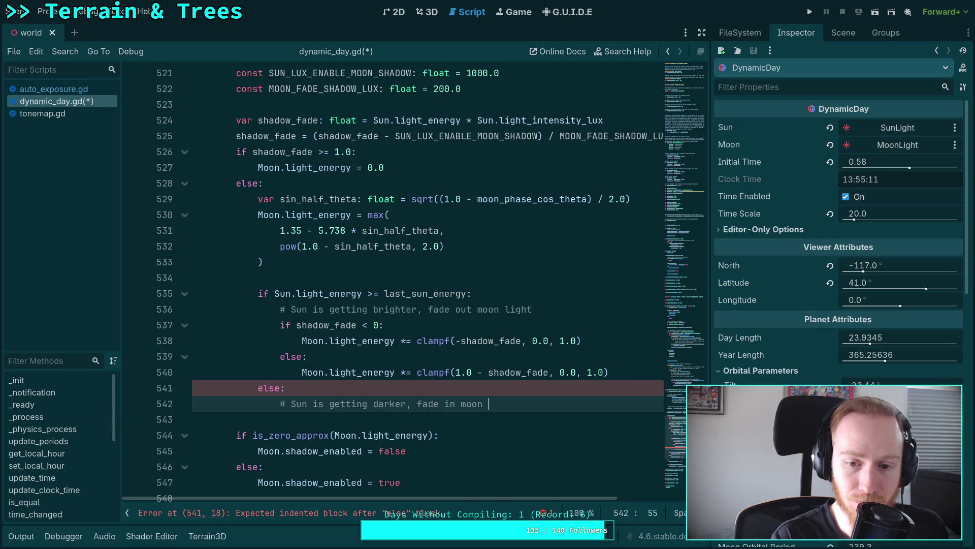
pyautogui.press('Return')
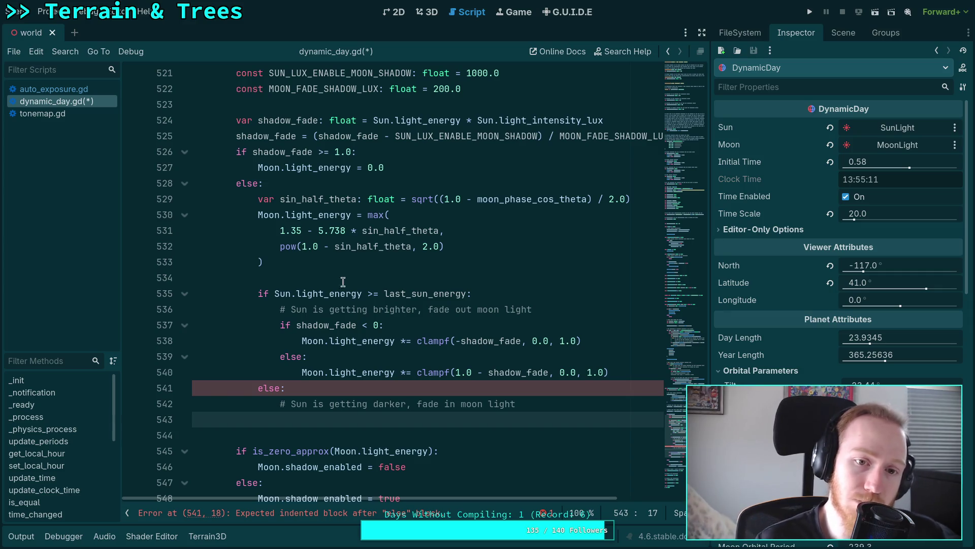
pyautogui.doubleClick(325, 135)
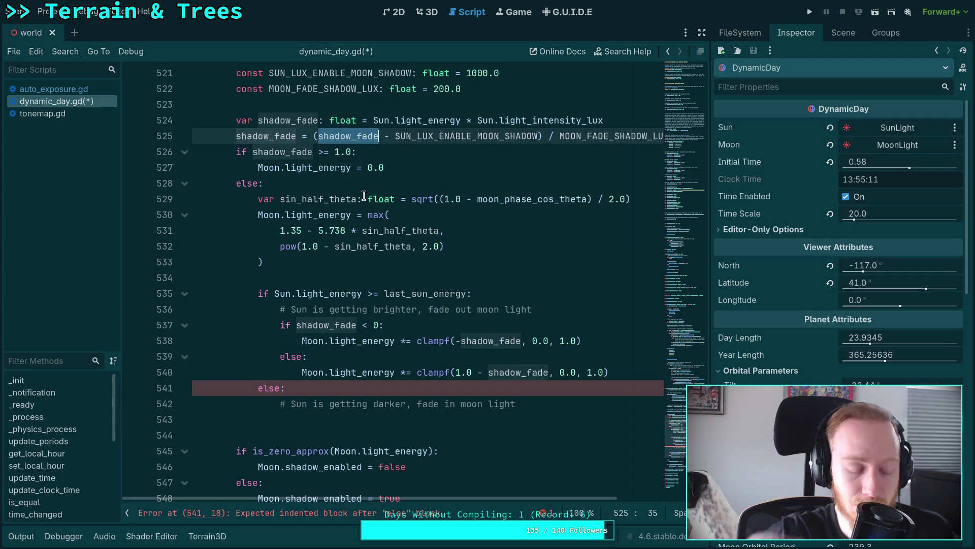
pyautogui.press('super+Right')
pyautogui.press('super+Right')
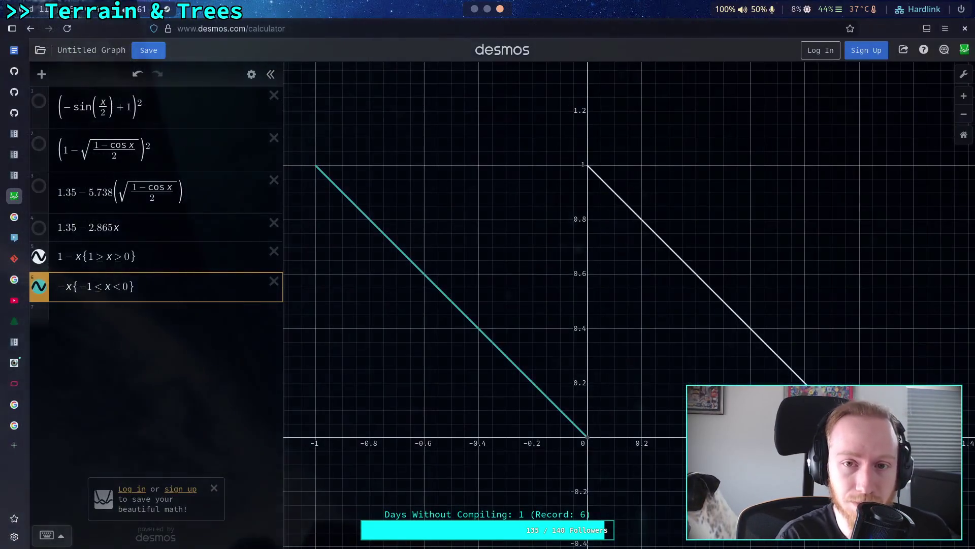
# Add a new expression row with a draft (x-1)/1 line
pyautogui.click(153, 319)
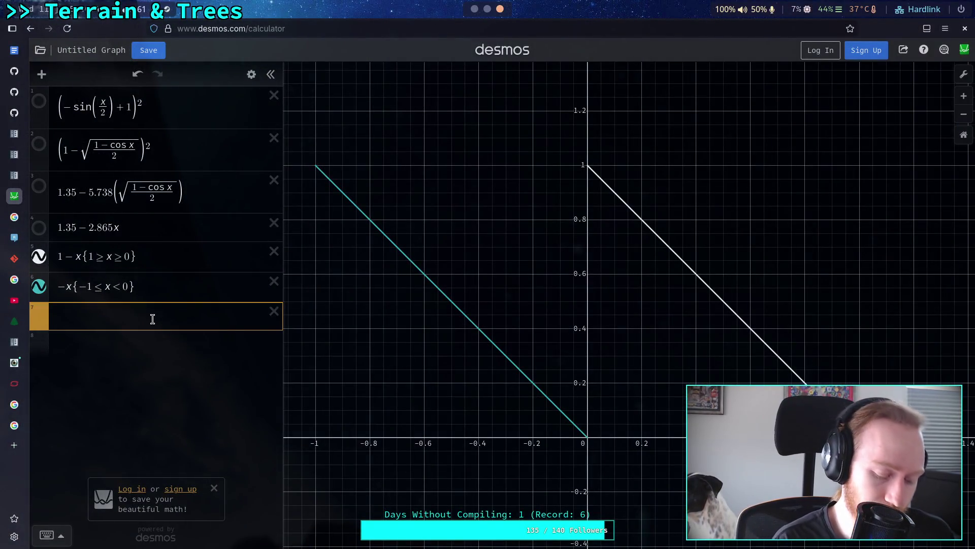
pyautogui.write('(j')
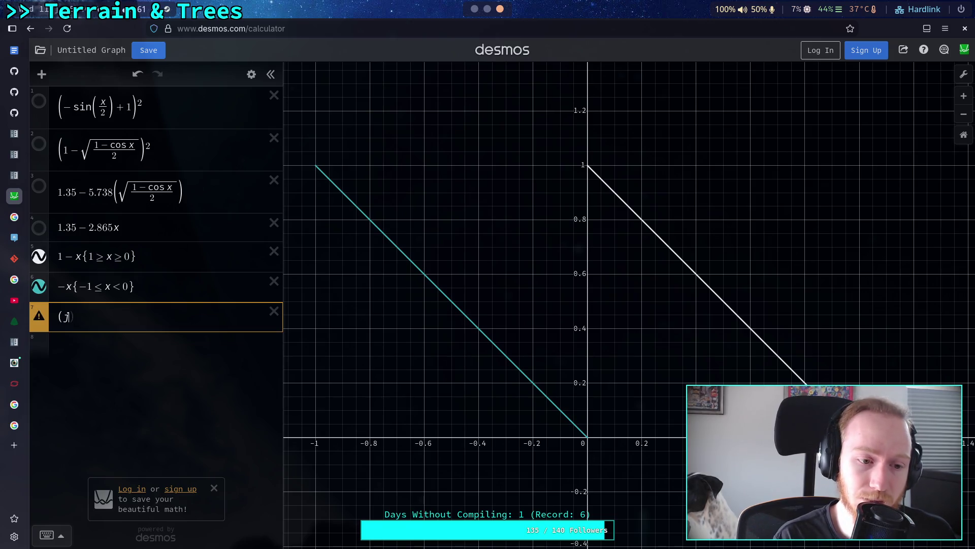
pyautogui.press('BackSpace')
pyautogui.write('x-1)/')
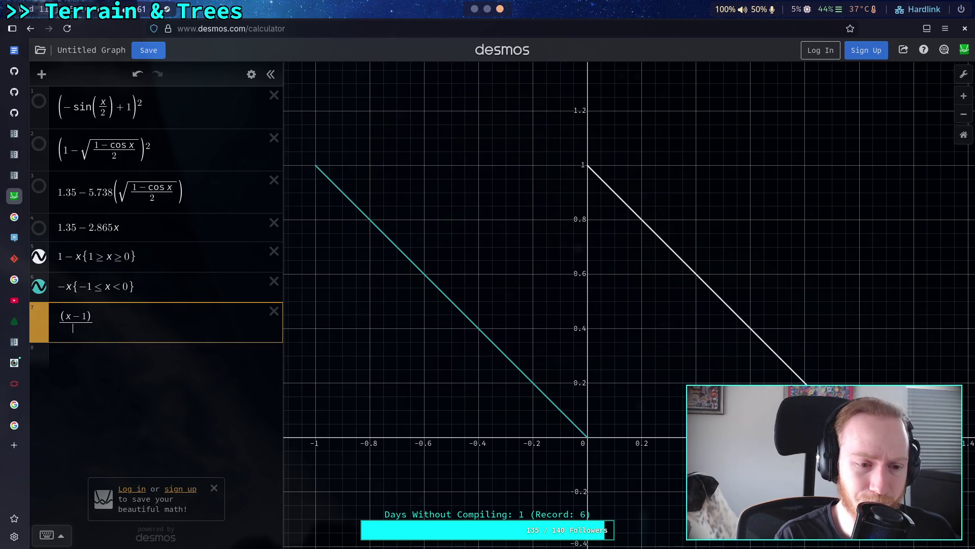
pyautogui.write('1')
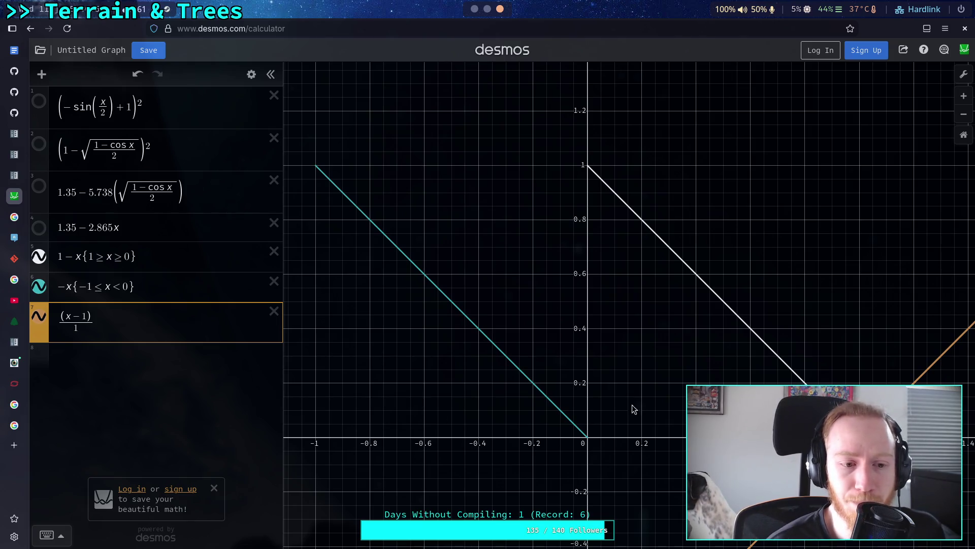
pyautogui.moveTo(633, 407); pyautogui.dragTo(427, 361)
pyautogui.scroll(-2, 495, 383)
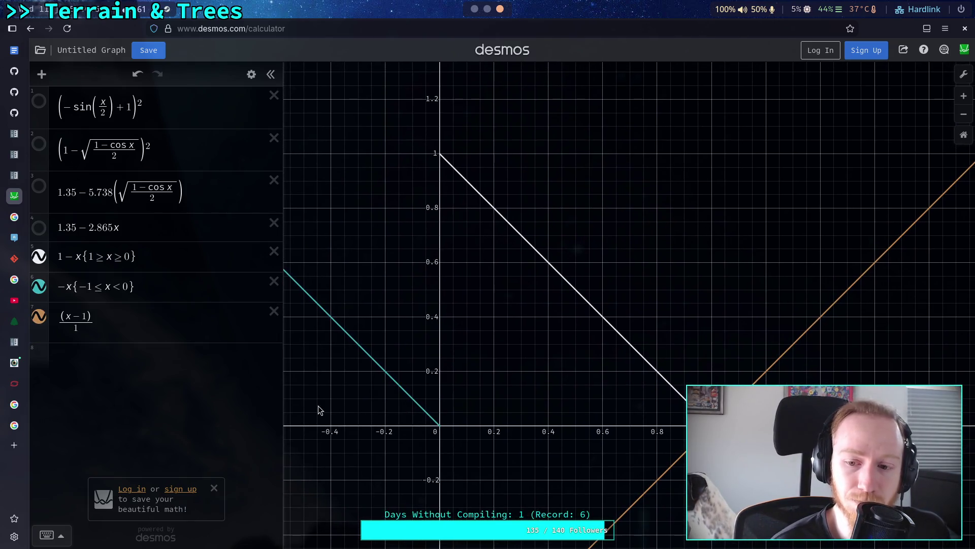
pyautogui.scroll(2, 475, 425)
# Hide the row 5 and row 6 piecewise fade curves and reduce row 7 to plain x
pyautogui.click(39, 286)
pyautogui.click(38, 256)
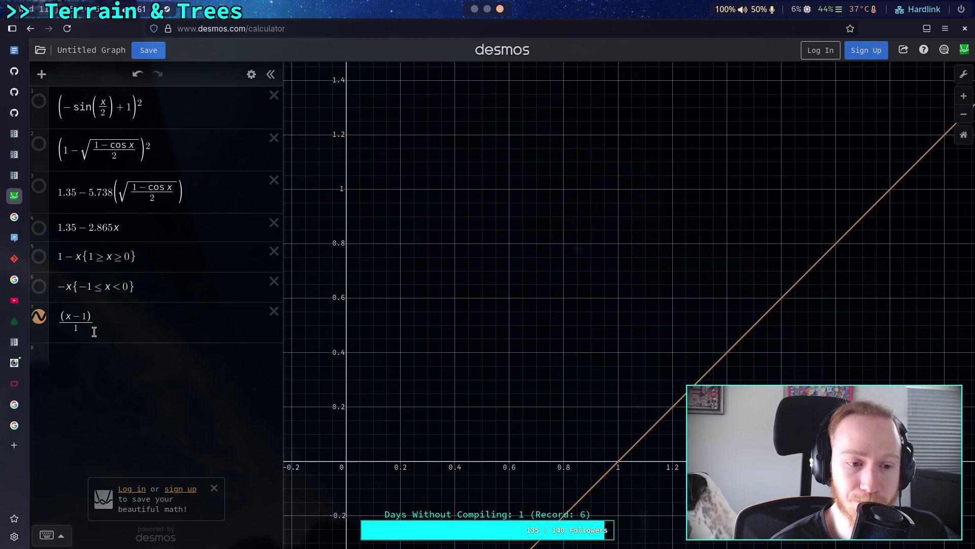
pyautogui.click(96, 331)
pyautogui.press('BackSpace')
pyautogui.press('BackSpace')
pyautogui.press('BackSpace')
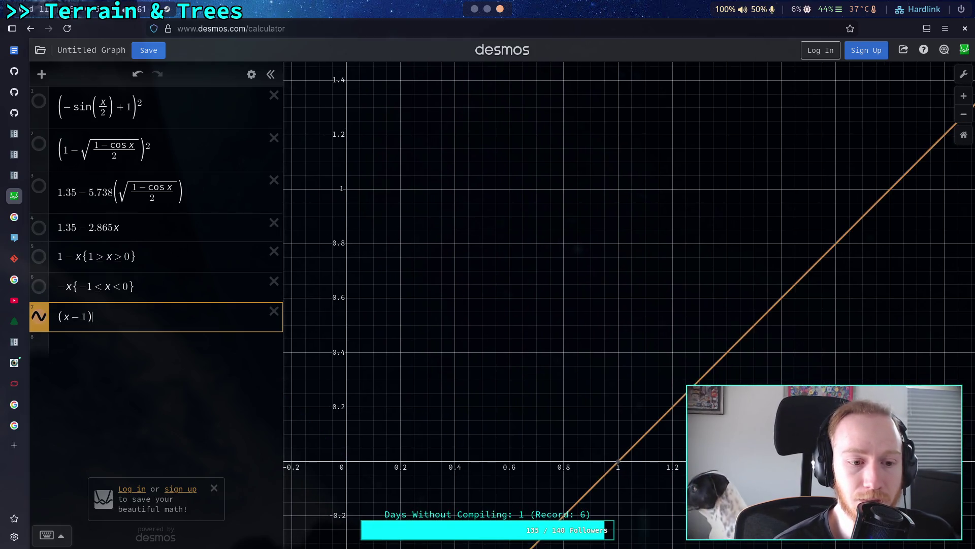
pyautogui.press('Left')
pyautogui.press('BackSpace')
pyautogui.moveTo(350, 373)
pyautogui.mouseDown()
pyautogui.moveTo(470, 333)
pyautogui.moveTo(515, 341)
pyautogui.moveTo(516, 374)
pyautogui.mouseUp()
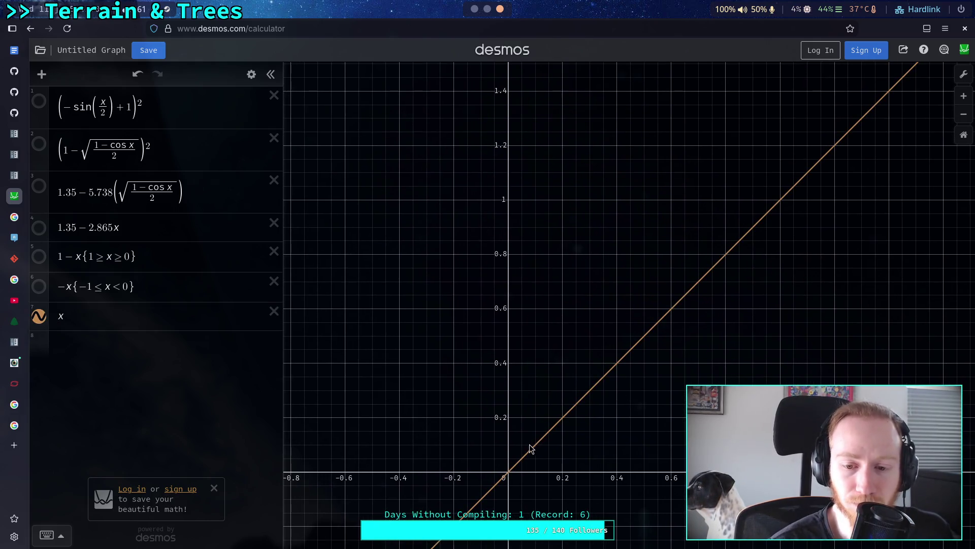
pyautogui.moveTo(532, 448)
pyautogui.mouseDown()
pyautogui.moveTo(513, 414)
pyautogui.moveTo(590, 333)
pyautogui.mouseUp()
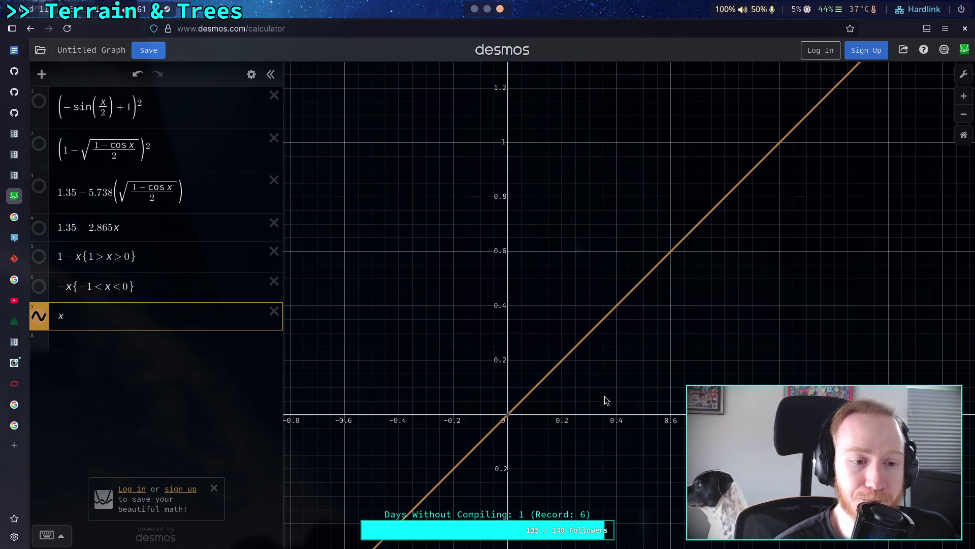
# Change row 7 to (x-1000)/200
pyautogui.click(61, 316)
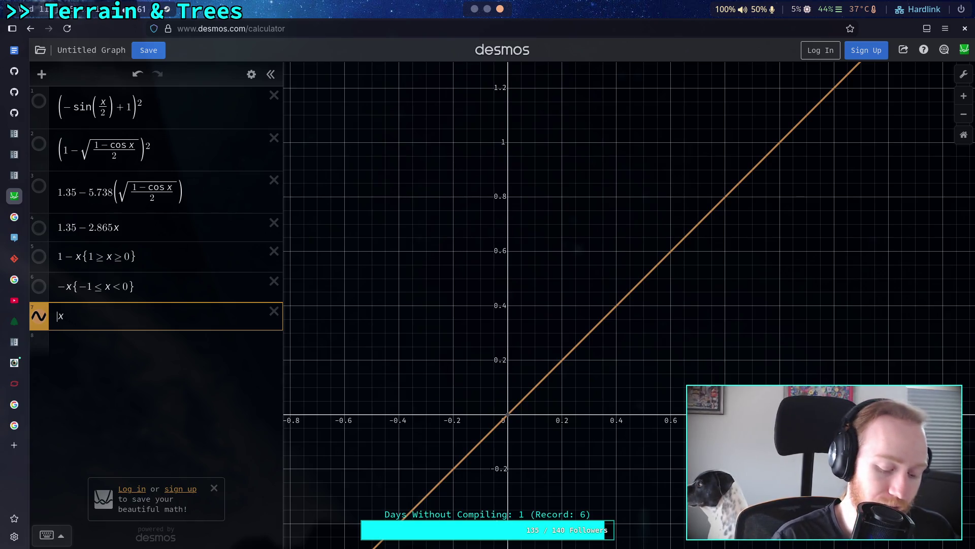
pyautogui.write('(x-1000)/')
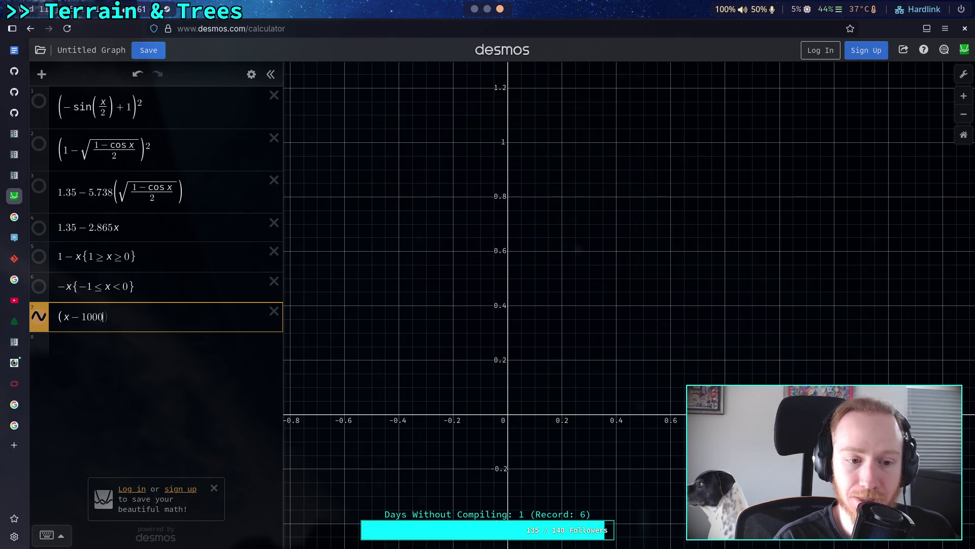
pyautogui.write('200')
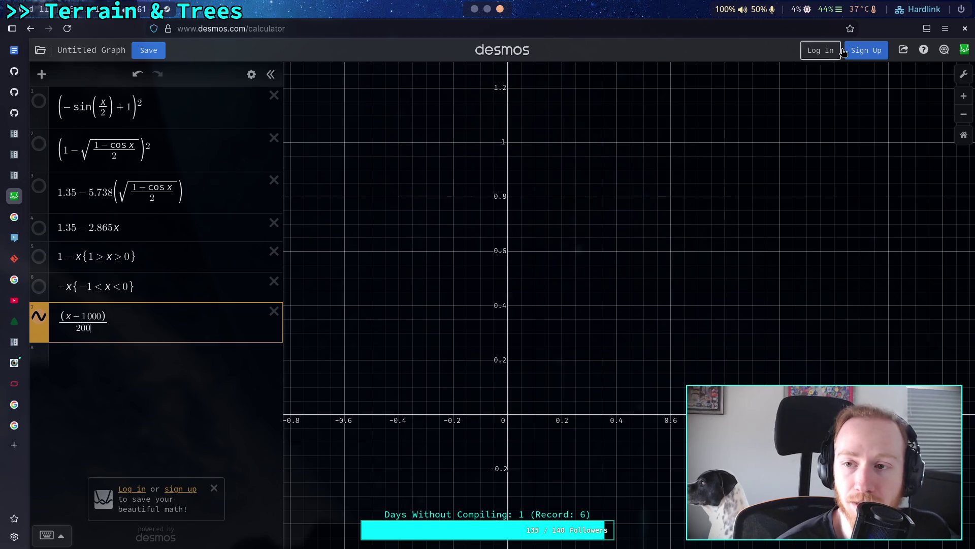
pyautogui.click(964, 74)
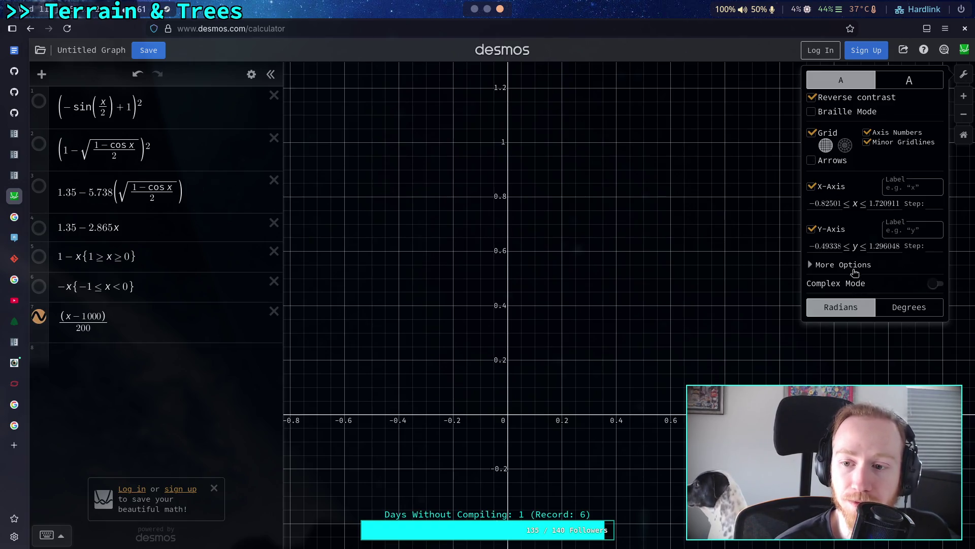
# Make a first pass at the axis bounds: x maximum 1200, y minimum −1.5
pyautogui.doubleClick(814, 203)
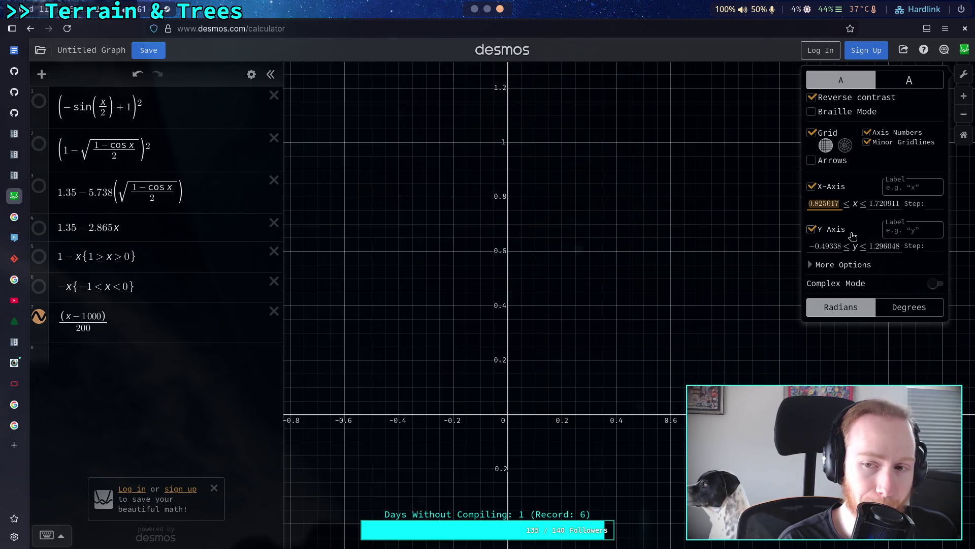
pyautogui.write('-8')
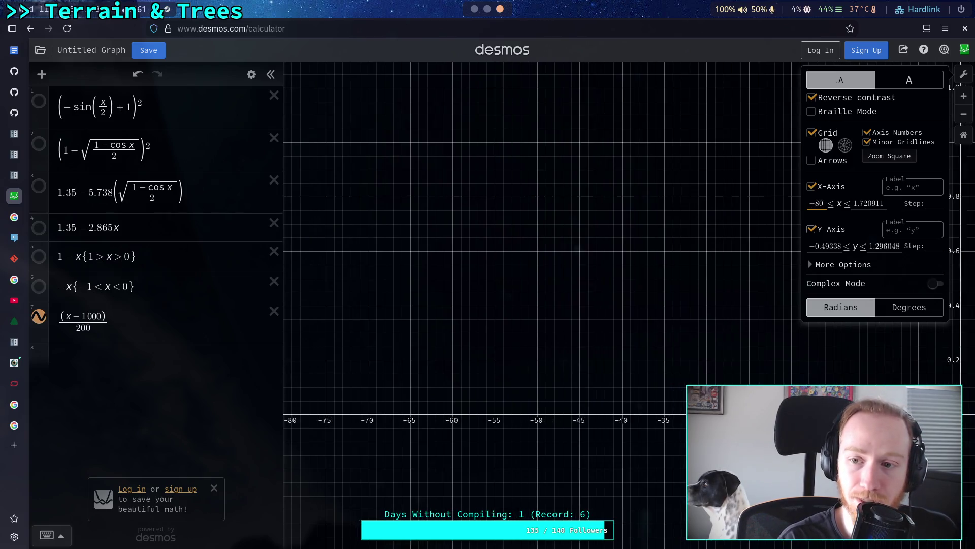
pyautogui.write('0')
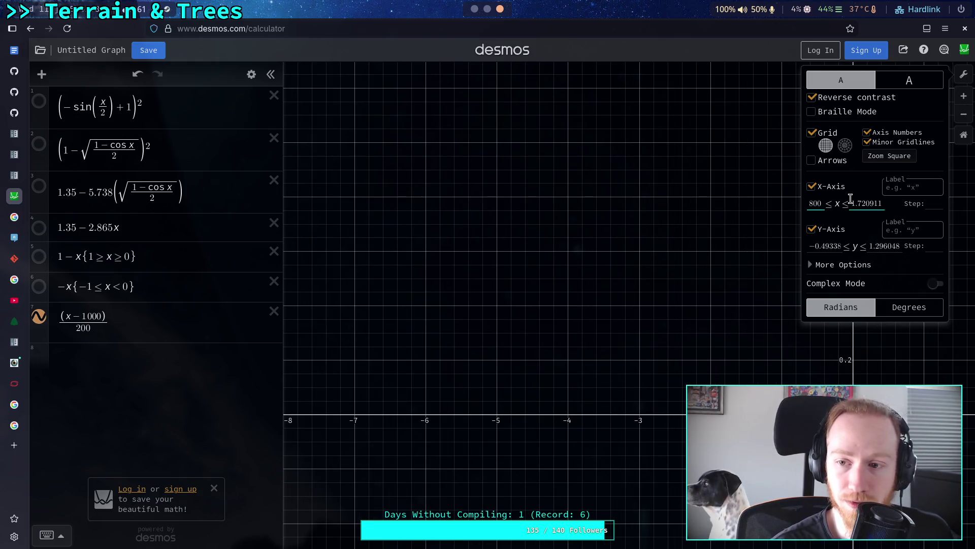
pyautogui.moveTo(850, 202); pyautogui.dragTo(884, 201)
pyautogui.write('1200')
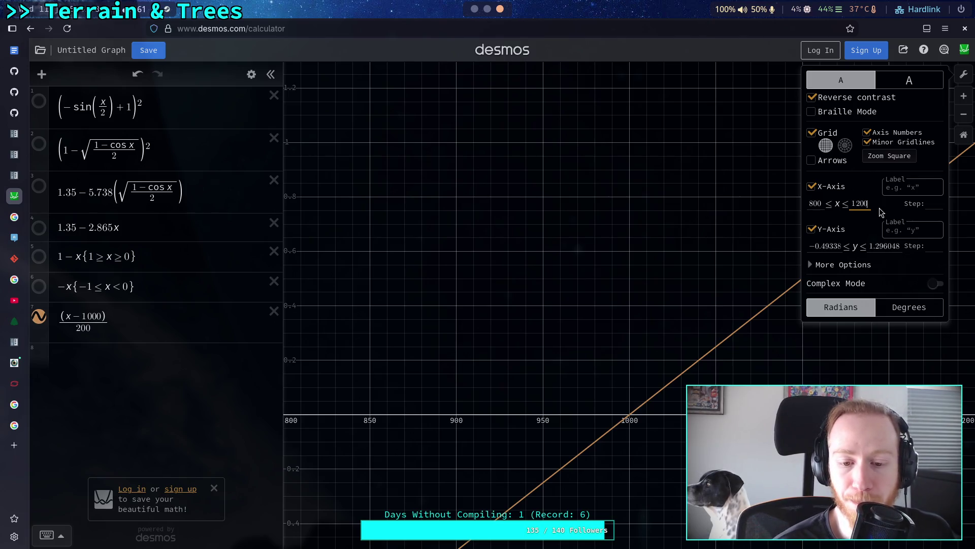
pyautogui.click(814, 246)
pyautogui.press('BackSpace')
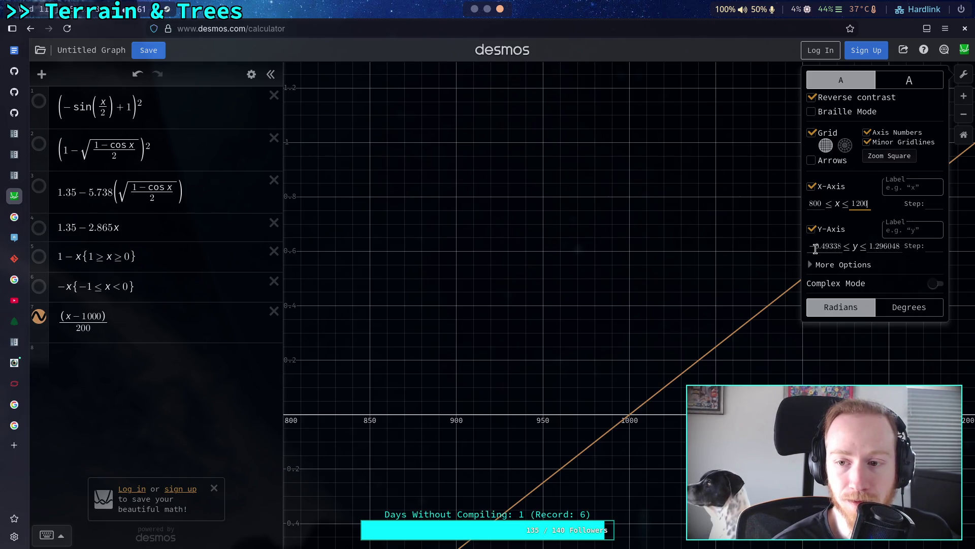
pyautogui.hotkey('ctrl', 'a')
pyautogui.write('-')
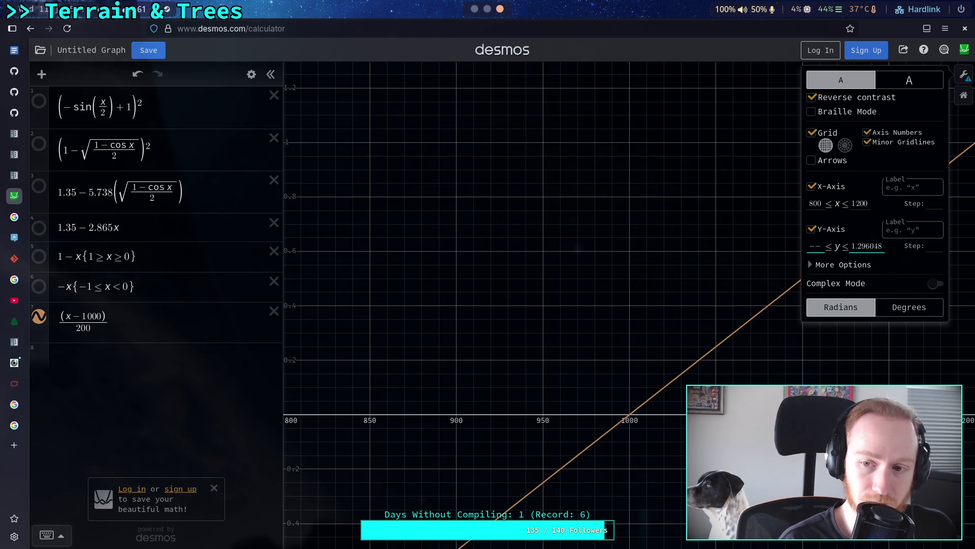
pyautogui.write('1.5')
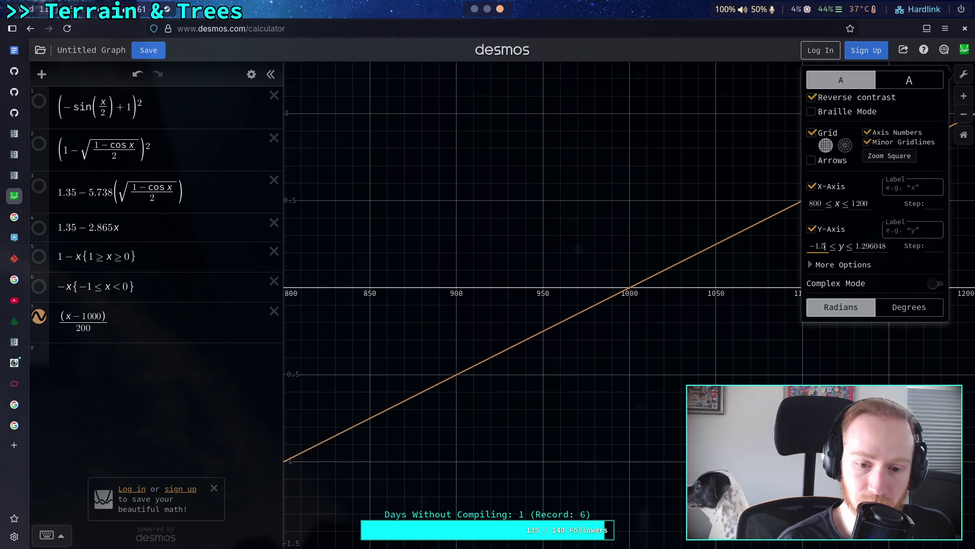
pyautogui.click(876, 246)
pyautogui.moveTo(863, 245); pyautogui.dragTo(906, 251)
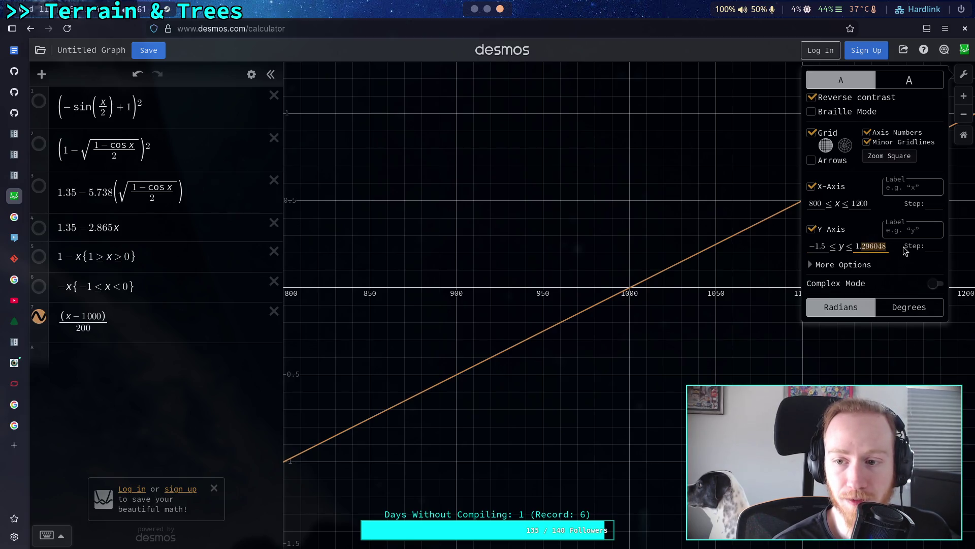
pyautogui.write('5')
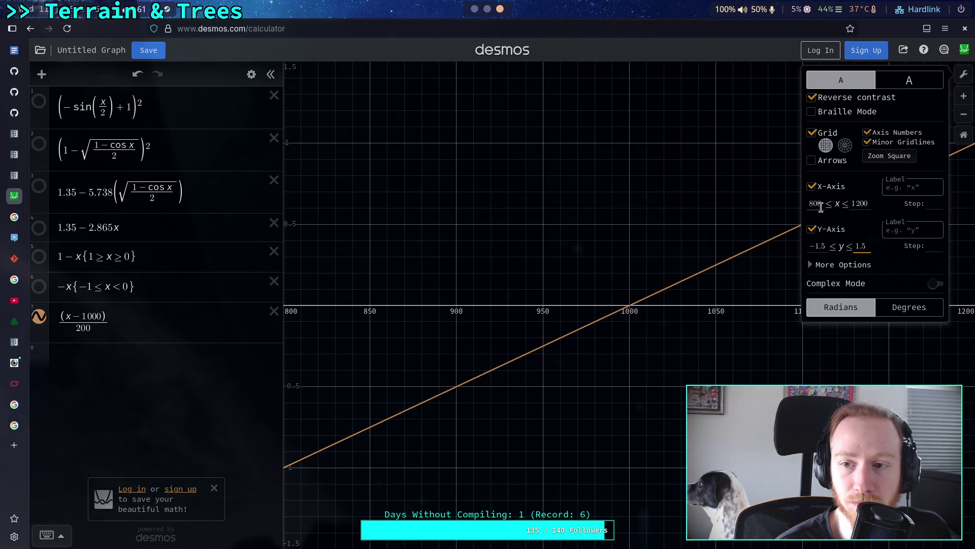
# Set the axes to x 800–1200 and y −1.5–1.5
pyautogui.click(888, 157)
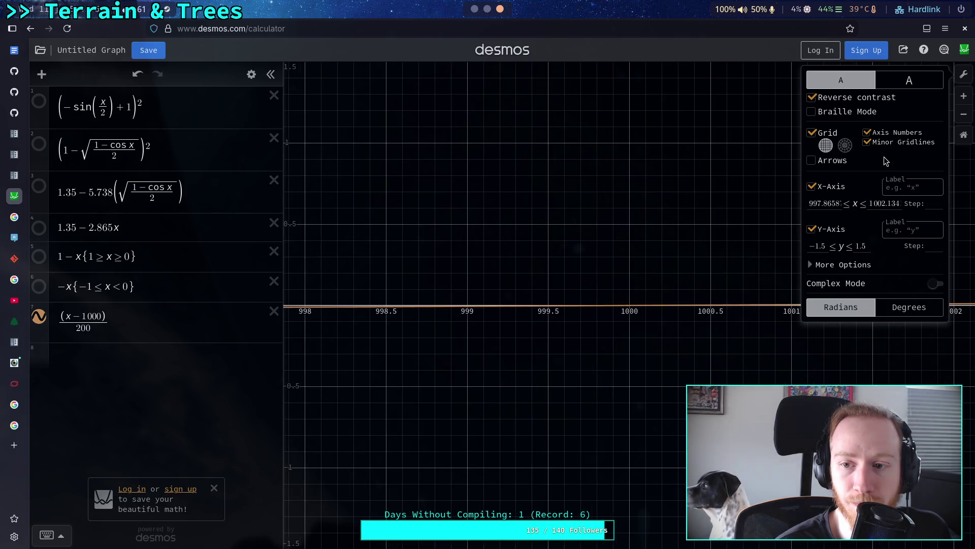
pyautogui.click(841, 206)
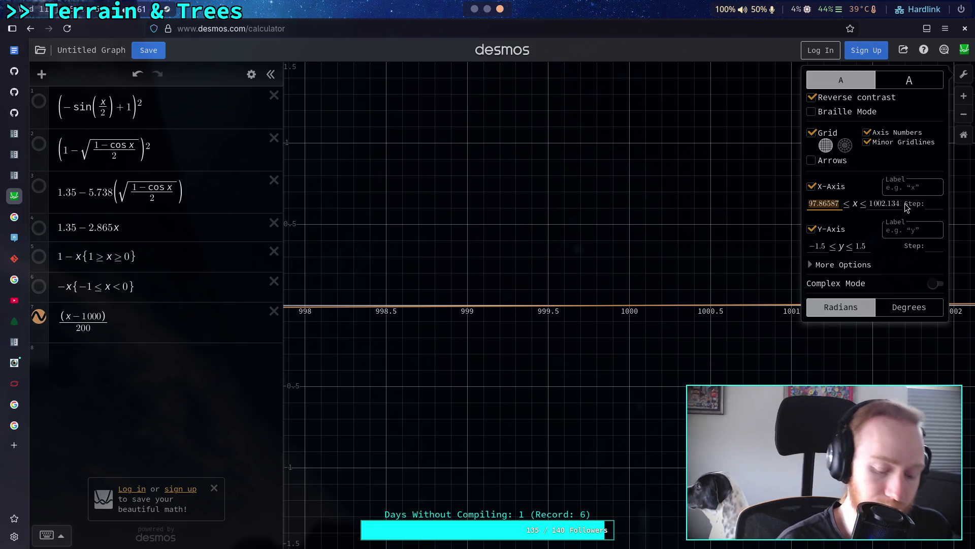
pyautogui.write('800')
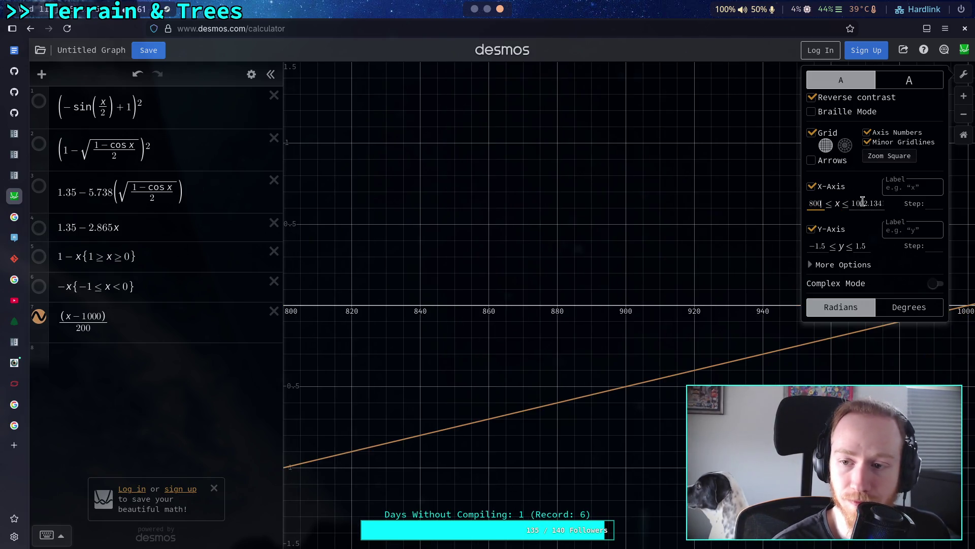
pyautogui.press('Tab')
pyautogui.write('1200')
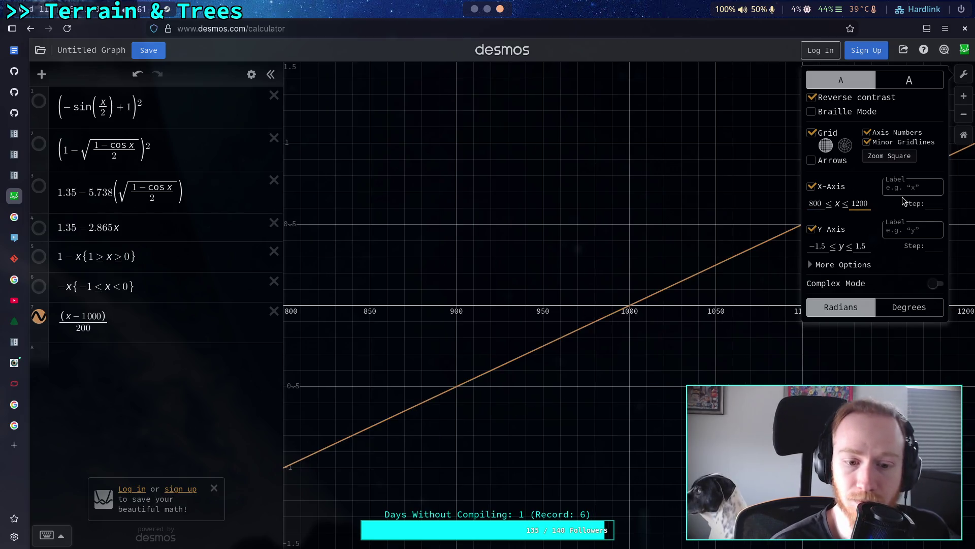
pyautogui.click(887, 156)
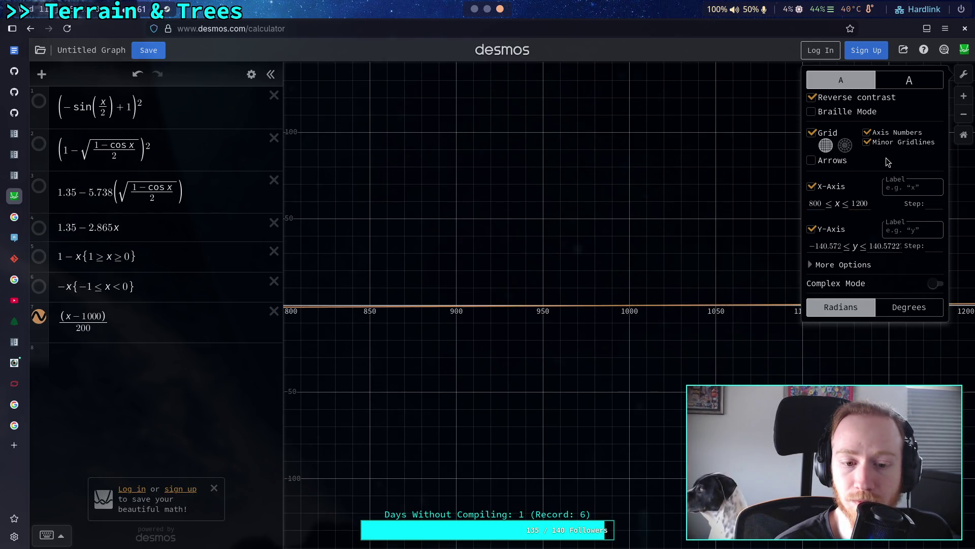
pyautogui.click(823, 246)
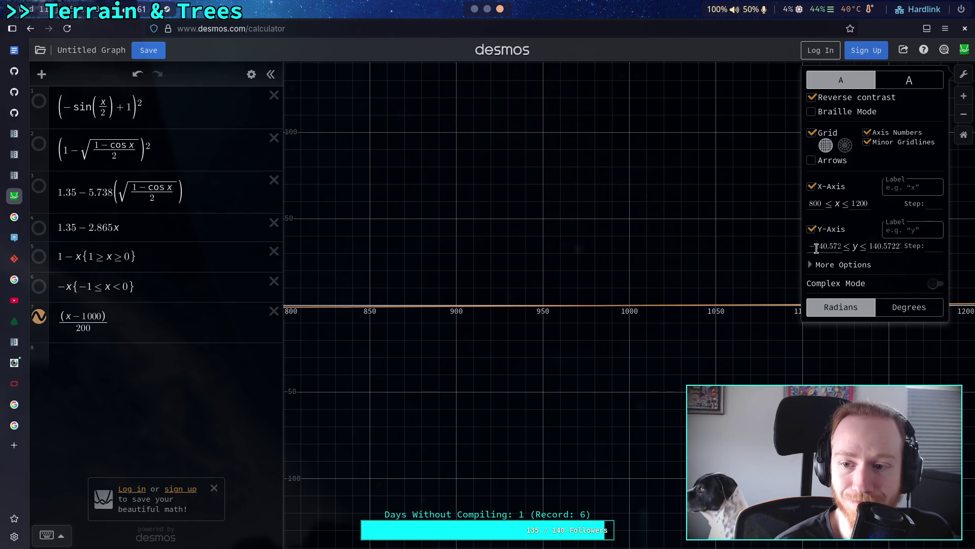
pyautogui.hotkey('ctrl', 'a')
pyautogui.write('-1.5')
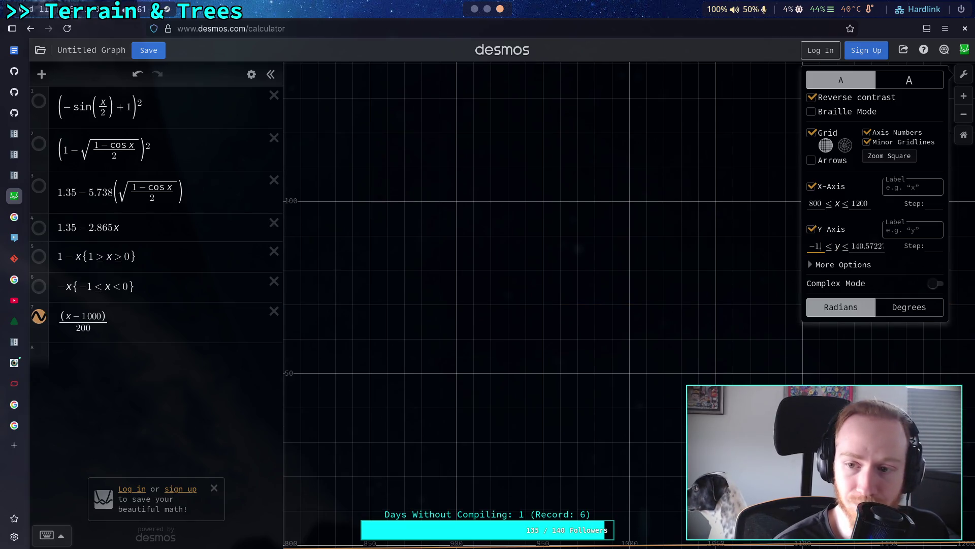
pyautogui.press('Tab')
pyautogui.write('1.5')
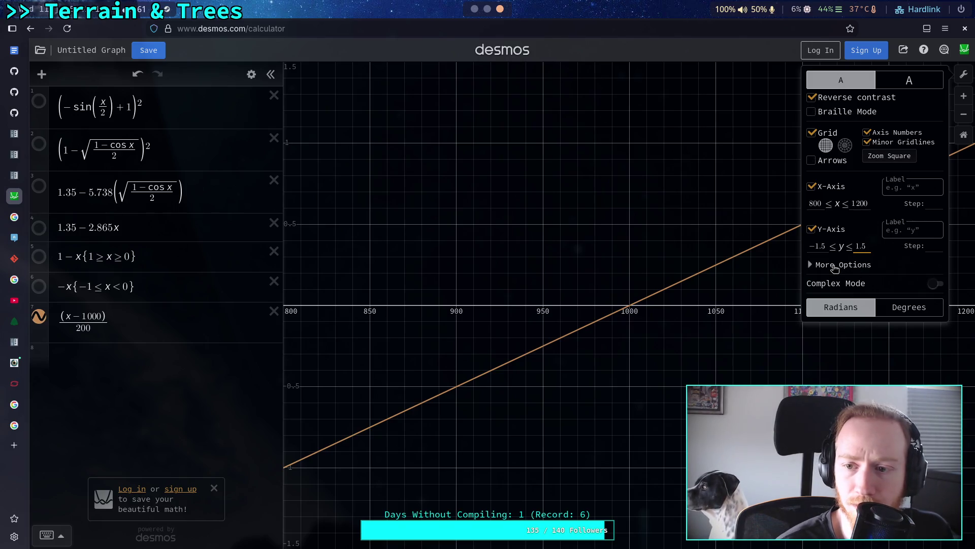
# Turn on Lock Viewport under More Options and close Graph Settings
pyautogui.click(835, 265)
pyautogui.click(820, 312)
pyautogui.click(964, 76)
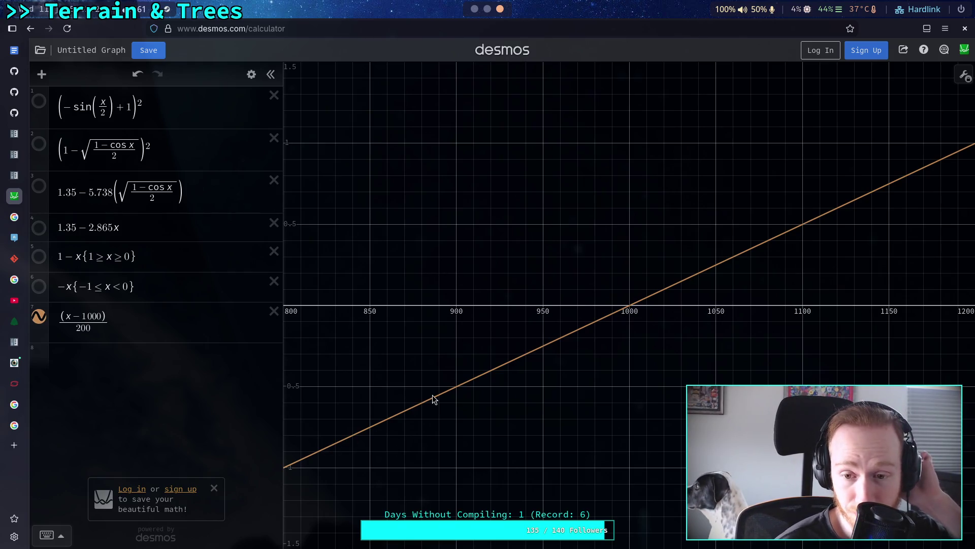
# Trace the (x−1000)/200 line to read values near x = 900, around −0.5
pyautogui.moveTo(422, 401)
pyautogui.mouseDown()
pyautogui.moveTo(602, 327)
pyautogui.moveTo(488, 366)
pyautogui.moveTo(454, 397)
pyautogui.mouseUp()
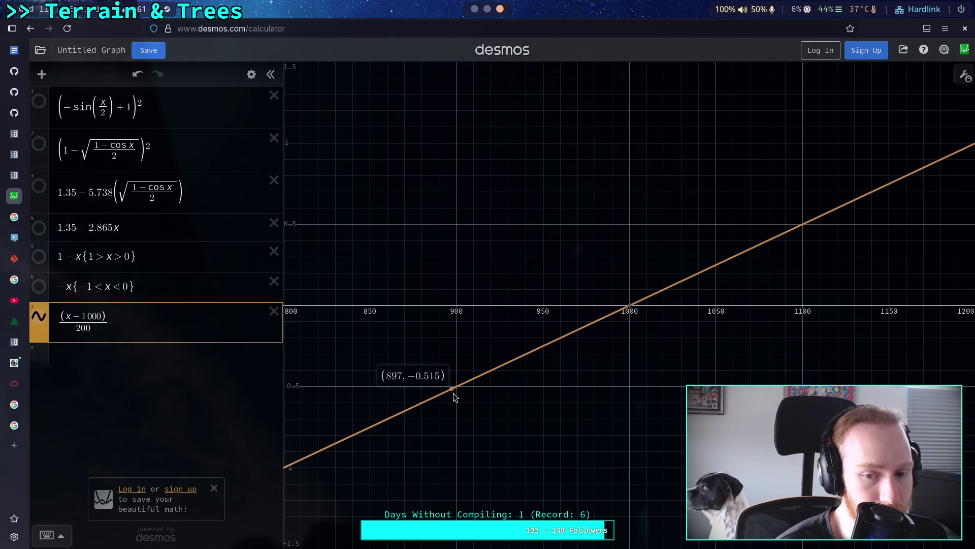
pyautogui.moveTo(454, 393); pyautogui.dragTo(475, 382)
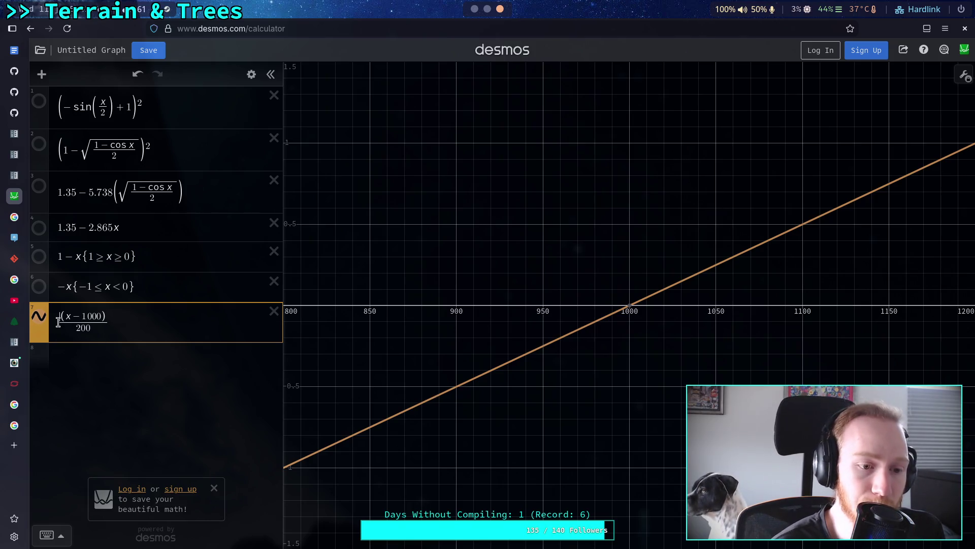
# Rewrite expression 7 as |(x−1000)/200| with absolute-value bars instead of abs()
pyautogui.write('abs(')
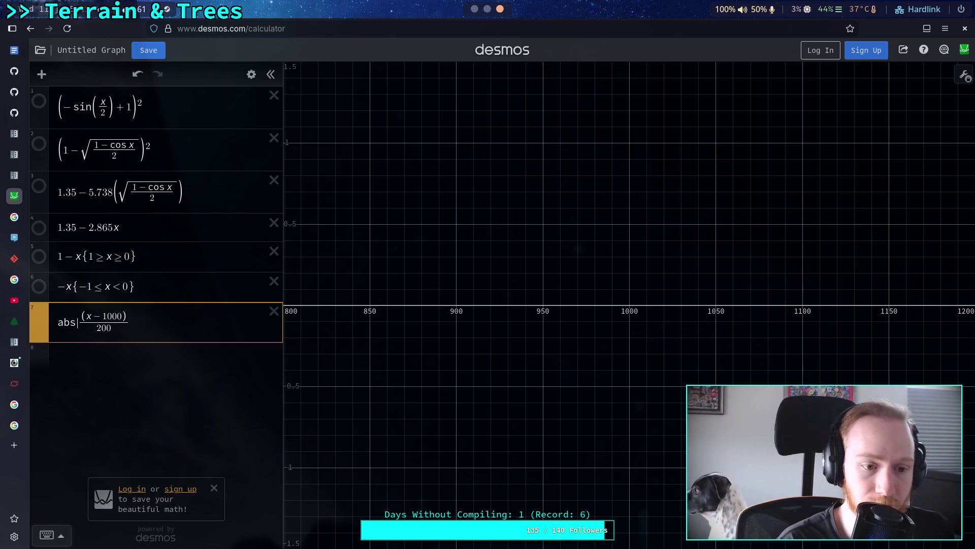
pyautogui.click(150, 327)
pyautogui.hotkey('ctrl', 'a')
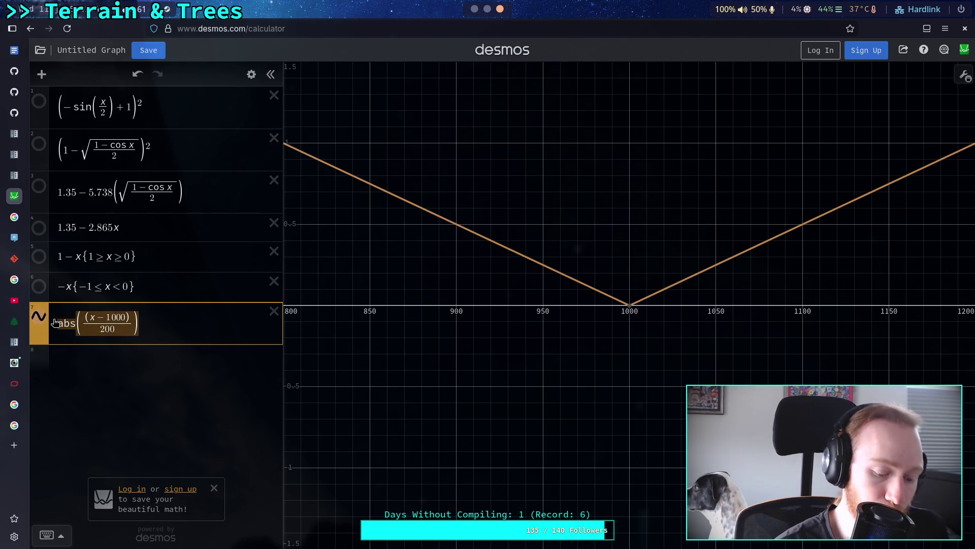
pyautogui.moveTo(56, 323)
pyautogui.mouseDown()
pyautogui.moveTo(139, 323)
pyautogui.moveTo(76, 323)
pyautogui.mouseUp()
pyautogui.press('BackSpace')
pyautogui.write('|')
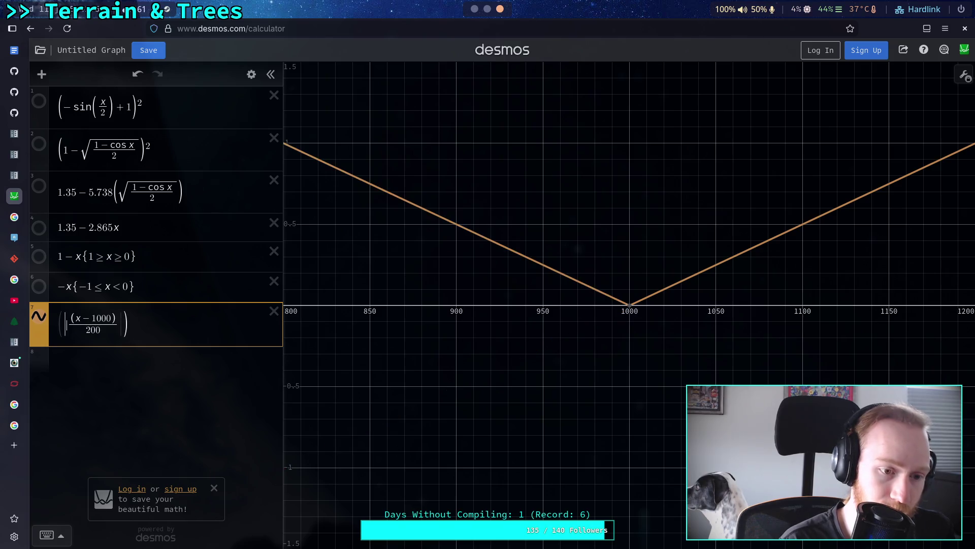
pyautogui.click(161, 331)
pyautogui.press('BackSpace')
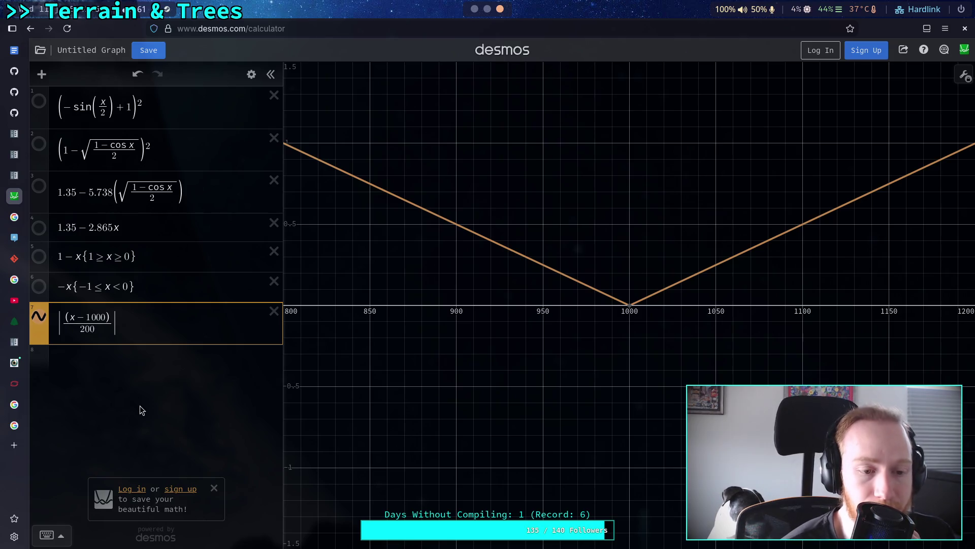
pyautogui.click(332, 383)
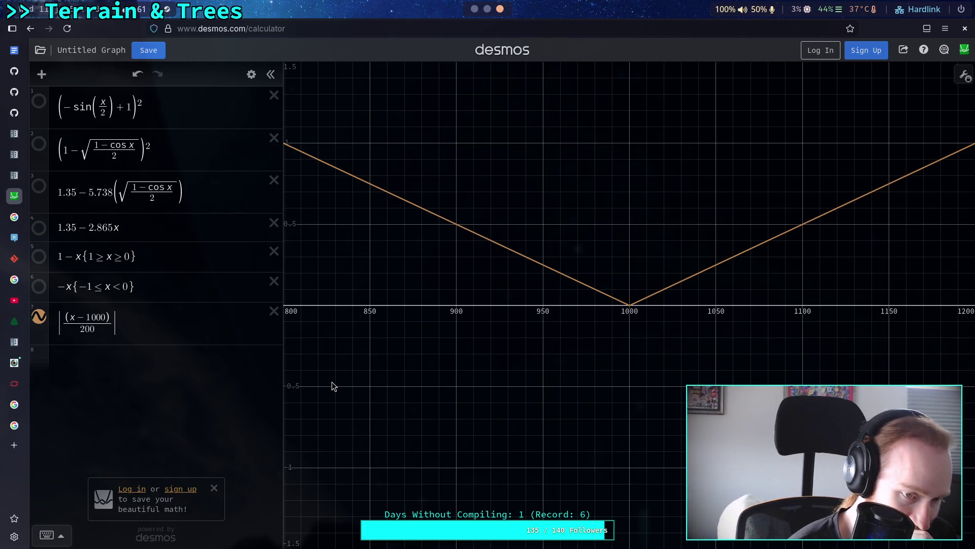
pyautogui.click(61, 325)
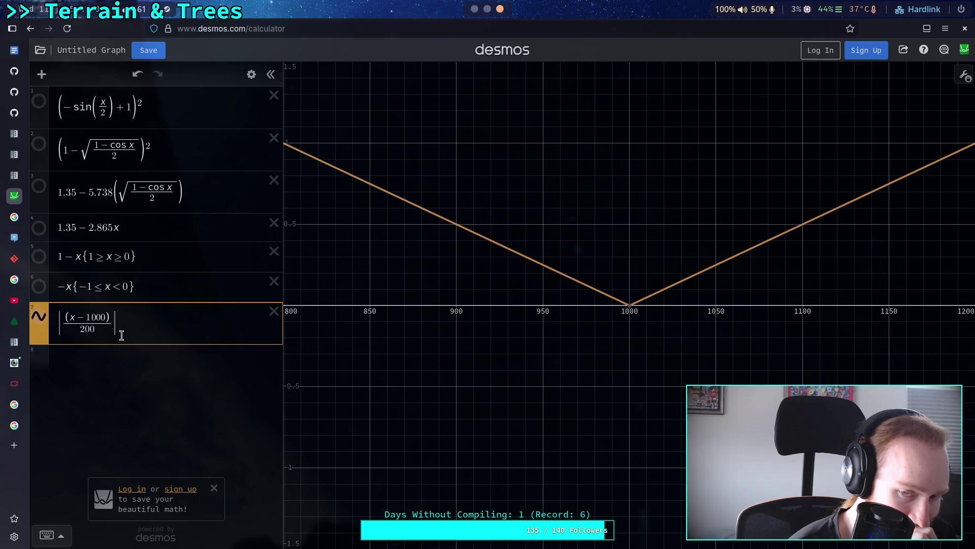
pyautogui.hotkey('alt', 'Tab')
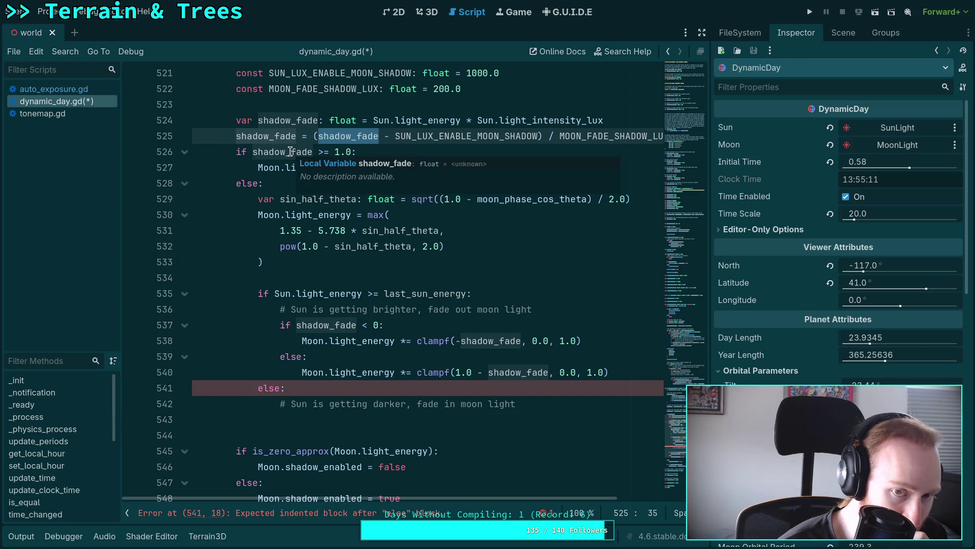
# Review the moon fade code around lines 528–535, highlighting light_energy, lines 529–533, and last_sun_energy
pyautogui.click(308, 168)
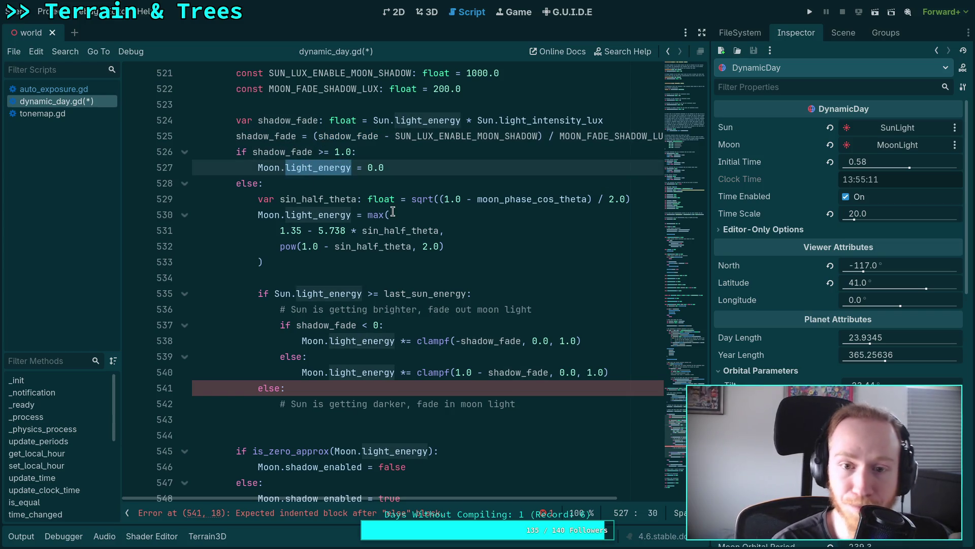
pyautogui.scroll(3, 393, 212)
pyautogui.scroll(-3, 431, 265)
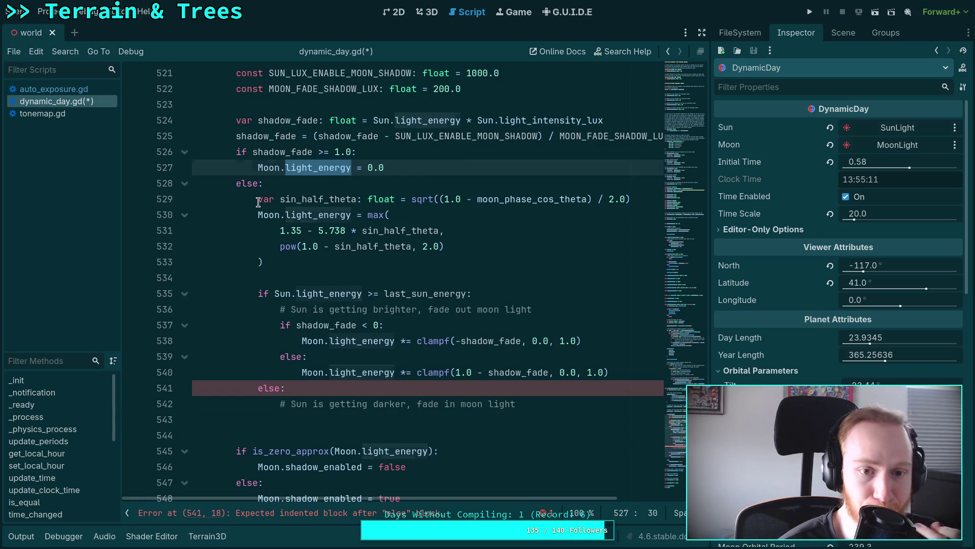
pyautogui.moveTo(258, 200)
pyautogui.mouseDown()
pyautogui.moveTo(326, 279)
pyautogui.moveTo(381, 274)
pyautogui.moveTo(384, 266)
pyautogui.mouseUp()
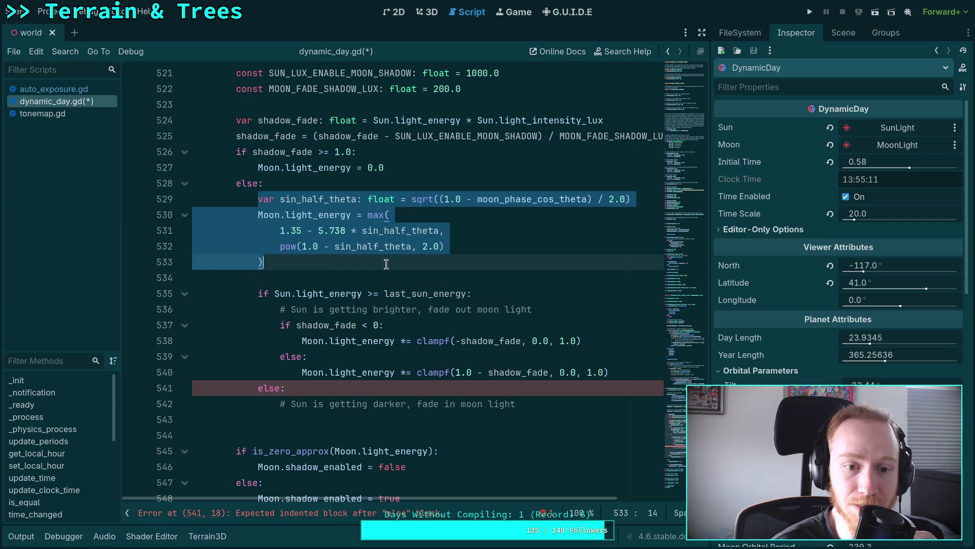
pyautogui.doubleClick(392, 295)
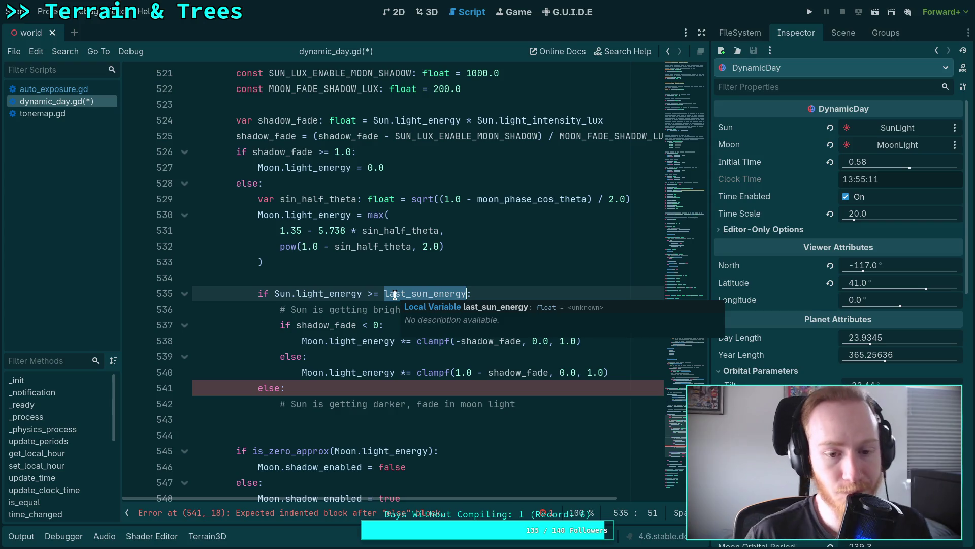
pyautogui.click(492, 292)
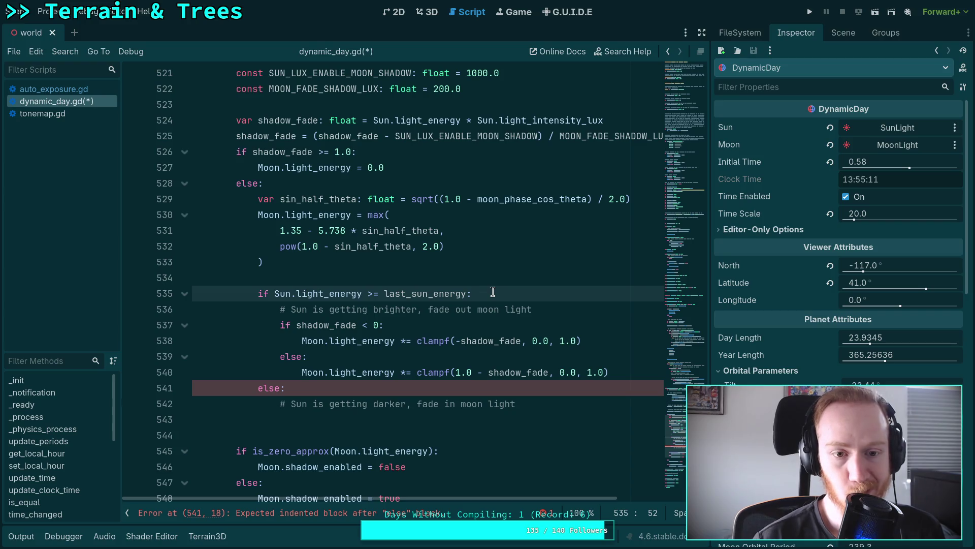
pyautogui.click(371, 179)
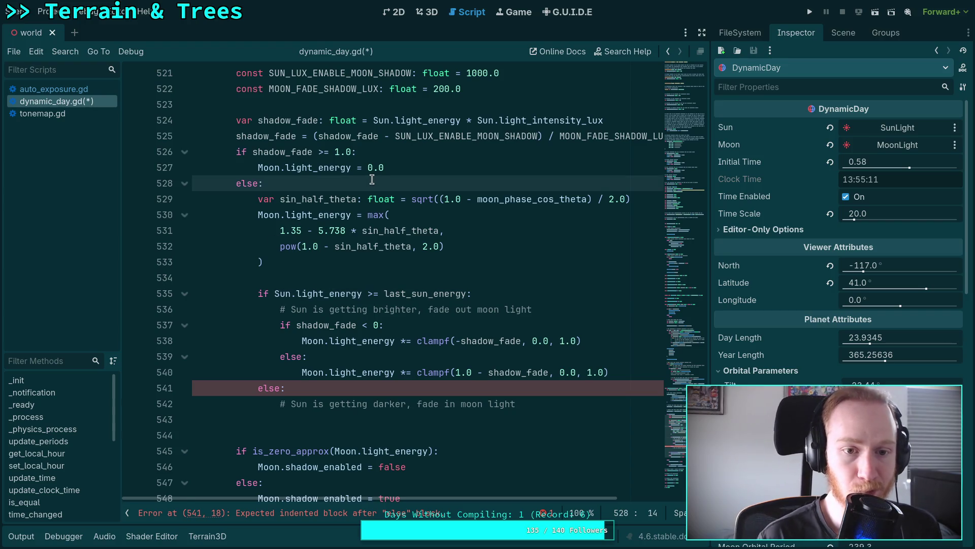
# Add shadow_fade = absf(shadow_fade) on a new line under the else
pyautogui.press('Return')
pyautogui.write('sha')
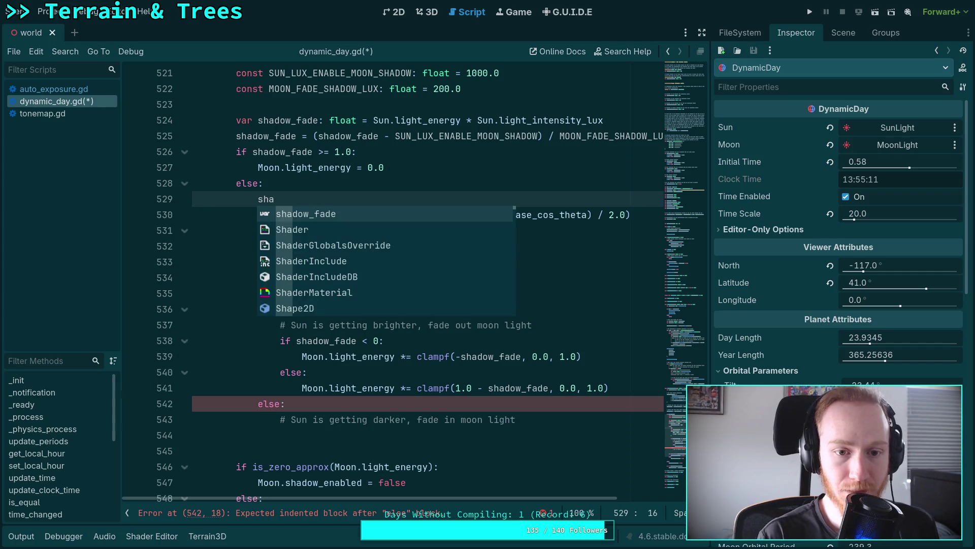
pyautogui.write('dow_fade = absf(')
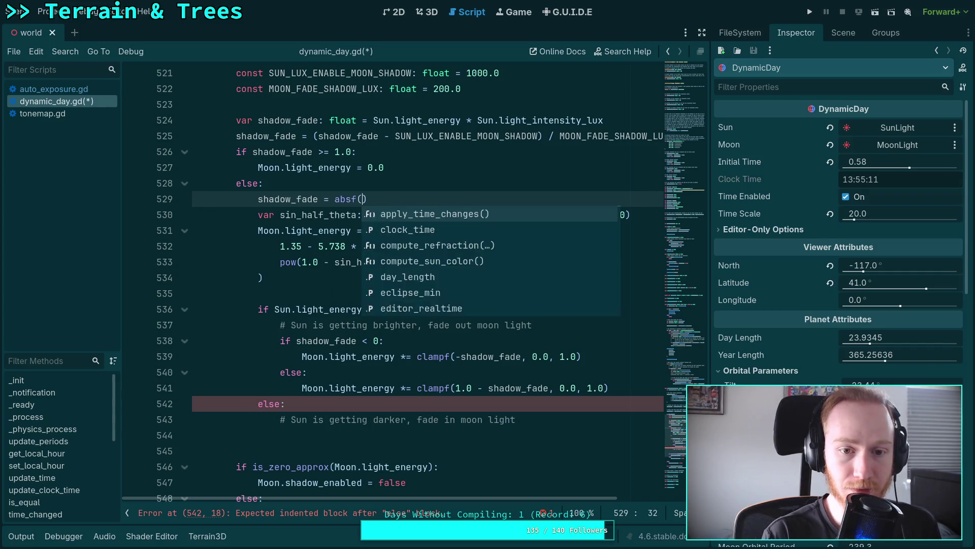
pyautogui.write('sha')
pyautogui.press('Return')
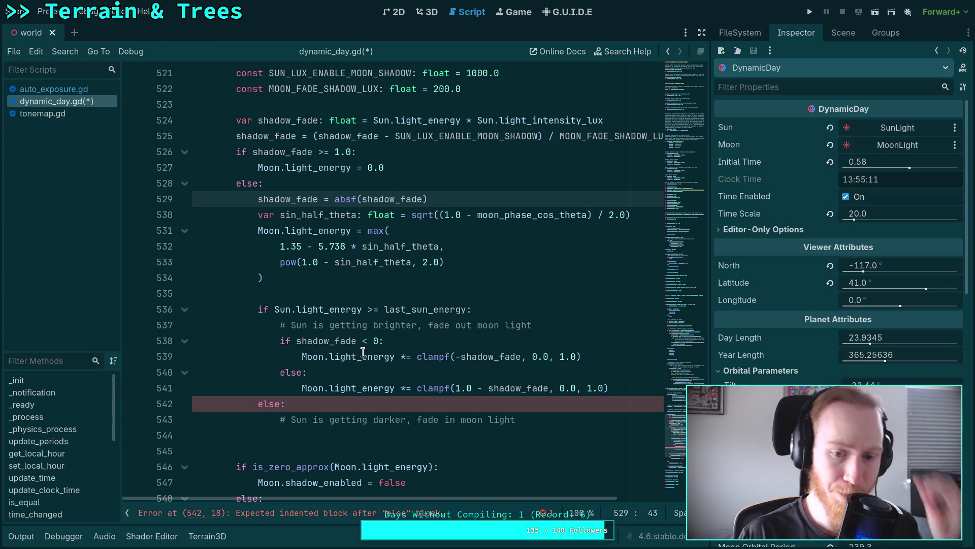
# Delete the inner sign check, move the fade-in line under else, and remove its minus sign
pyautogui.moveTo(302, 356); pyautogui.dragTo(281, 341)
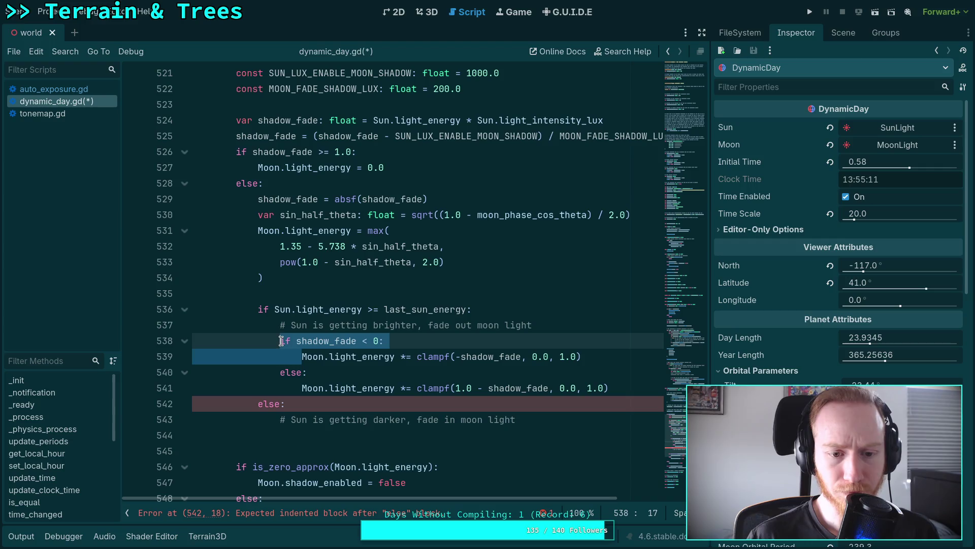
pyautogui.press('BackSpace')
pyautogui.moveTo(302, 372); pyautogui.dragTo(280, 356)
pyautogui.press('BackSpace')
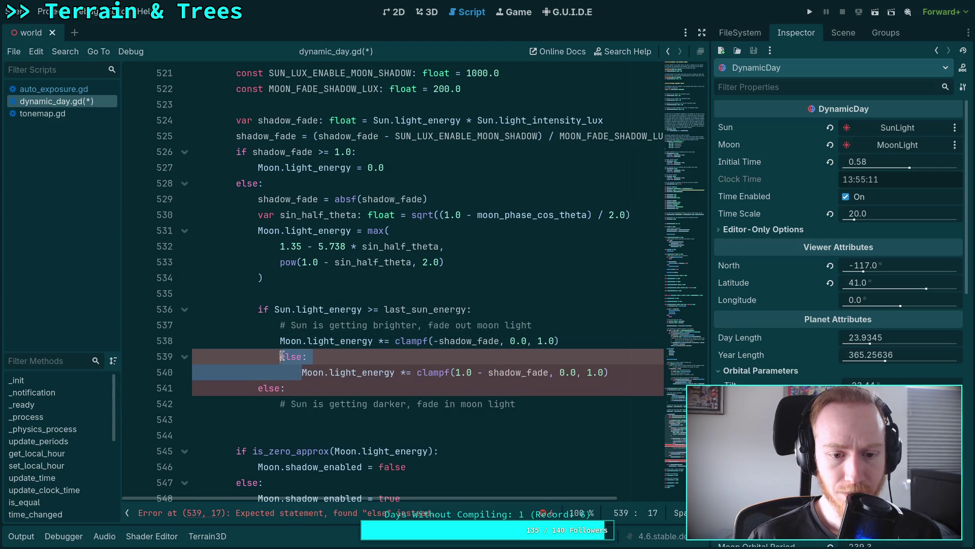
pyautogui.hotkey('alt', 'Down')
pyautogui.hotkey('alt', 'Down')
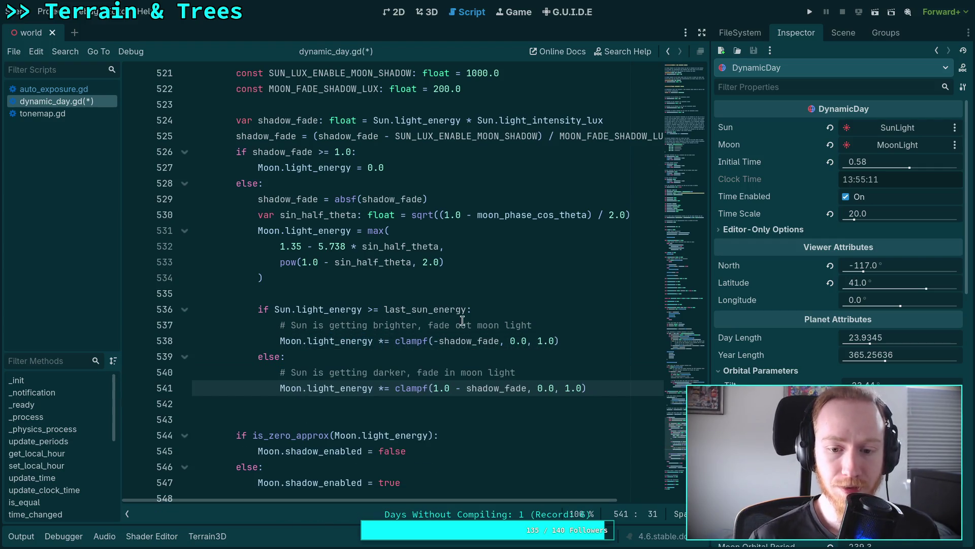
pyautogui.click(437, 340)
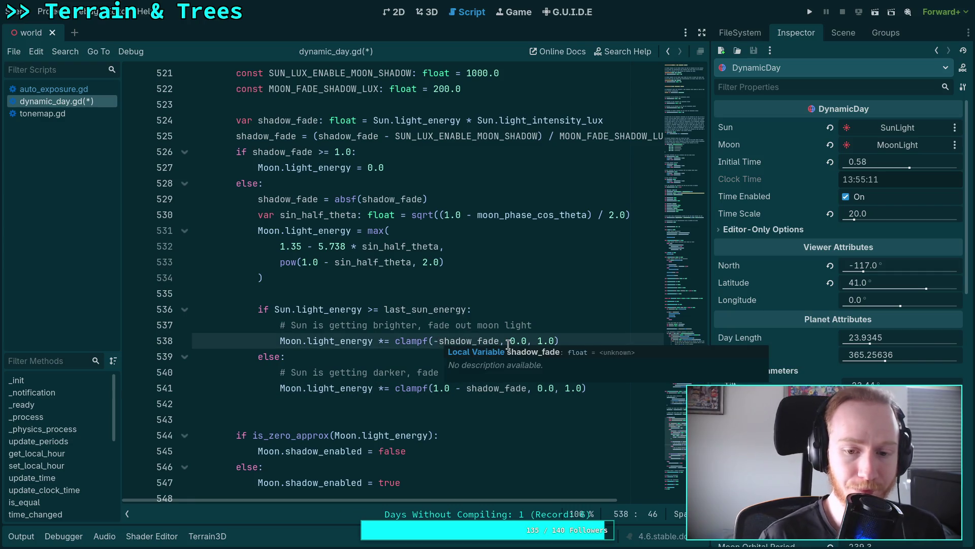
pyautogui.press('BackSpace')
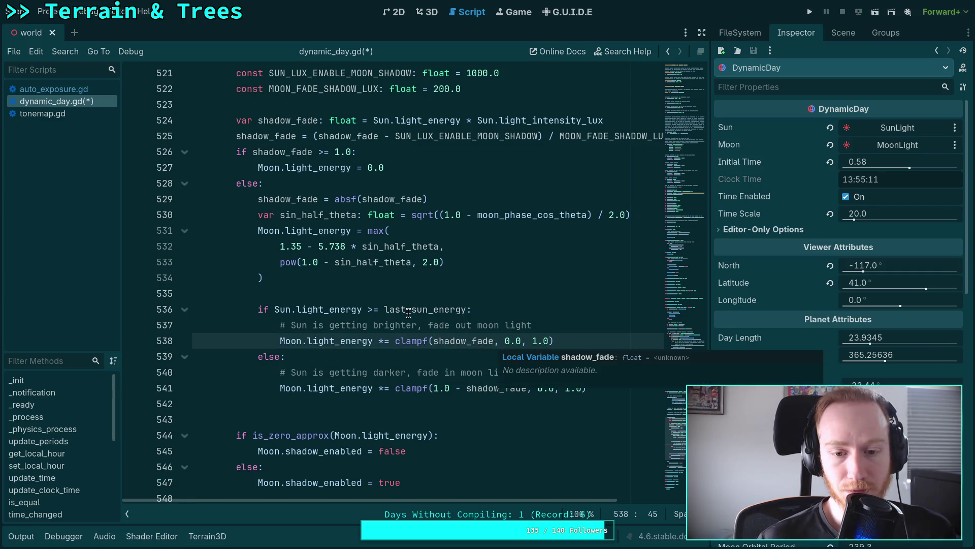
pyautogui.doubleClick(442, 340)
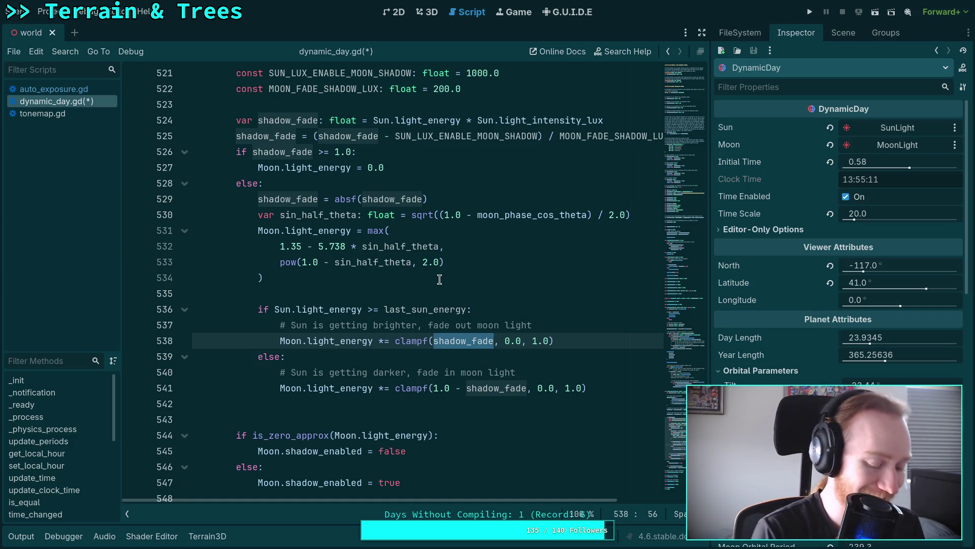
pyautogui.press('super+Right')
pyautogui.press('super+Right')
pyautogui.press('super+Right')
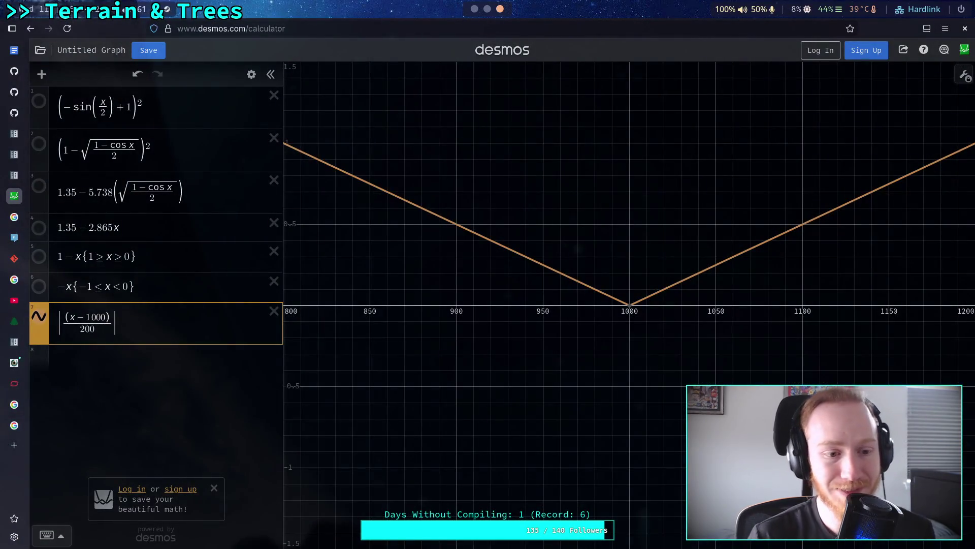
# Remove the absolute value from expression 7 and start a new empty expression
pyautogui.press('BackSpace')
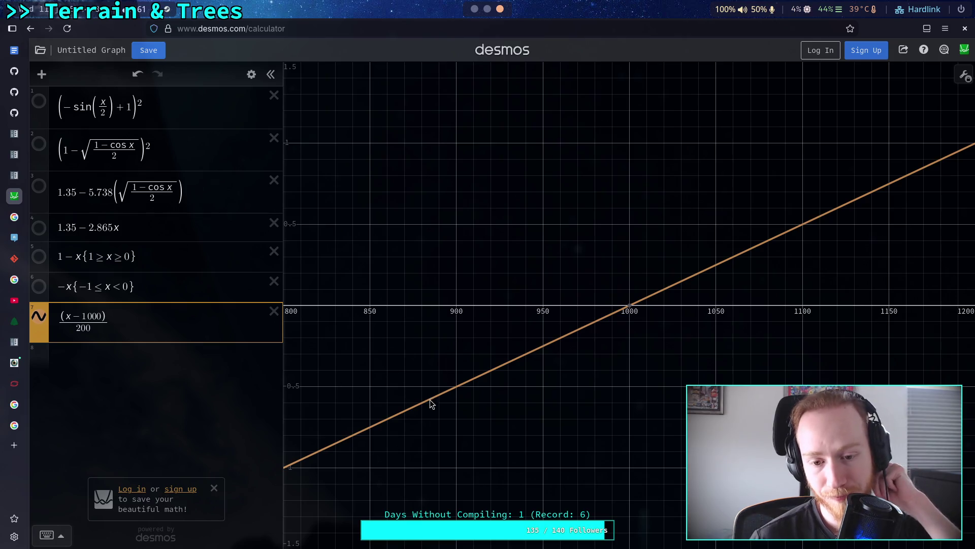
pyautogui.moveTo(431, 401)
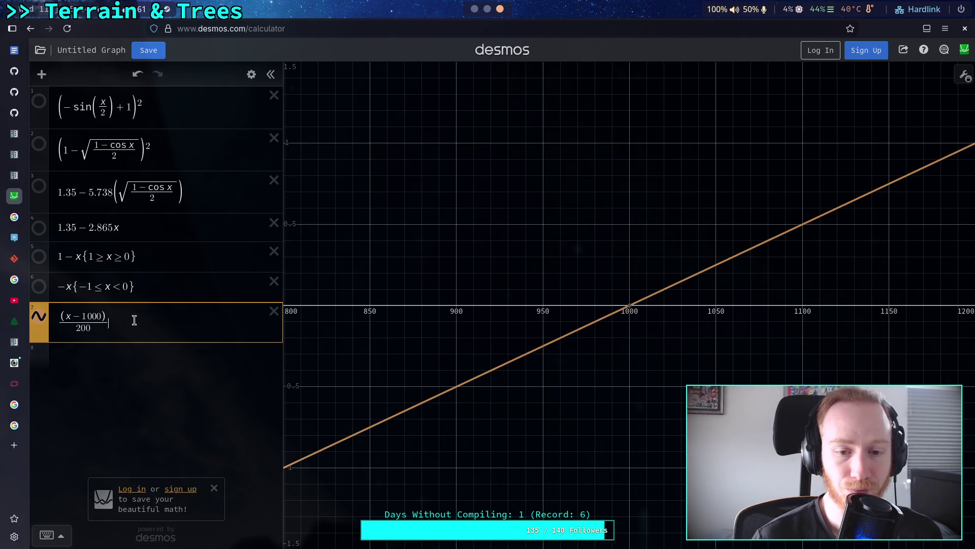
pyautogui.click(131, 365)
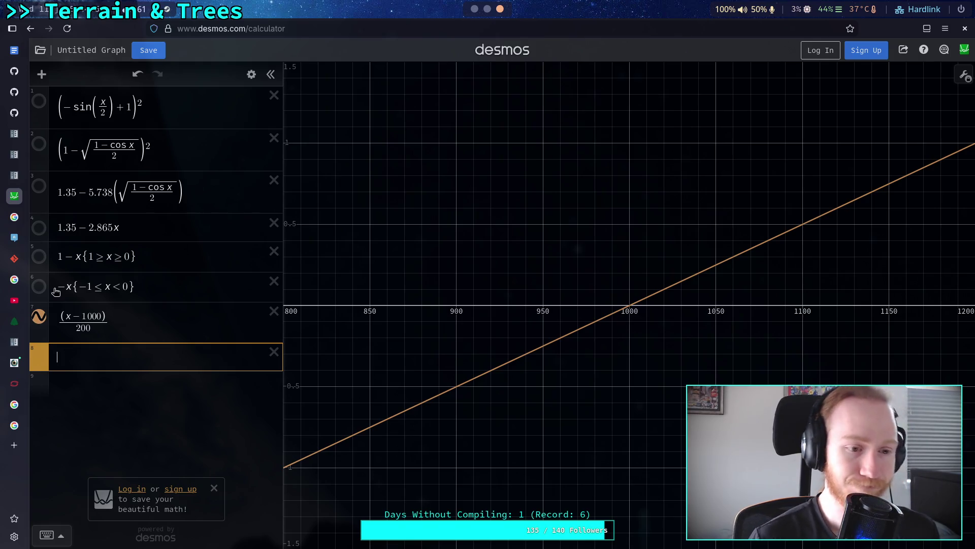
# Turn expression 5 into 1 − (x−1000)/200 restricted to 1000 ≤ x ≤ 1200, and show it
pyautogui.click(80, 256)
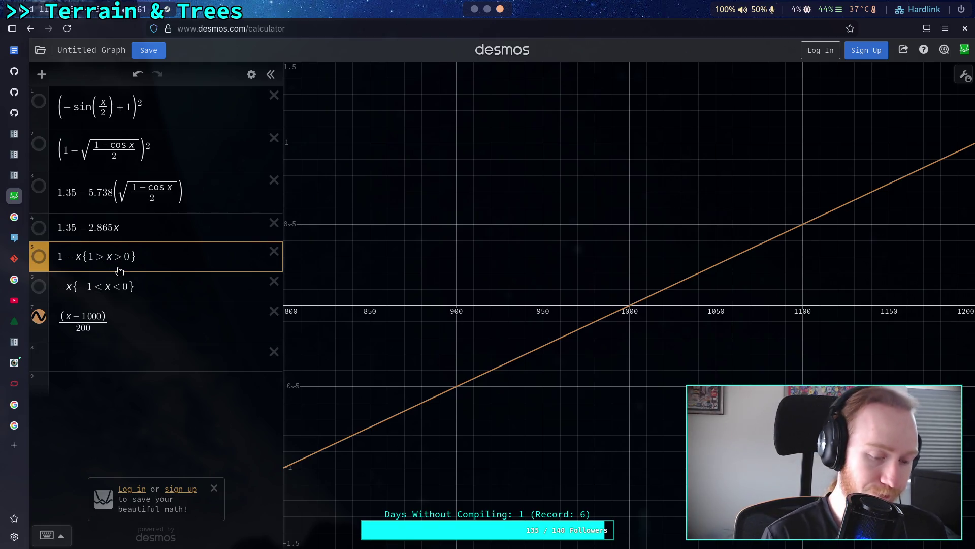
pyautogui.press('Left')
pyautogui.write('(')
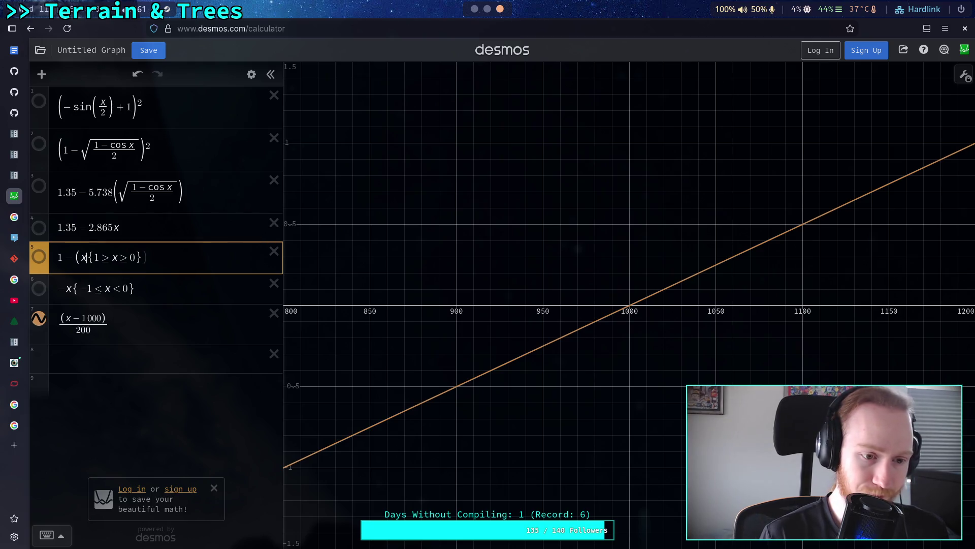
pyautogui.write('-1000)')
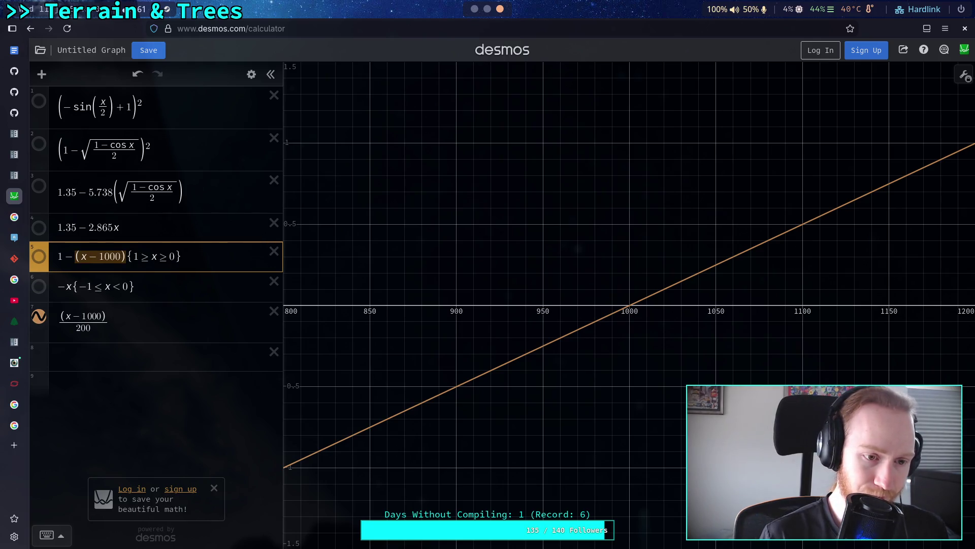
pyautogui.write('/200')
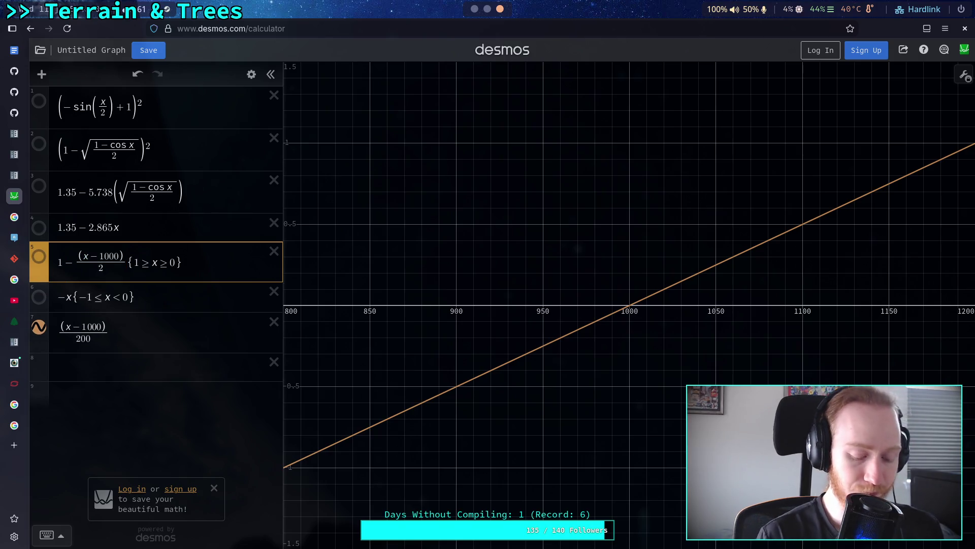
pyautogui.click(38, 257)
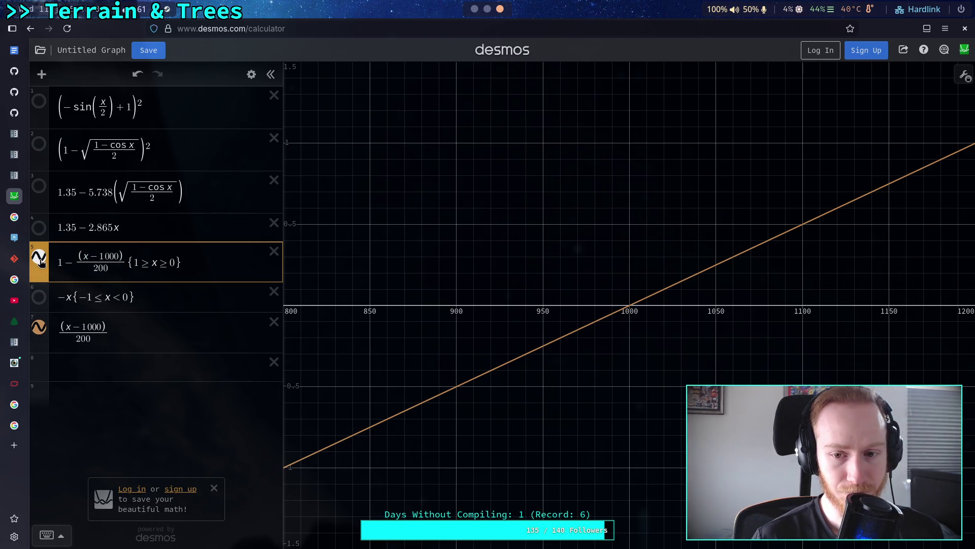
pyautogui.click(40, 328)
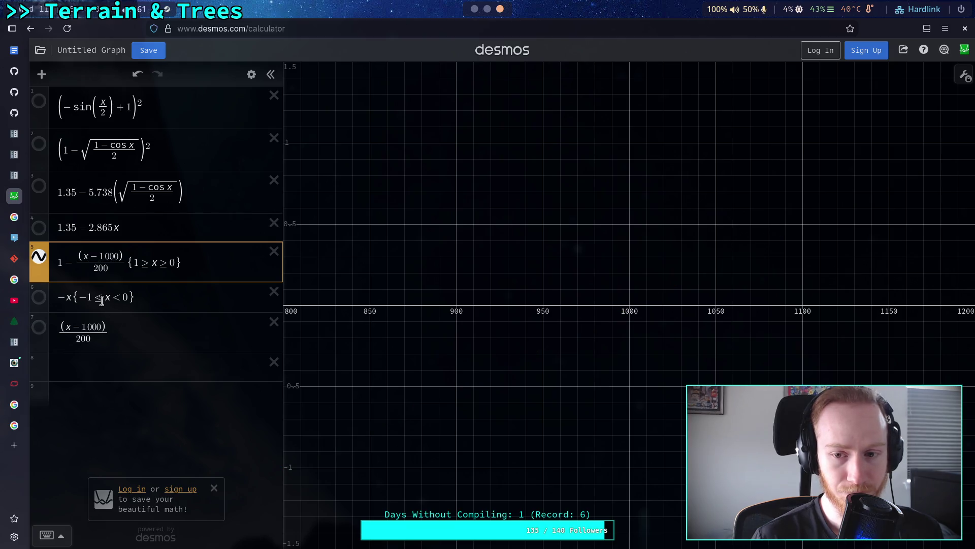
pyautogui.click(38, 331)
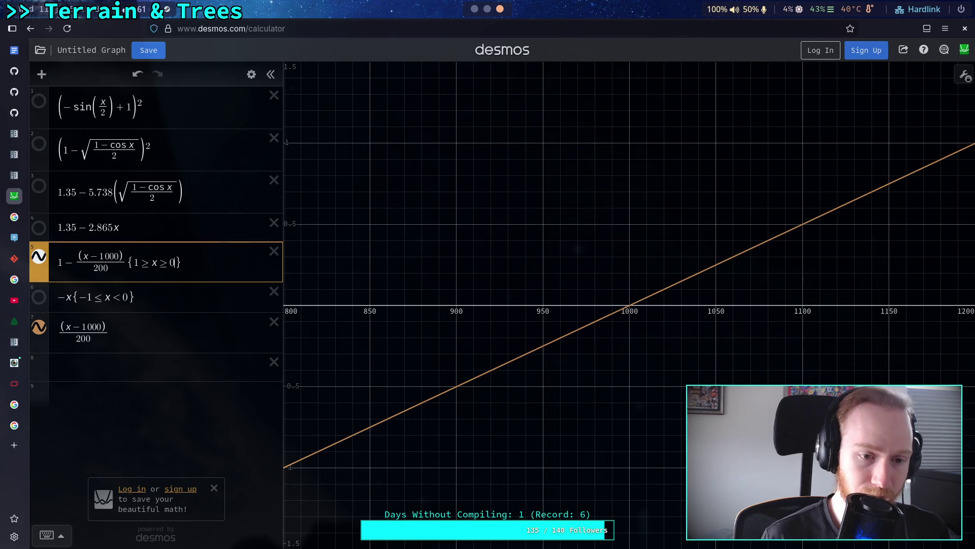
pyautogui.write('100')
pyautogui.click(151, 262)
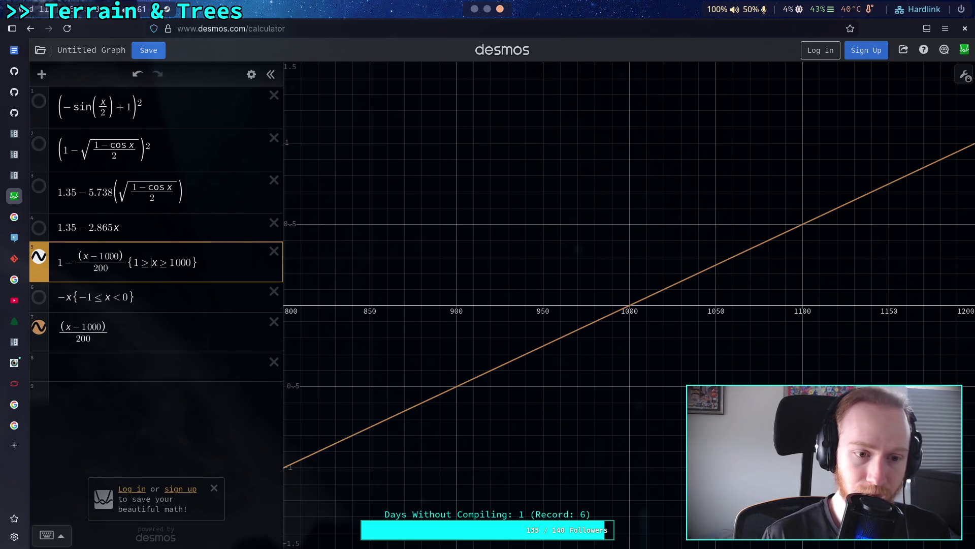
pyautogui.write('200')
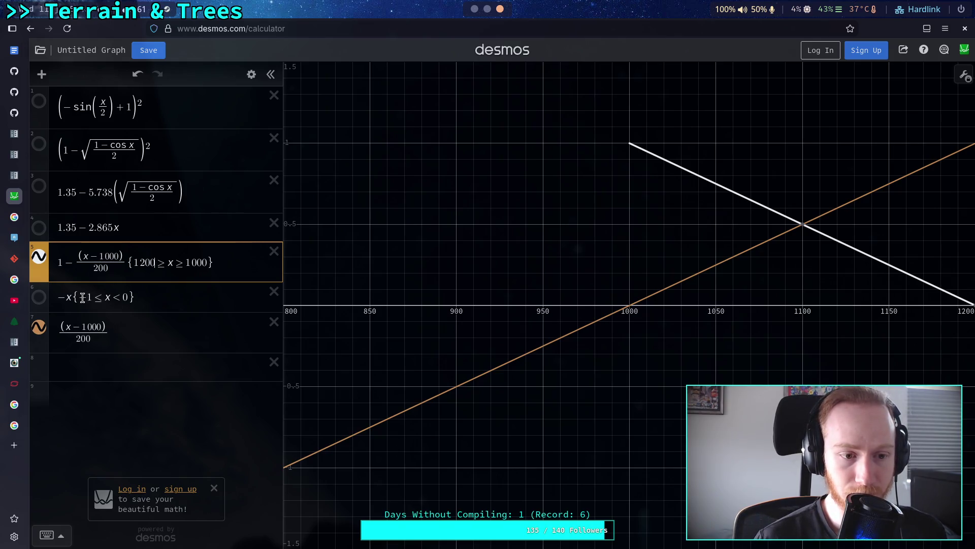
# Make row 6 the fade-in (x−1000)/200 restricted to x between 800 and 1000
pyautogui.click(66, 301)
pyautogui.press('BackSpace')
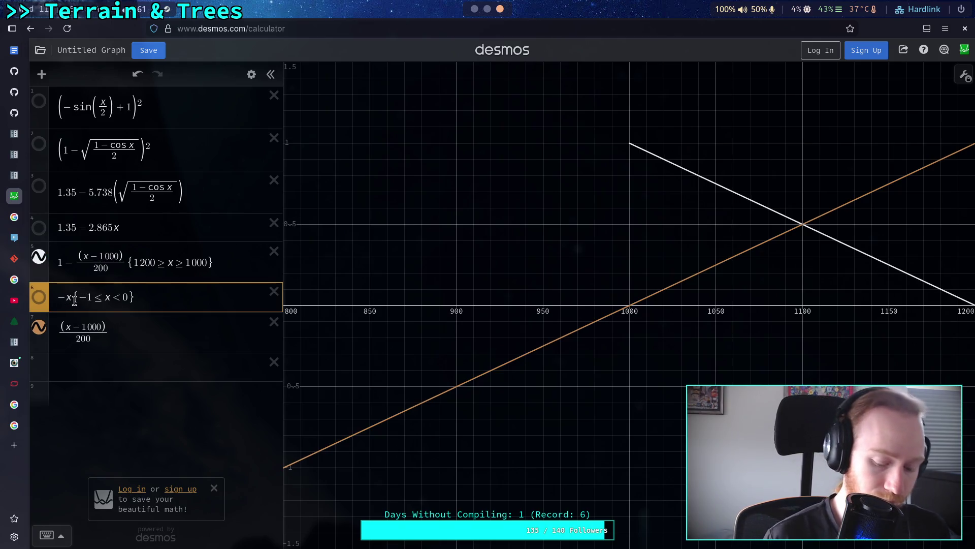
pyautogui.write('(x-1000')
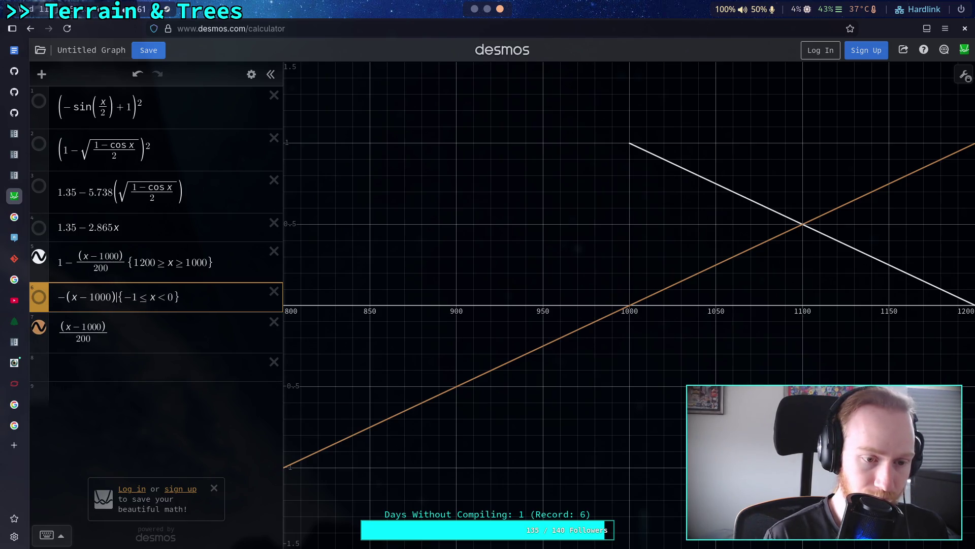
pyautogui.write(')/200')
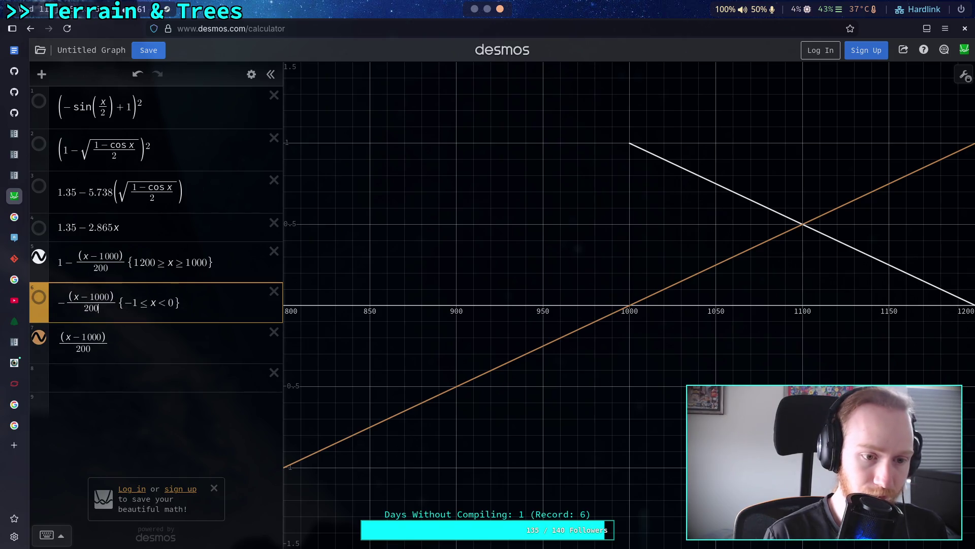
pyautogui.press('Right')
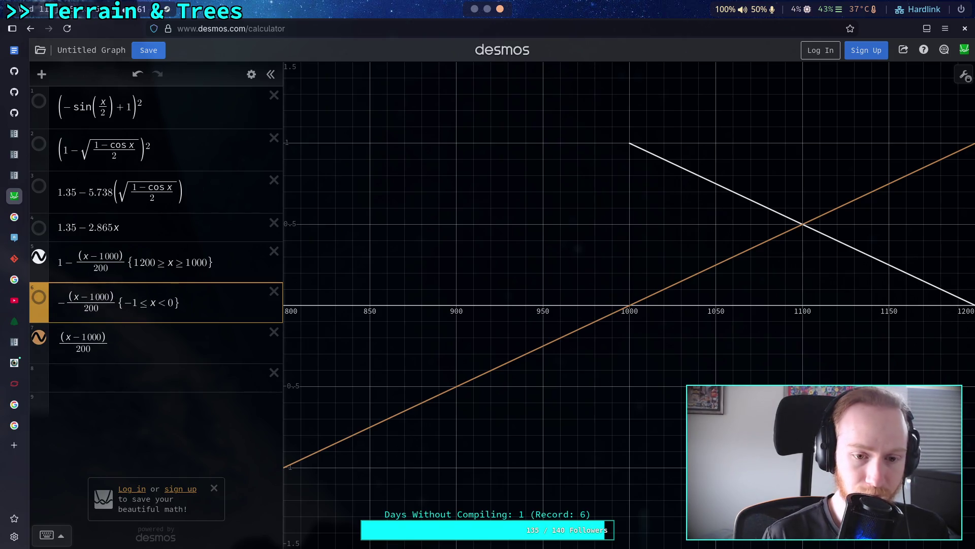
pyautogui.press('BackSpace')
pyautogui.press('BackSpace')
pyautogui.write('800')
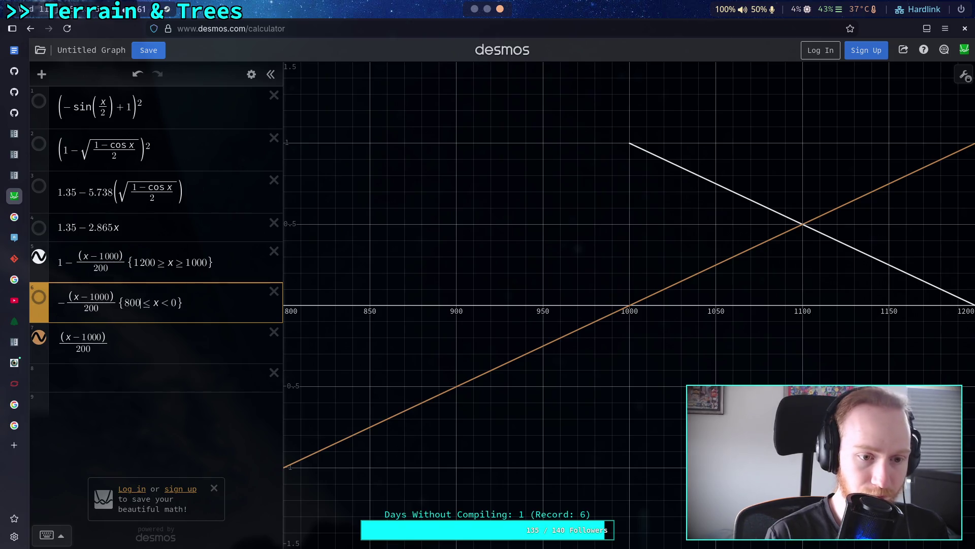
pyautogui.click(171, 302)
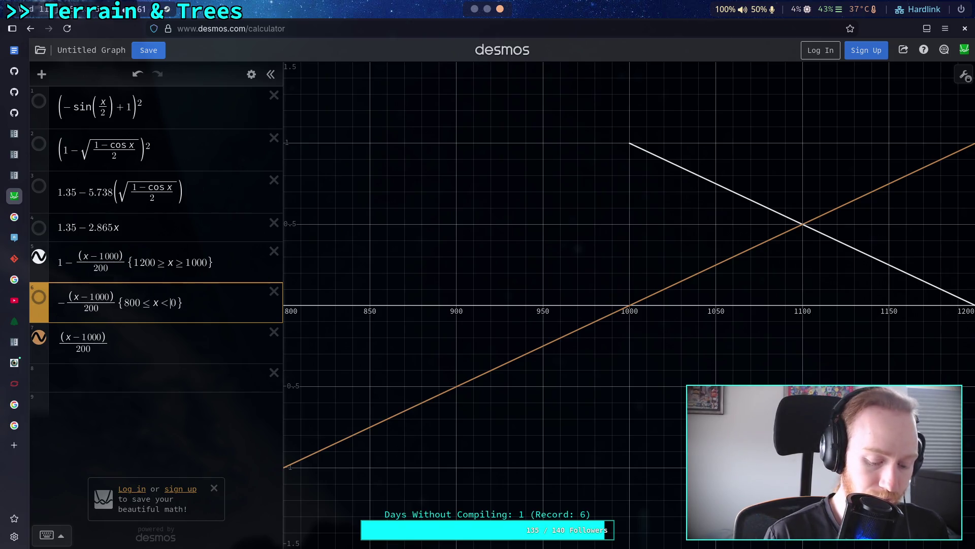
pyautogui.write('100')
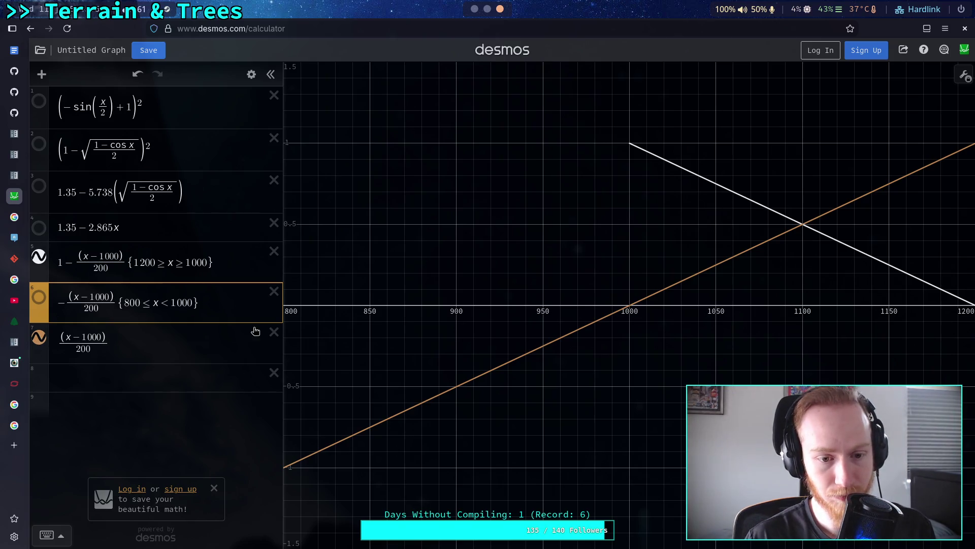
# Delete the standalone (x−1000)/200 expression and the leftover empty row
pyautogui.click(274, 331)
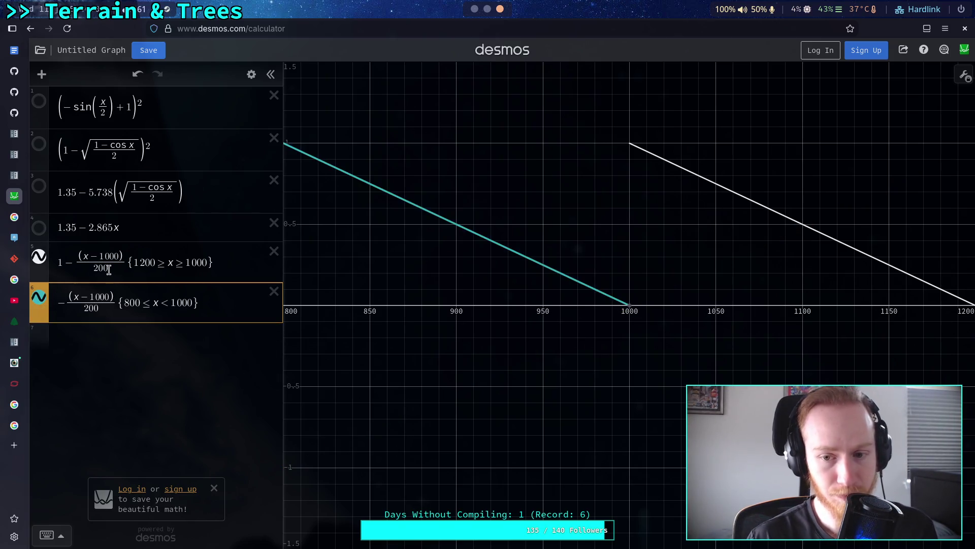
pyautogui.click(126, 255)
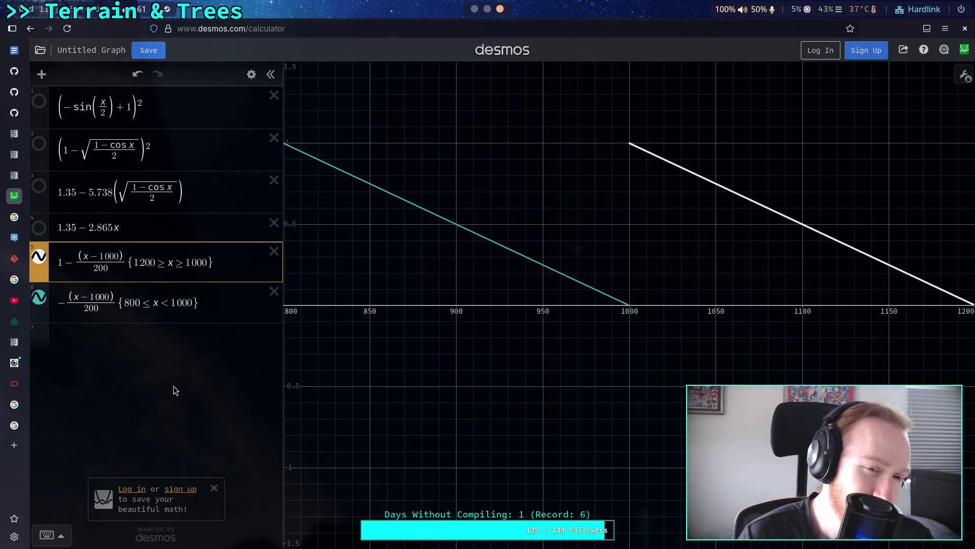
pyautogui.hotkey('alt', 'Tab')
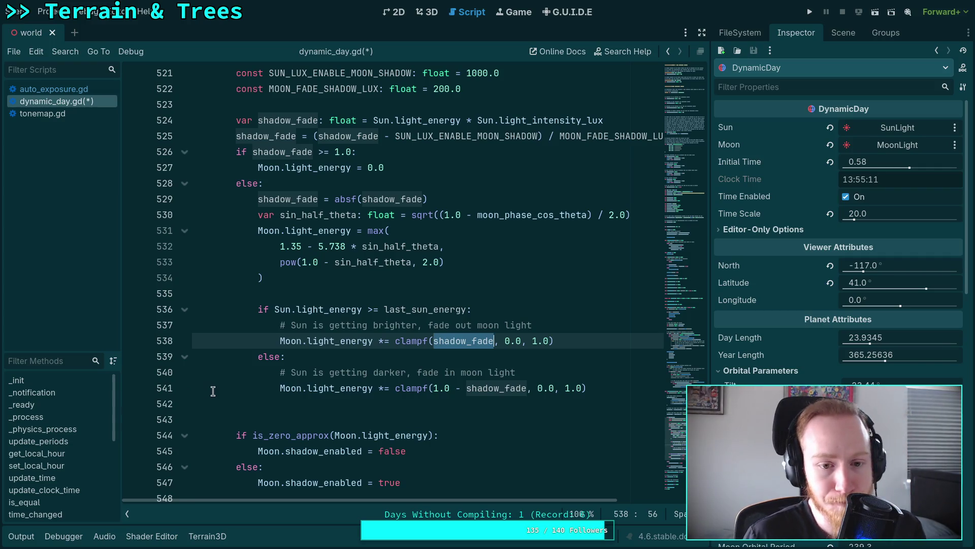
pyautogui.click(308, 292)
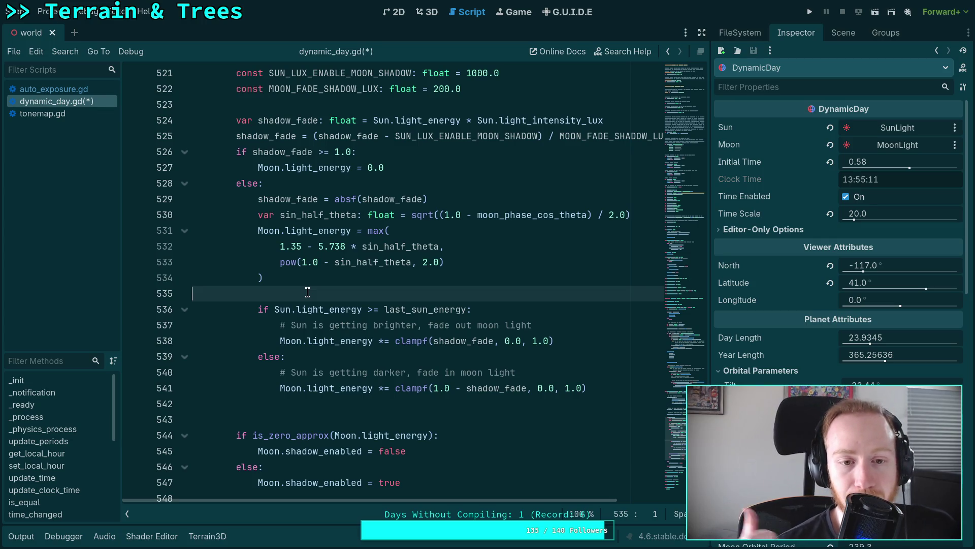
pyautogui.scroll(1, 308, 292)
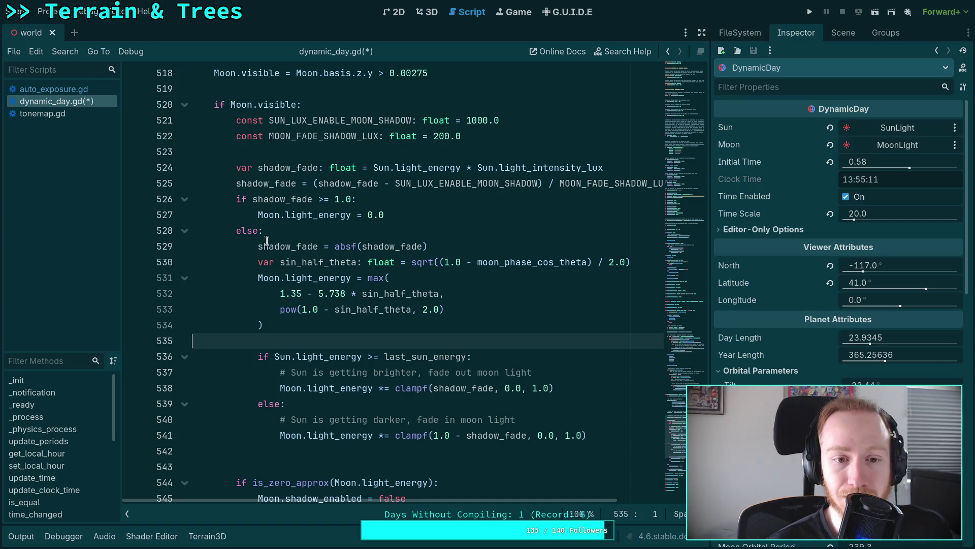
pyautogui.click(275, 246)
pyautogui.moveTo(275, 246); pyautogui.dragTo(395, 247)
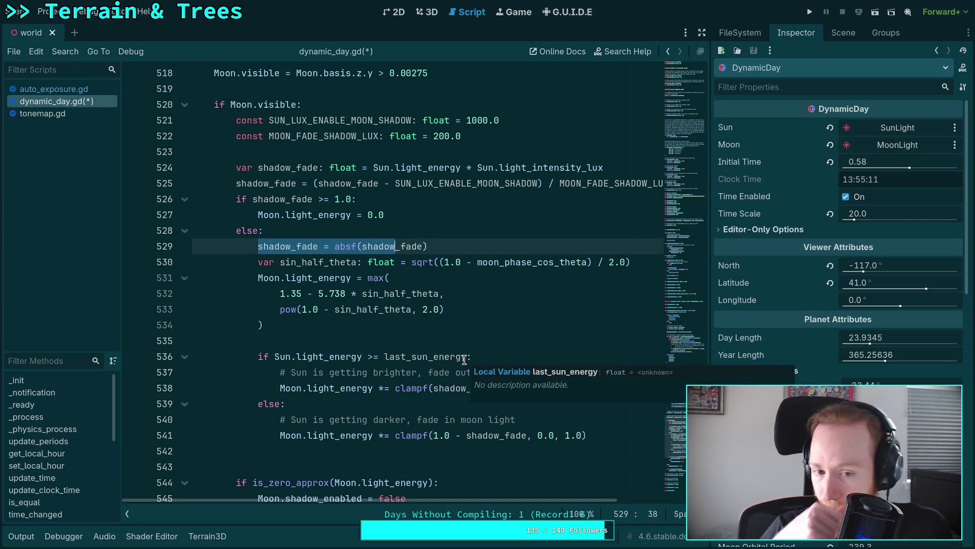
pyautogui.click(401, 339)
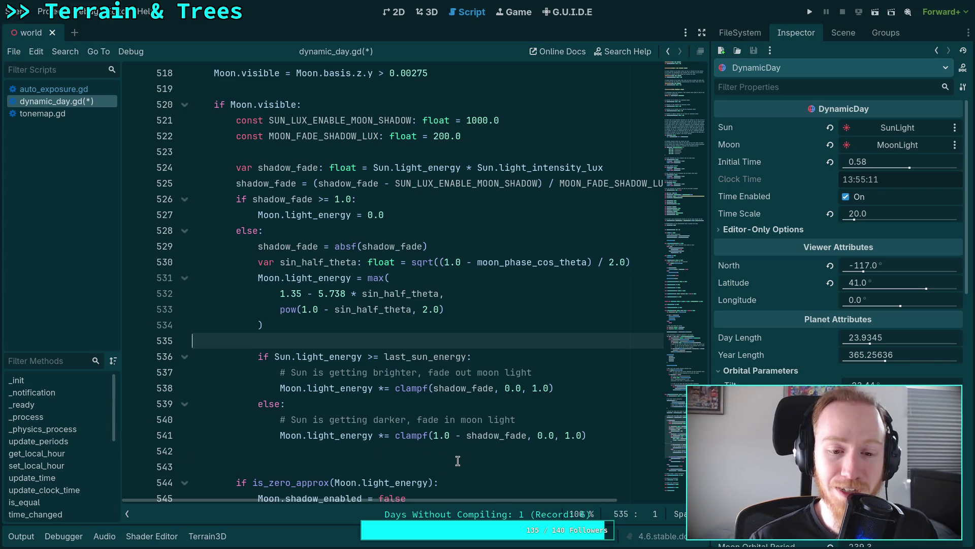
pyautogui.click(403, 451)
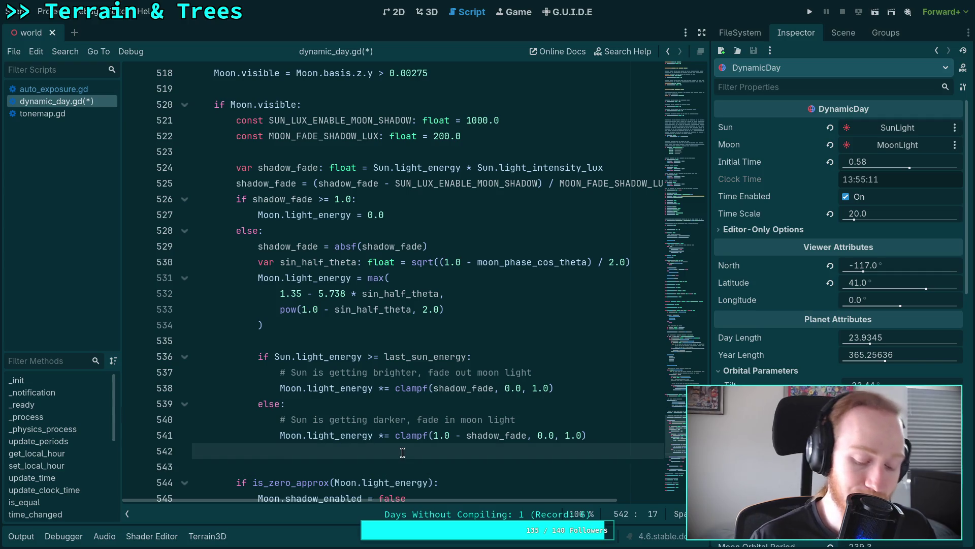
# Clear line 542's indentation and delete the extra blank line before the shadow-enable check
pyautogui.press('BackSpace')
pyautogui.press('BackSpace')
pyautogui.press('BackSpace')
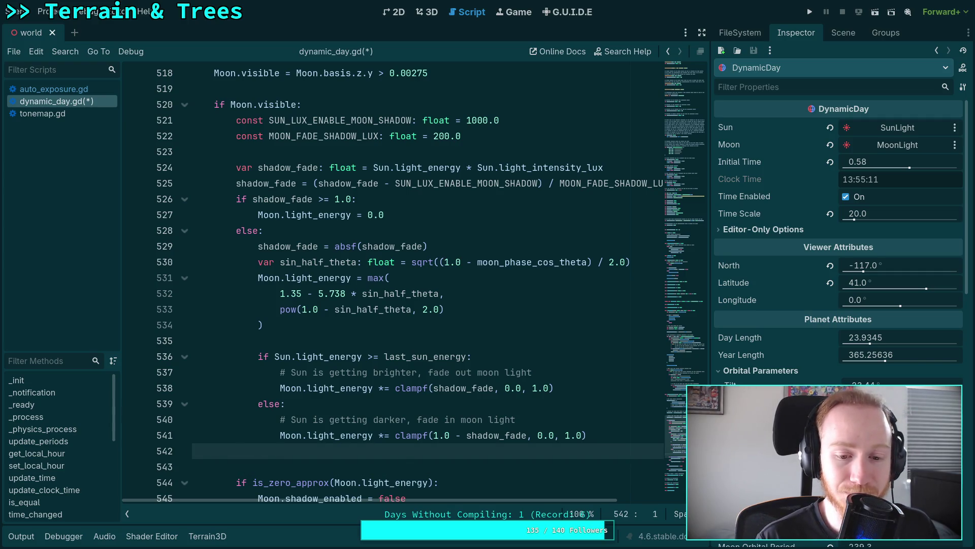
pyautogui.press('BackSpace')
pyautogui.scroll(-2, 403, 440)
pyautogui.click(328, 435)
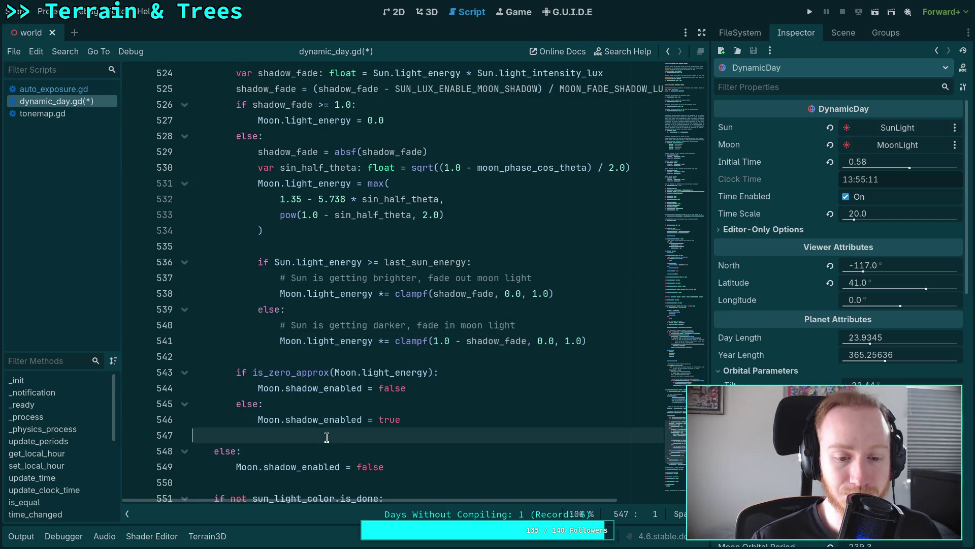
pyautogui.scroll(-2, 326, 442)
pyautogui.scroll(-3, 321, 454)
pyautogui.scroll(5, 270, 434)
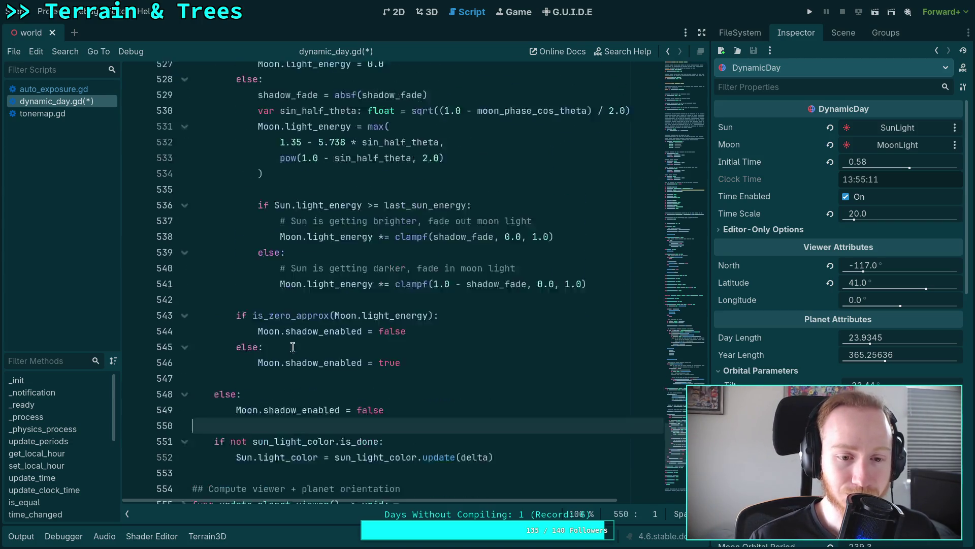
pyautogui.scroll(2, 288, 351)
pyautogui.click(325, 341)
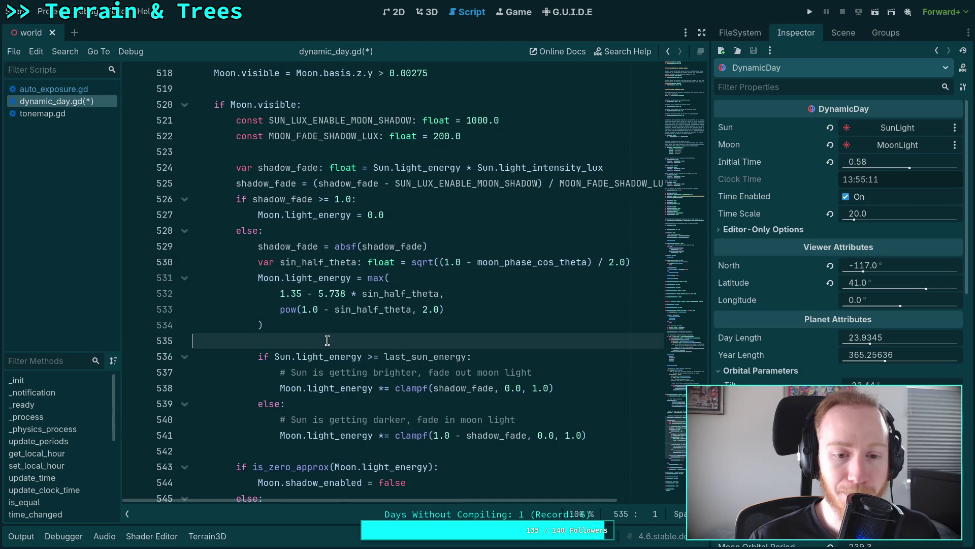
pyautogui.scroll(1, 328, 340)
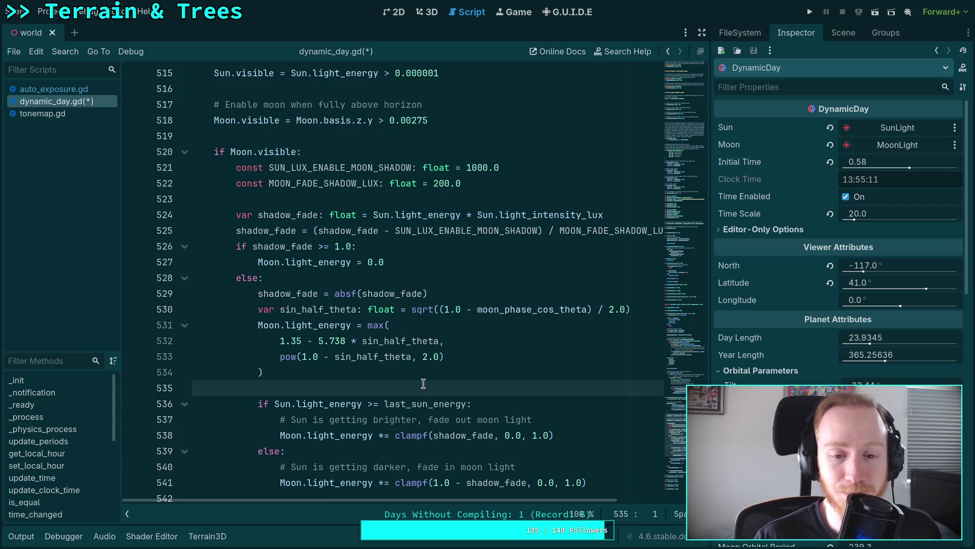
pyautogui.scroll(-2, 423, 391)
pyautogui.click(397, 403)
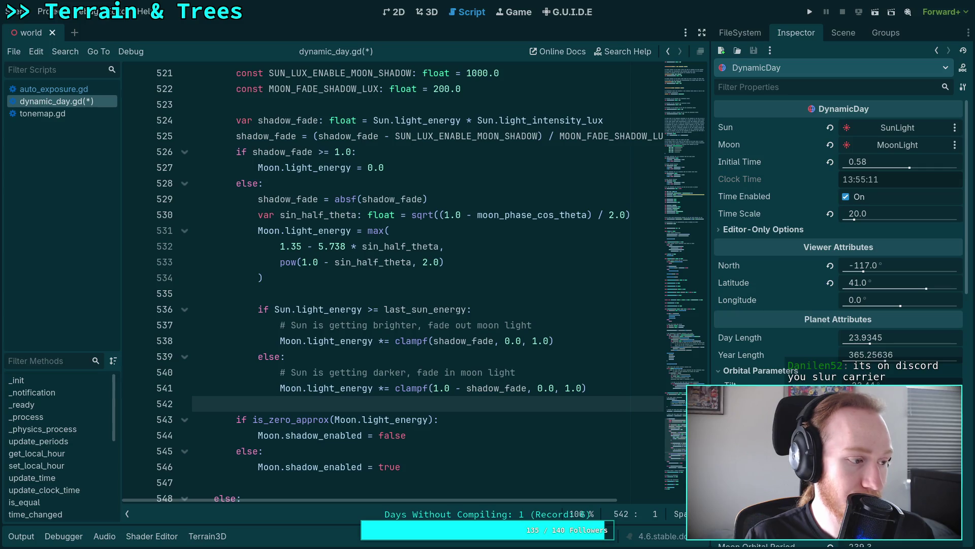
pyautogui.hotkey('alt', 'Tab')
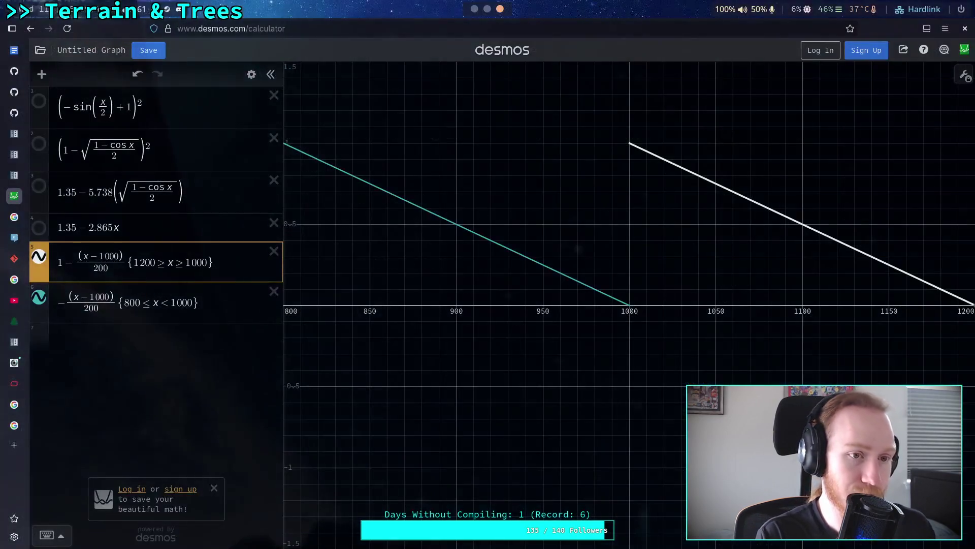
# Load the shared fine-structure-constant image from its pasted link in a new tab, then close it
pyautogui.click(14, 445)
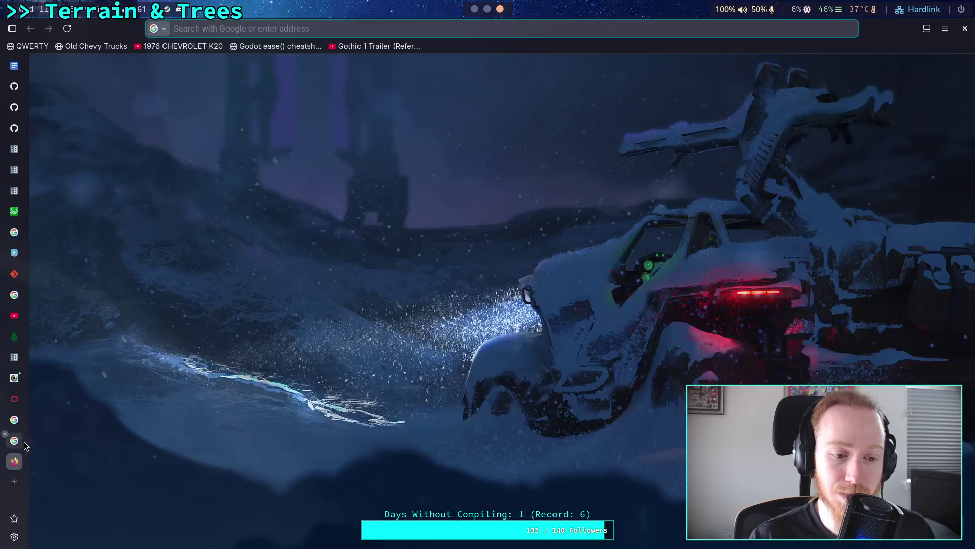
pyautogui.hotkey('ctrl', 'v')
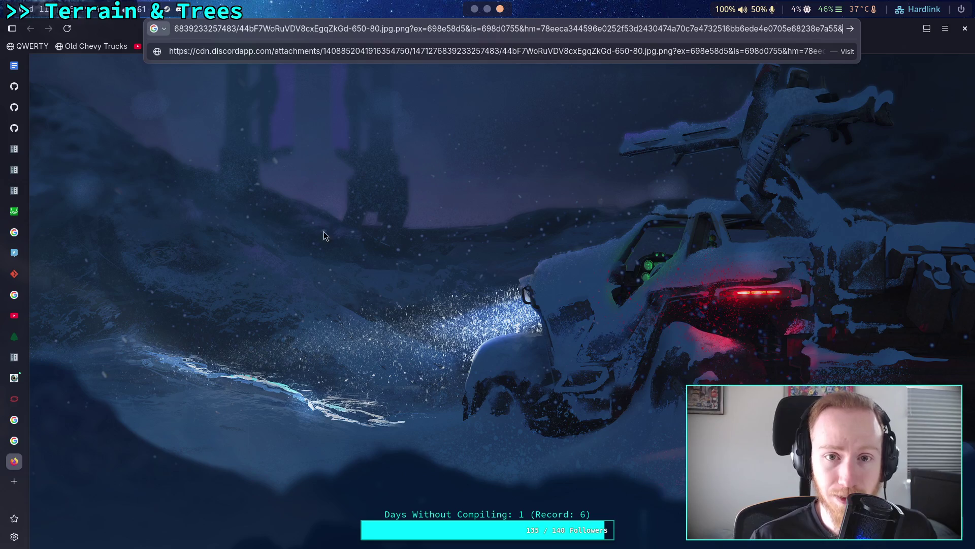
pyautogui.moveTo(410, 28); pyautogui.dragTo(843, 30)
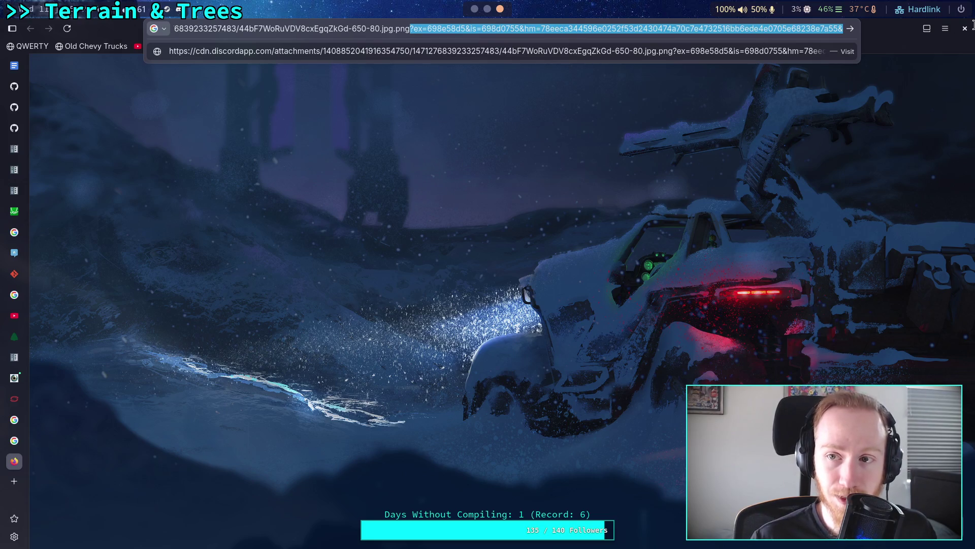
pyautogui.press('BackSpace')
pyautogui.press('Return')
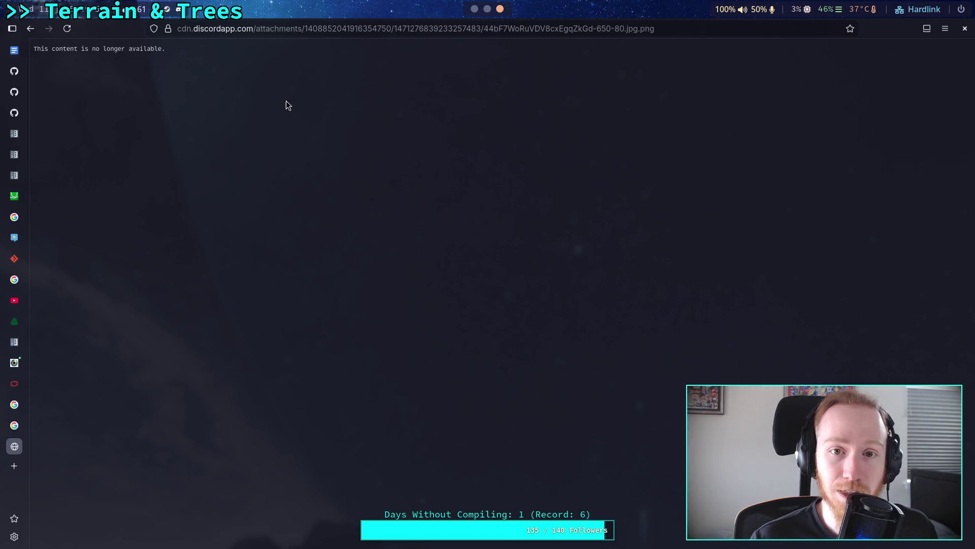
pyautogui.click(65, 36)
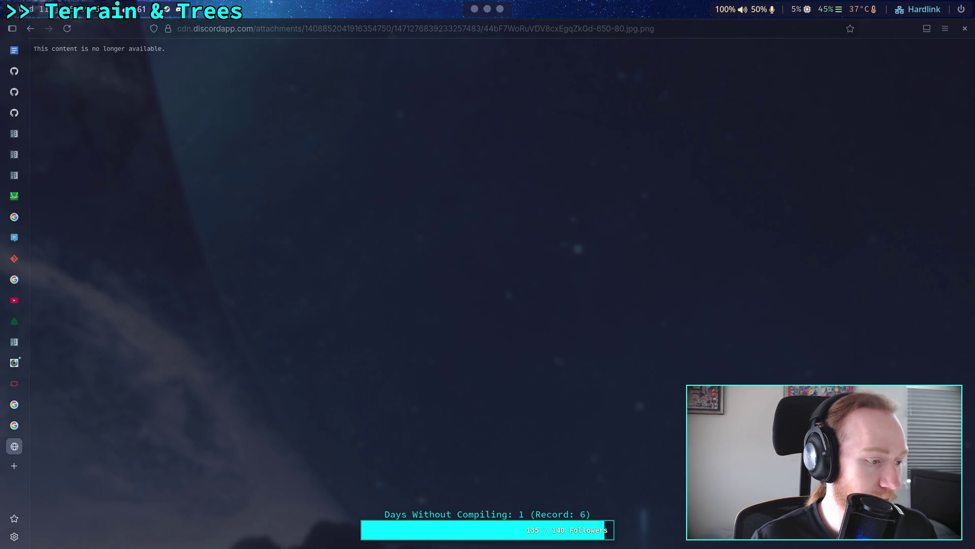
pyautogui.hotkey('ctrl', 'l')
pyautogui.hotkey('ctrl', 'v')
pyautogui.press('Return')
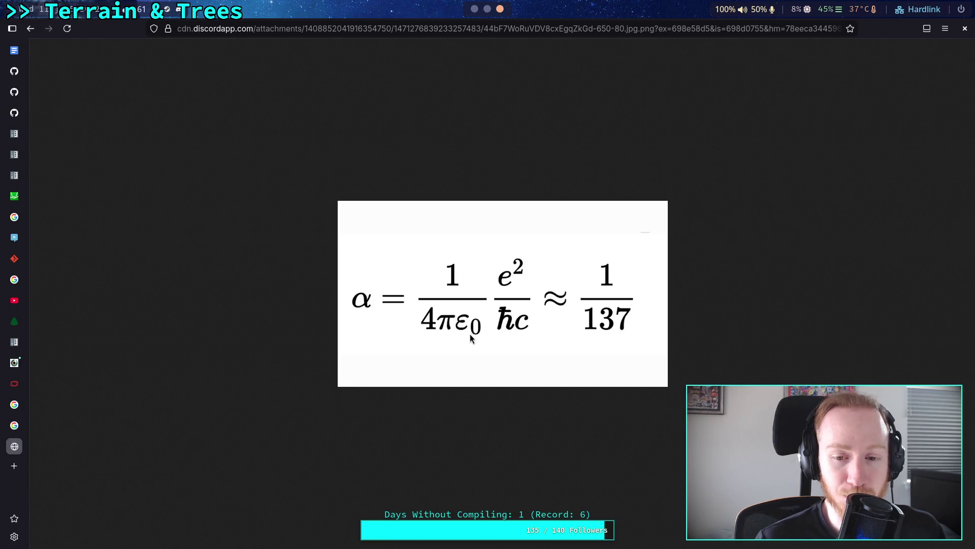
pyautogui.middleClick(11, 445)
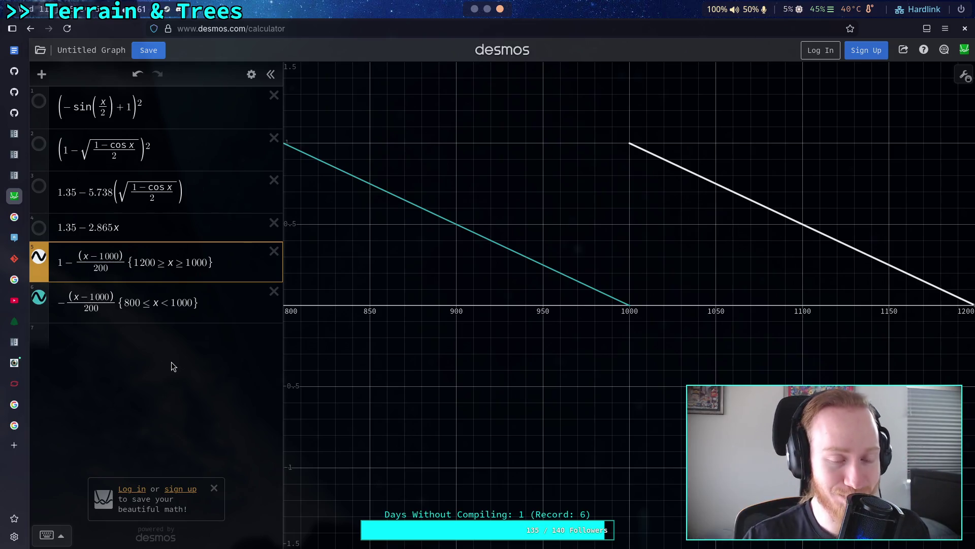
# Dismiss the 'Log in or sign up' reminder below the expression list
pyautogui.click(214, 488)
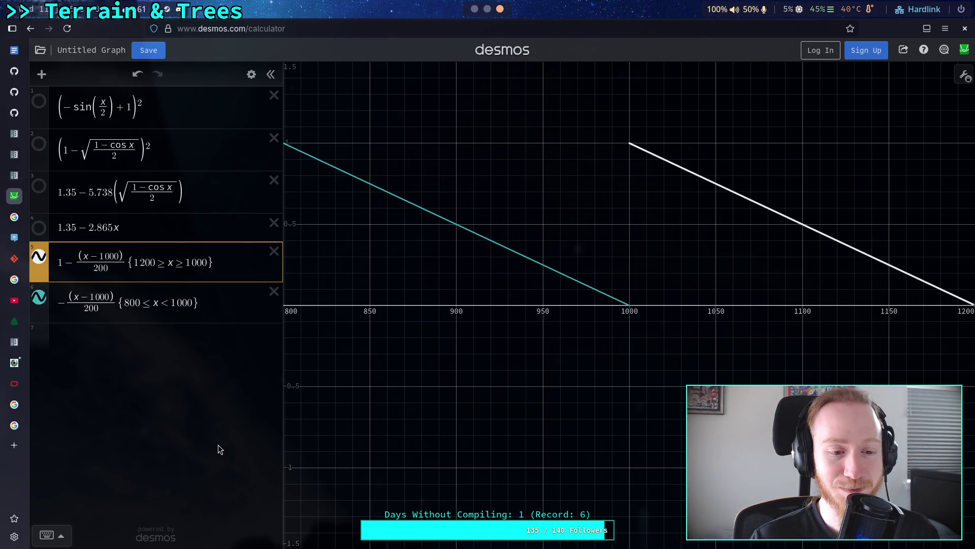
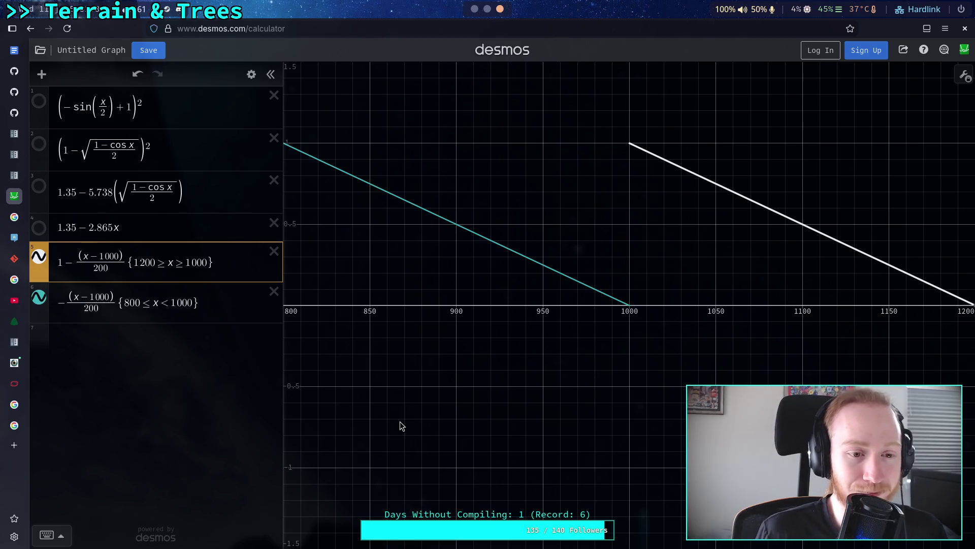
# Toggle the third and fourth Desmos expressions' graphs on and off to compare them
pyautogui.click(392, 427)
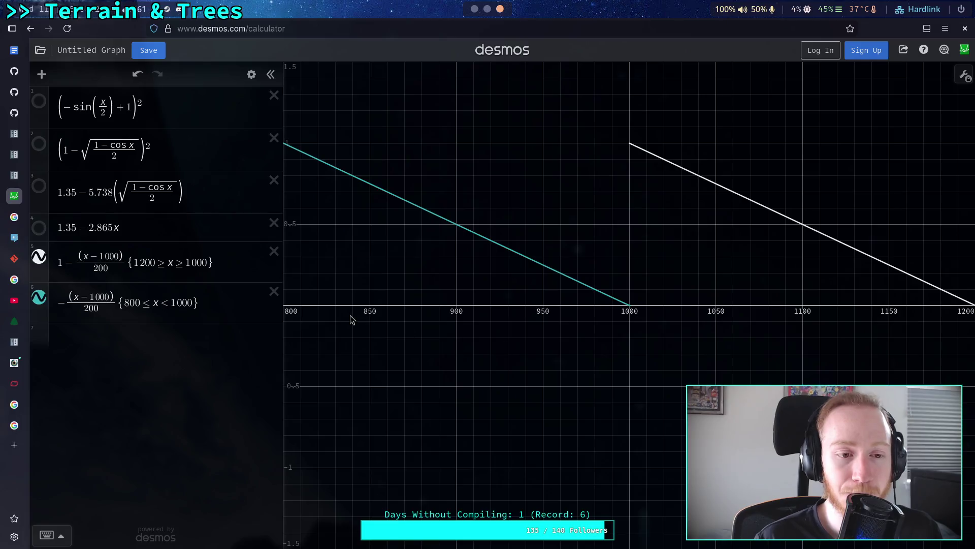
pyautogui.click(197, 226)
pyautogui.click(211, 191)
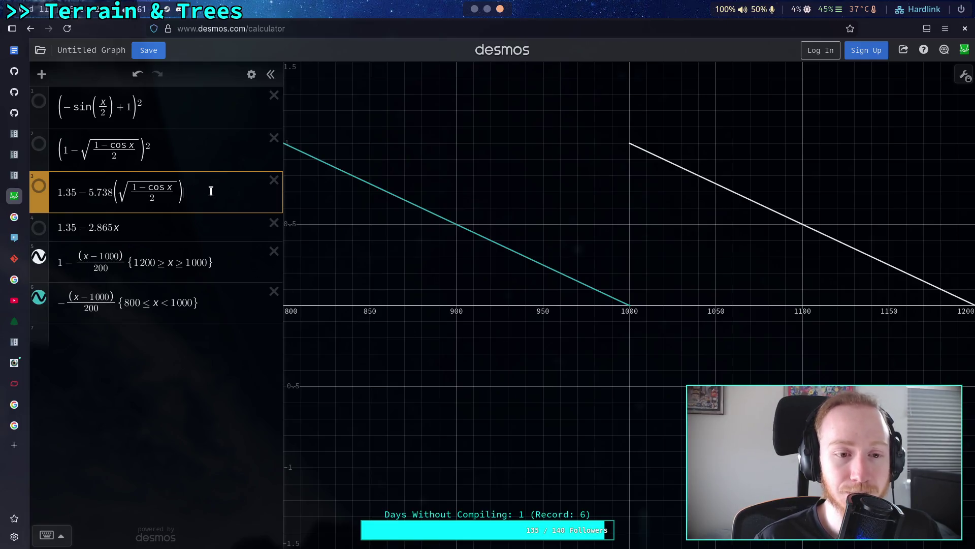
pyautogui.click(41, 192)
pyautogui.click(41, 192)
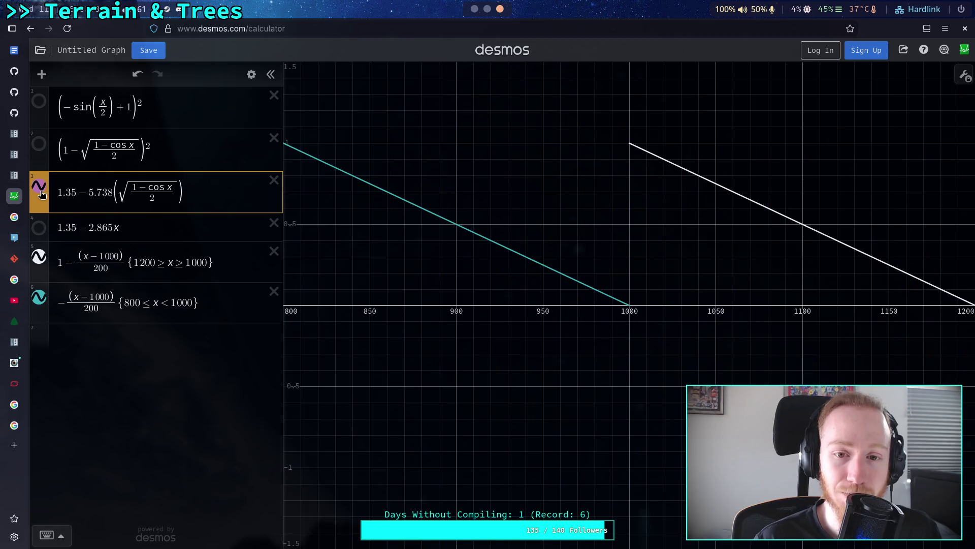
pyautogui.click(41, 192)
pyautogui.click(40, 192)
pyautogui.click(153, 227)
pyautogui.click(39, 227)
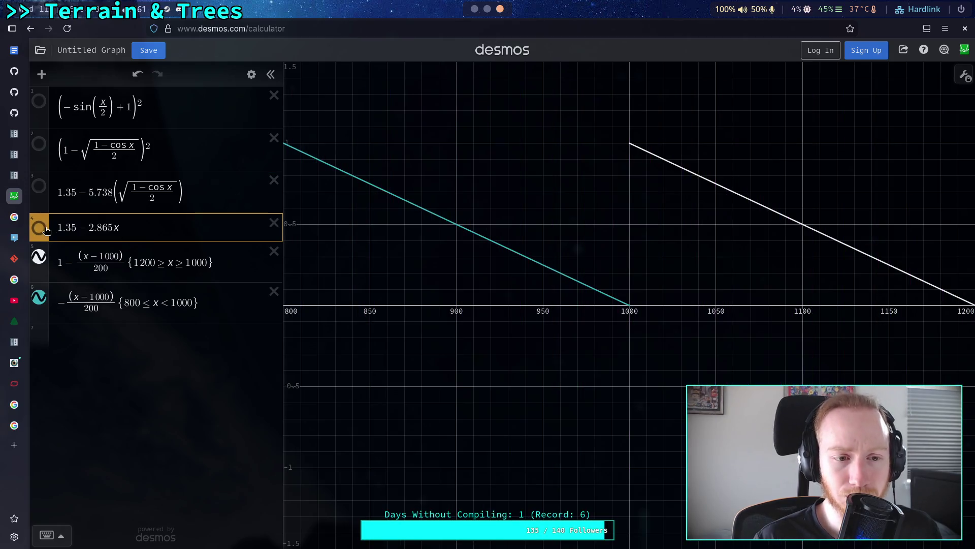
pyautogui.click(39, 227)
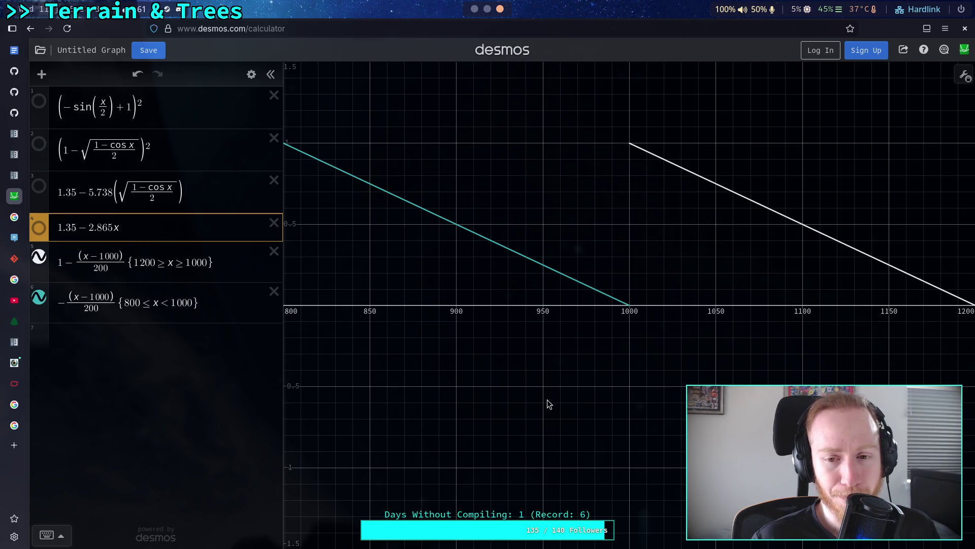
# Glance at the Godot script and other workspaces, then come back to the Desmos graph
pyautogui.hotkey('alt', 'Tab')
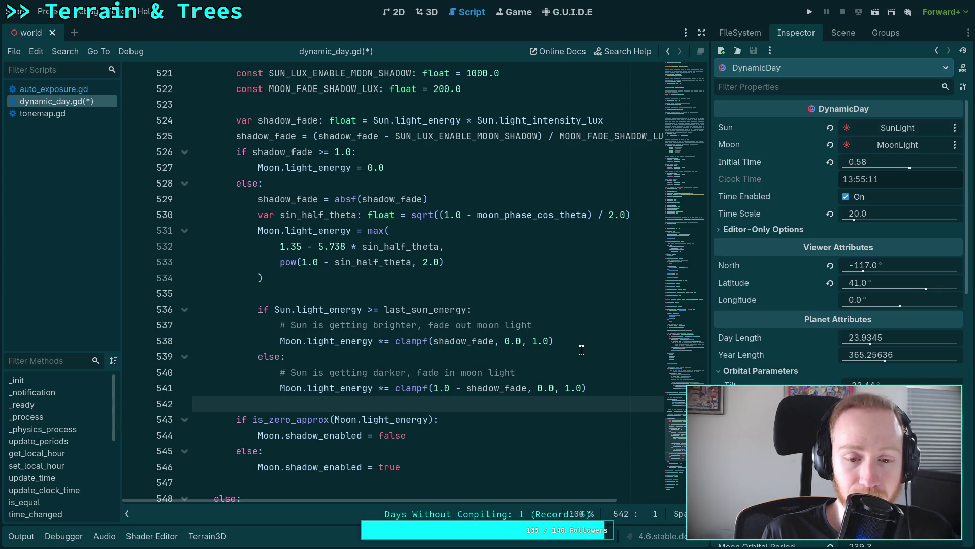
pyautogui.press('super+2')
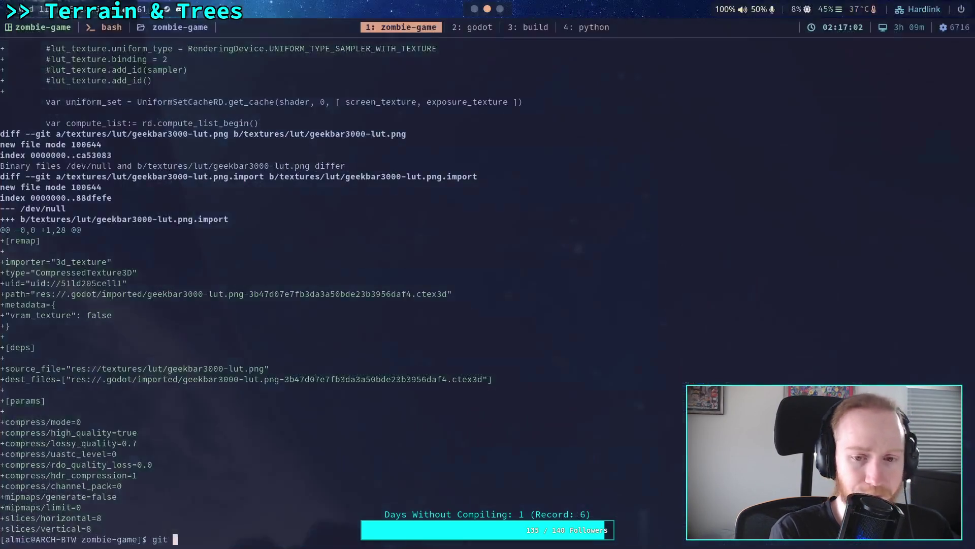
pyautogui.press('super+3')
pyautogui.press('super+4')
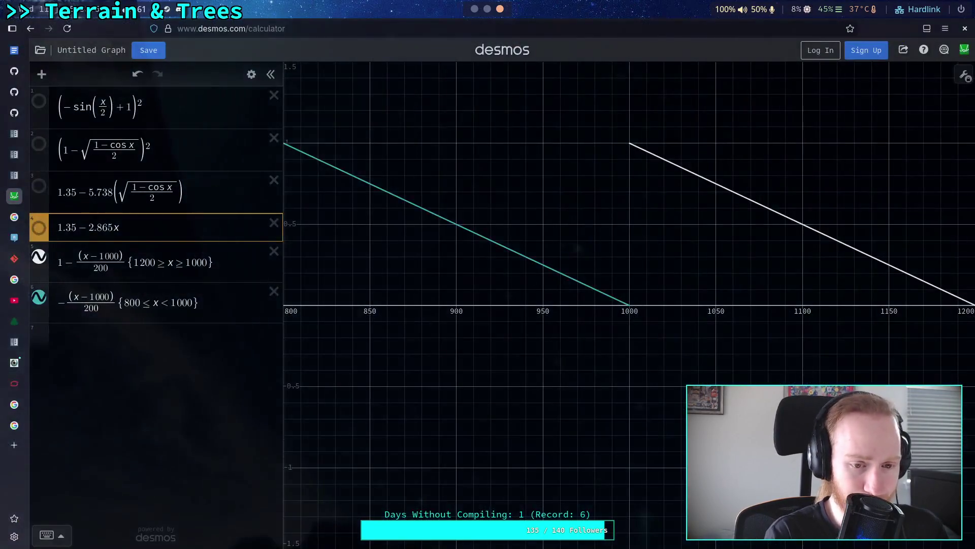
# Trace the teal line down to its endpoint at (1000, 0) and check the white line's start
pyautogui.click(589, 288)
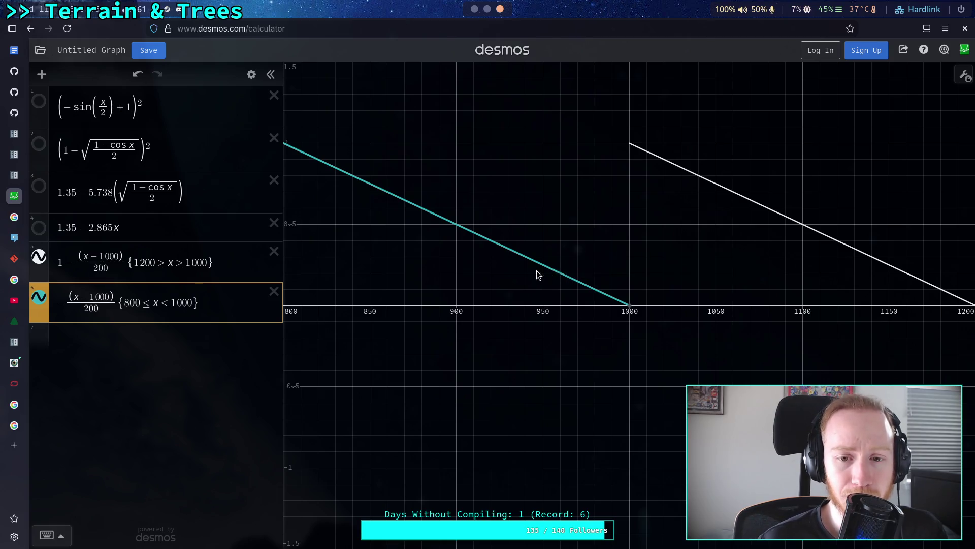
pyautogui.click(490, 241)
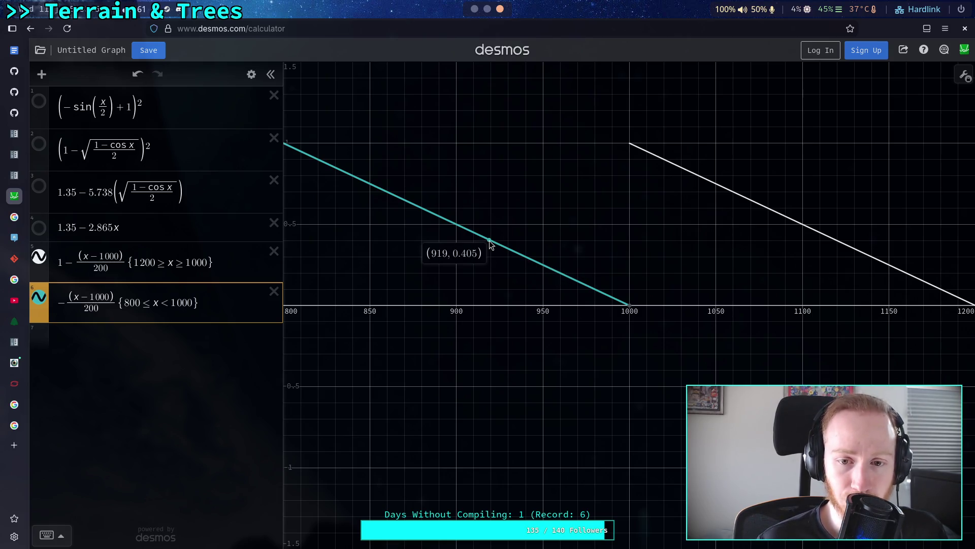
pyautogui.moveTo(490, 240); pyautogui.dragTo(633, 301)
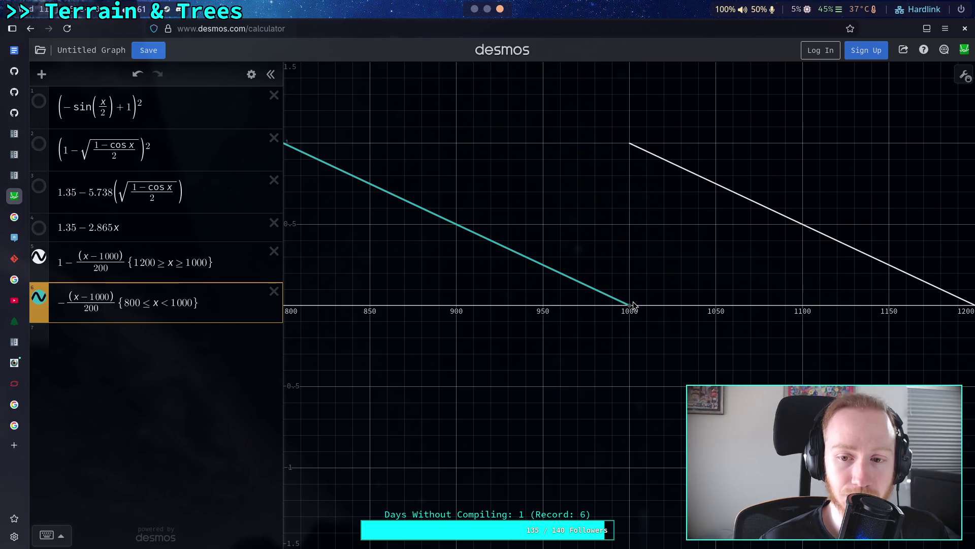
pyautogui.click(635, 304)
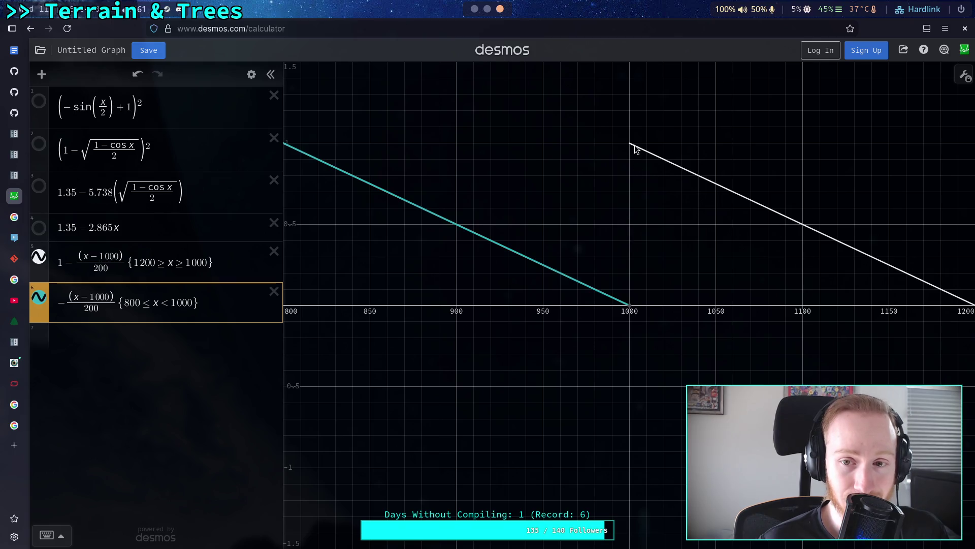
pyautogui.moveTo(635, 145); pyautogui.dragTo(823, 228)
# Read teal line values between x = 881 and 1000, including x = 932.5 and 930
pyautogui.moveTo(511, 250); pyautogui.dragTo(606, 284)
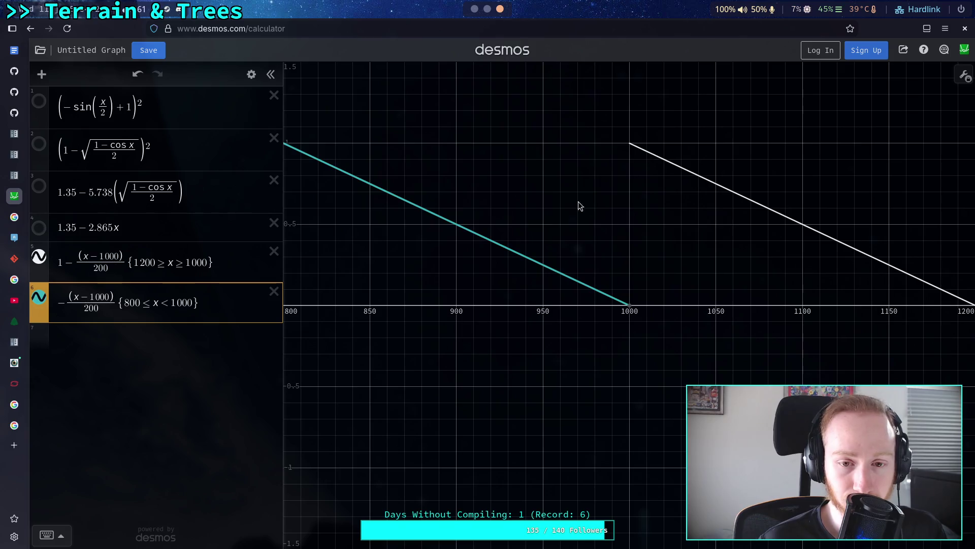
pyautogui.moveTo(458, 224)
pyautogui.mouseDown()
pyautogui.moveTo(425, 212)
pyautogui.moveTo(492, 241)
pyautogui.moveTo(453, 222)
pyautogui.mouseUp()
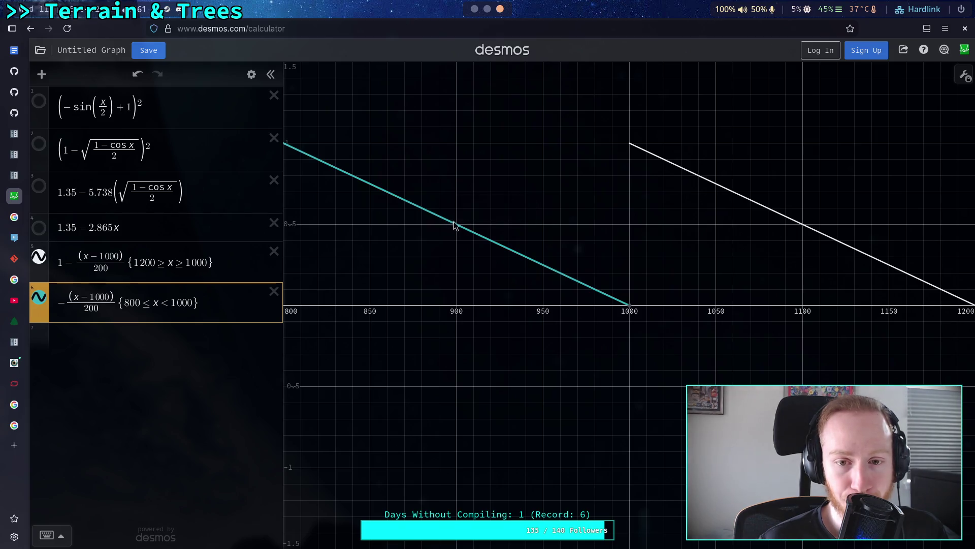
pyautogui.click(513, 250)
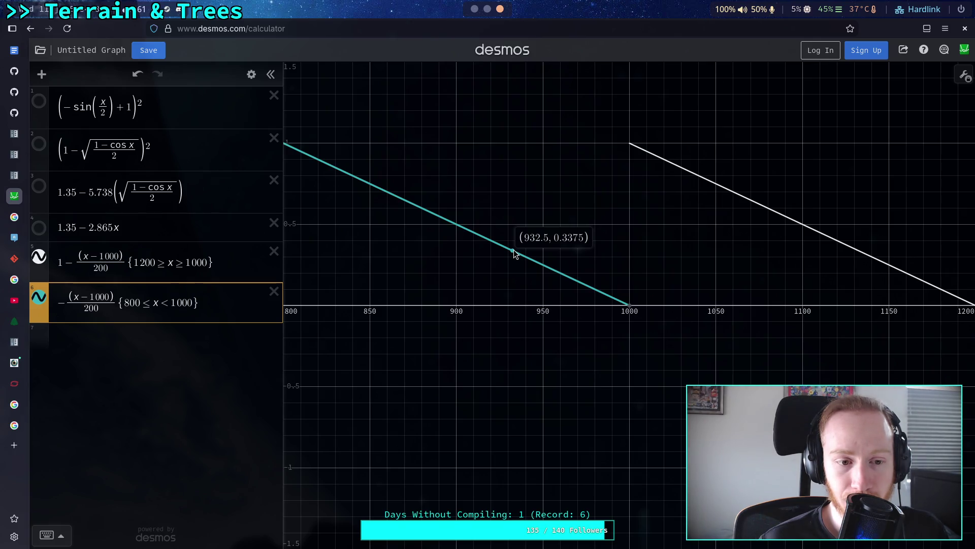
pyautogui.moveTo(513, 249); pyautogui.dragTo(509, 249)
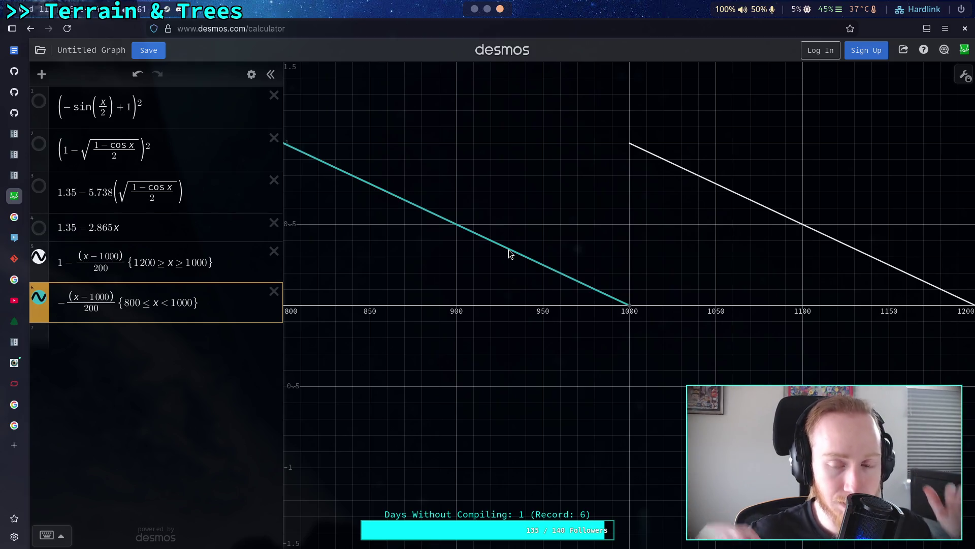
pyautogui.moveTo(508, 249); pyautogui.dragTo(289, 149)
pyautogui.moveTo(426, 214); pyautogui.dragTo(428, 214)
pyautogui.moveTo(579, 280)
pyautogui.mouseDown()
pyautogui.moveTo(462, 227)
pyautogui.moveTo(574, 278)
pyautogui.mouseUp()
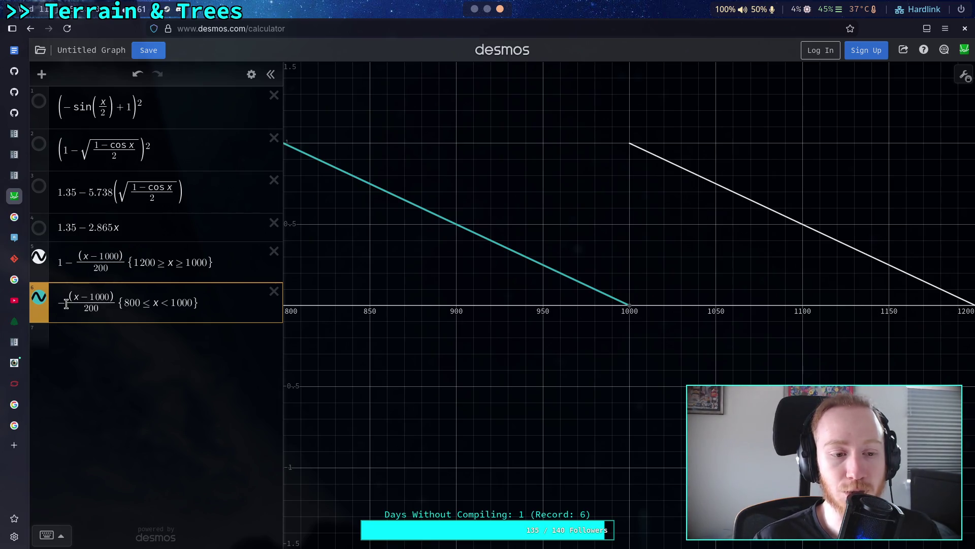
# Try wrapping expression 5's fraction in absolute value bars and dropping its x-range, then undo both
pyautogui.click(66, 303)
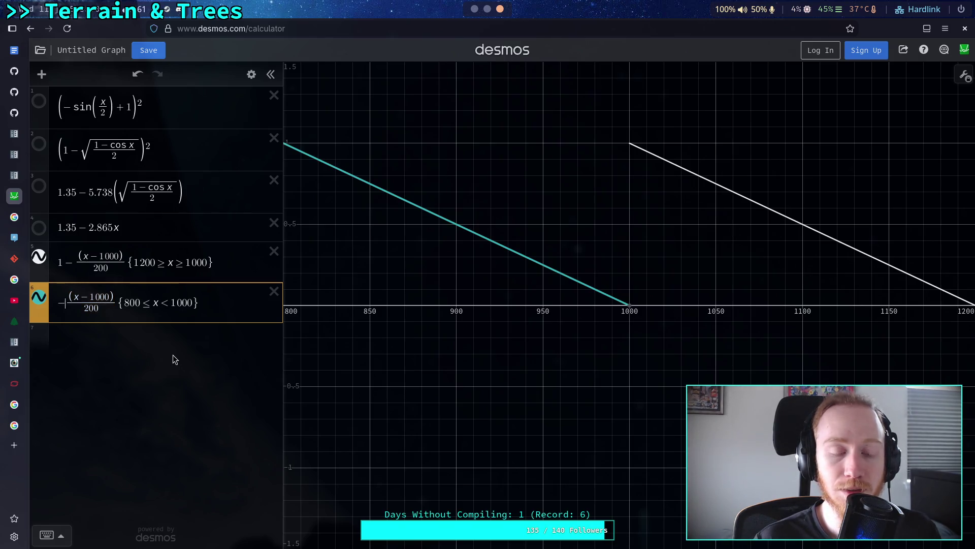
pyautogui.click(74, 262)
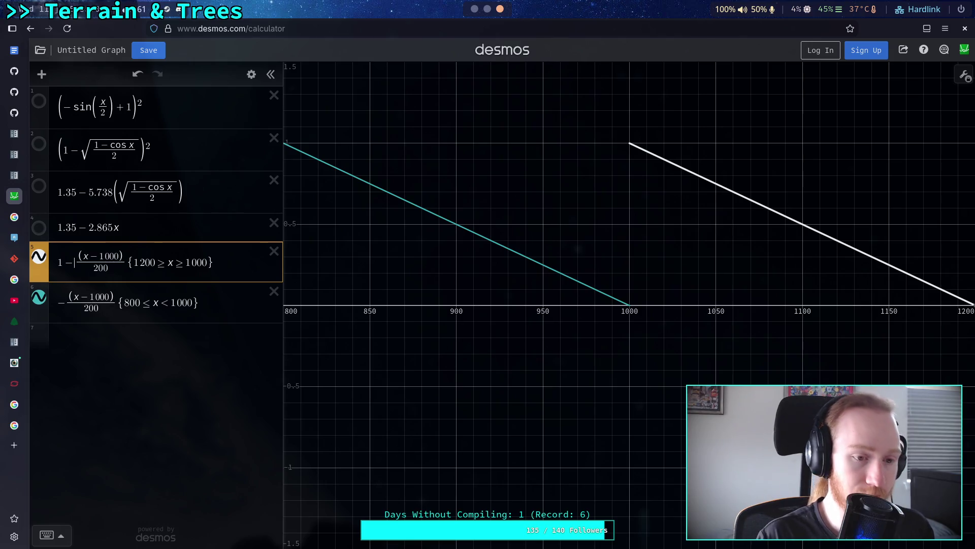
pyautogui.write('|')
pyautogui.press('Right')
pyautogui.press('Right')
pyautogui.press('Right')
pyautogui.write('|')
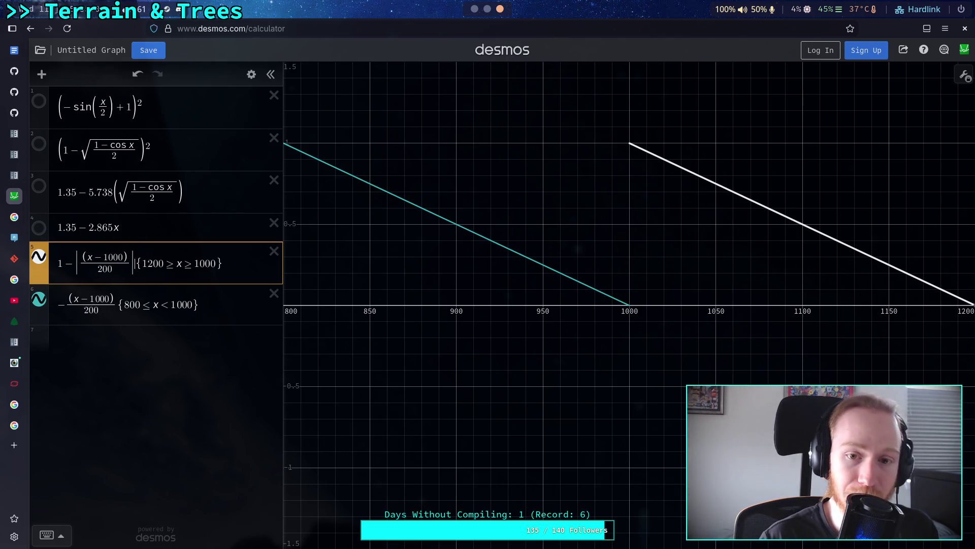
pyautogui.press('Right')
pyautogui.press('Right')
pyautogui.press('Right')
pyautogui.hotkey('shift', 'Left')
pyautogui.press('BackSpace')
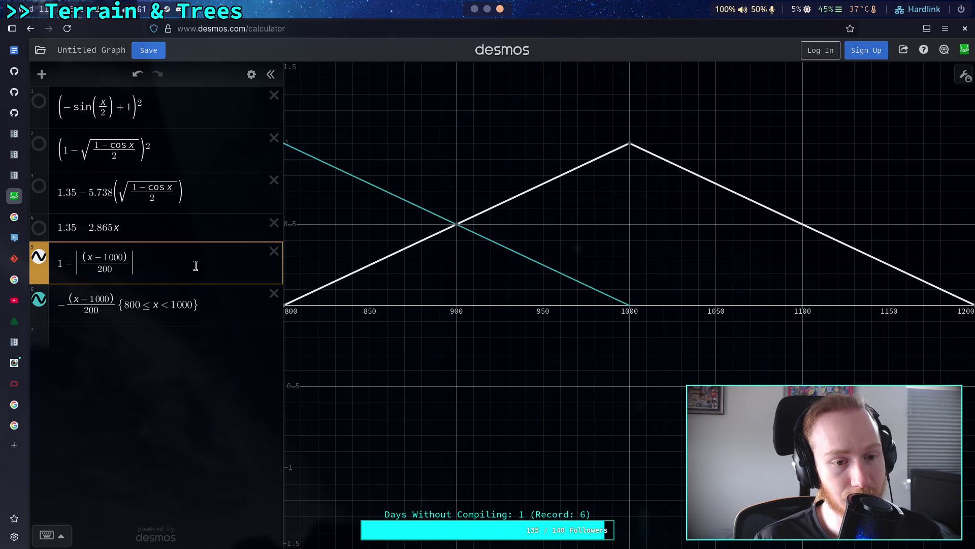
pyautogui.hotkey('ctrl', 'z')
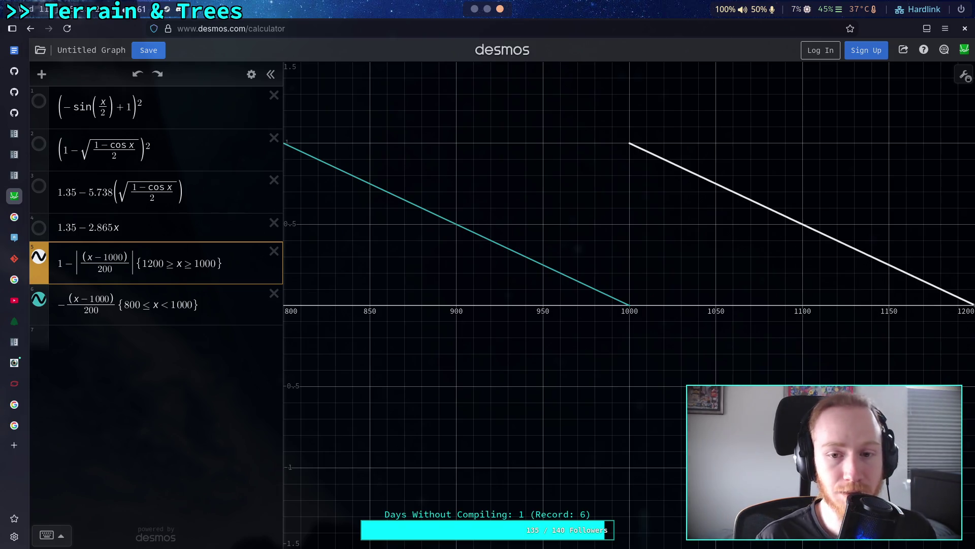
pyautogui.hotkey('ctrl', 'z')
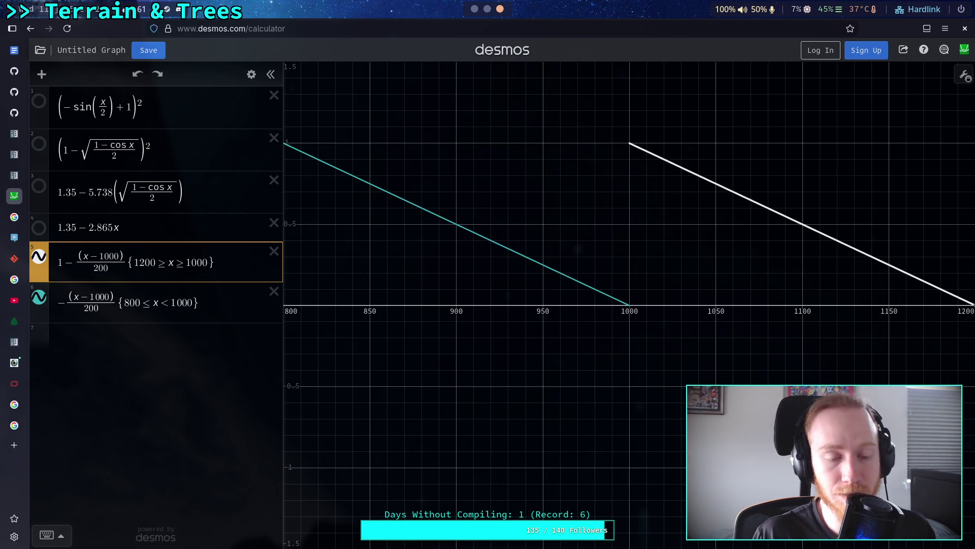
# Compare with the sun-brightening comment and moon fade-out code on lines 537–538 in Godot
pyautogui.click(468, 229)
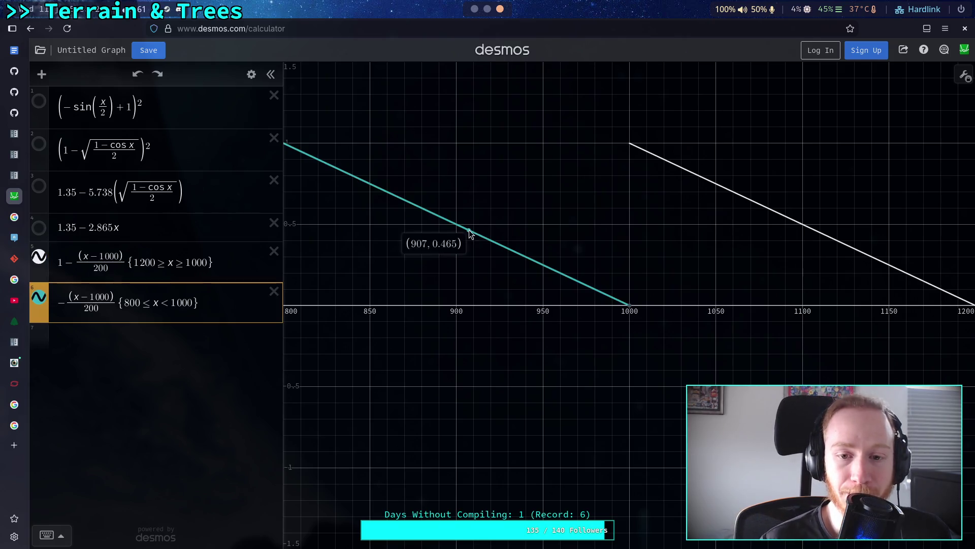
pyautogui.hotkey('alt', 'Tab')
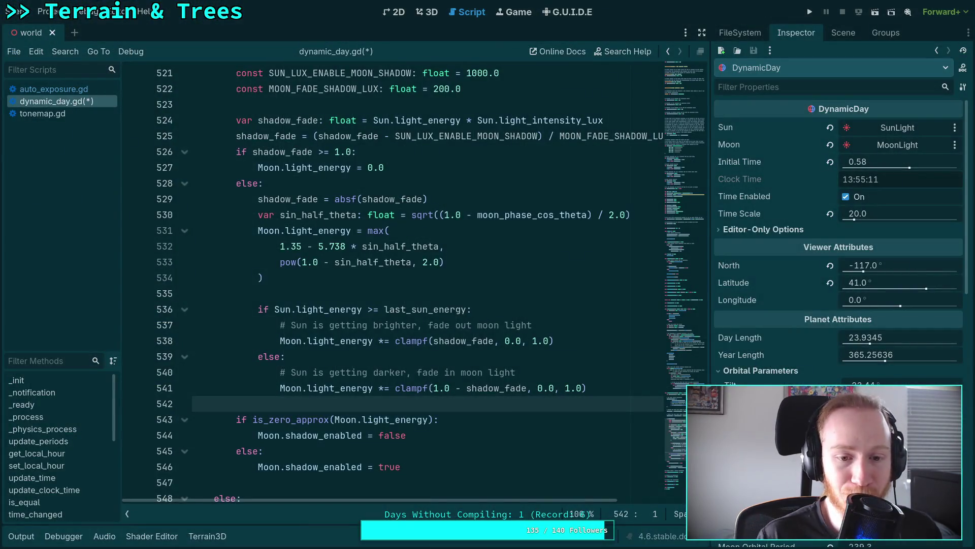
pyautogui.click(328, 327)
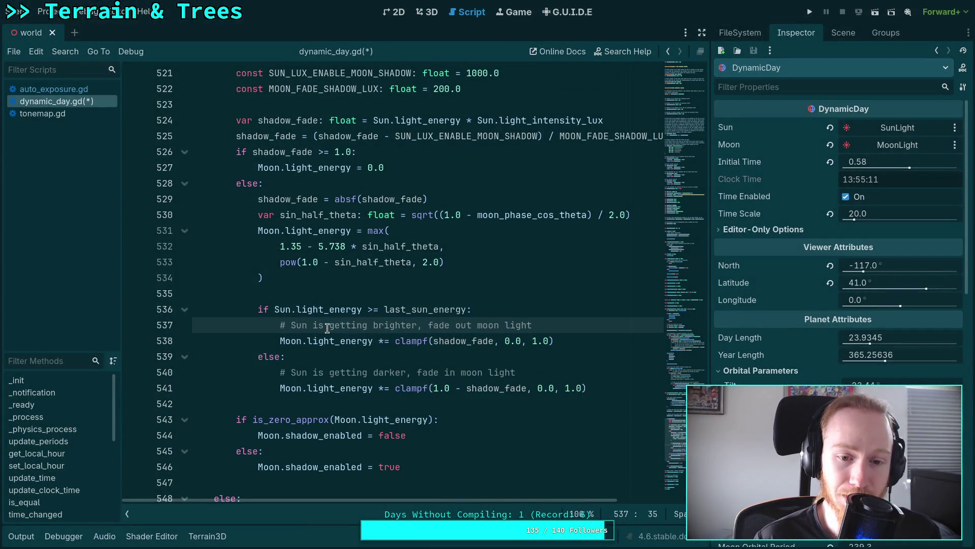
pyautogui.click(339, 339)
pyautogui.hotkey('alt', 'Tab')
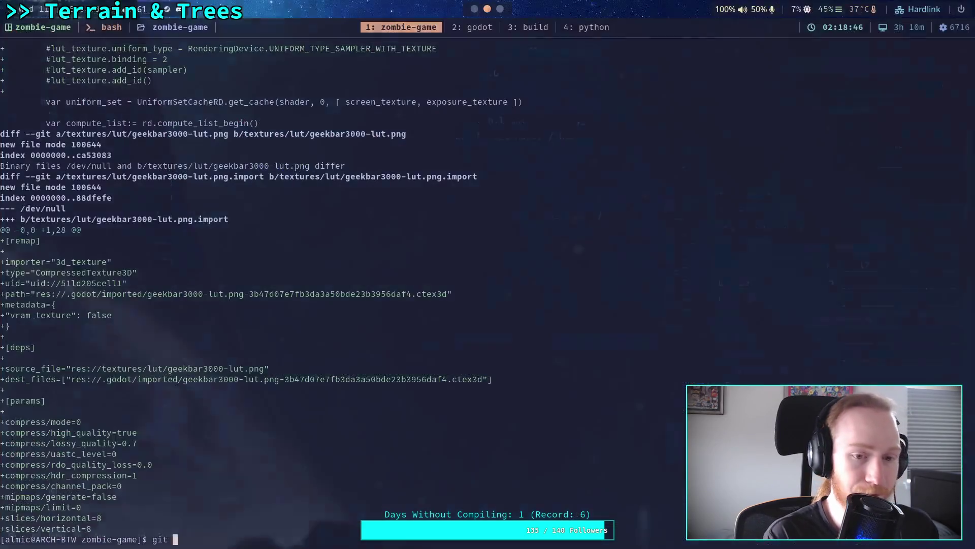
pyautogui.hotkey('alt', 'Tab')
pyautogui.hotkey('alt', 'Tab')
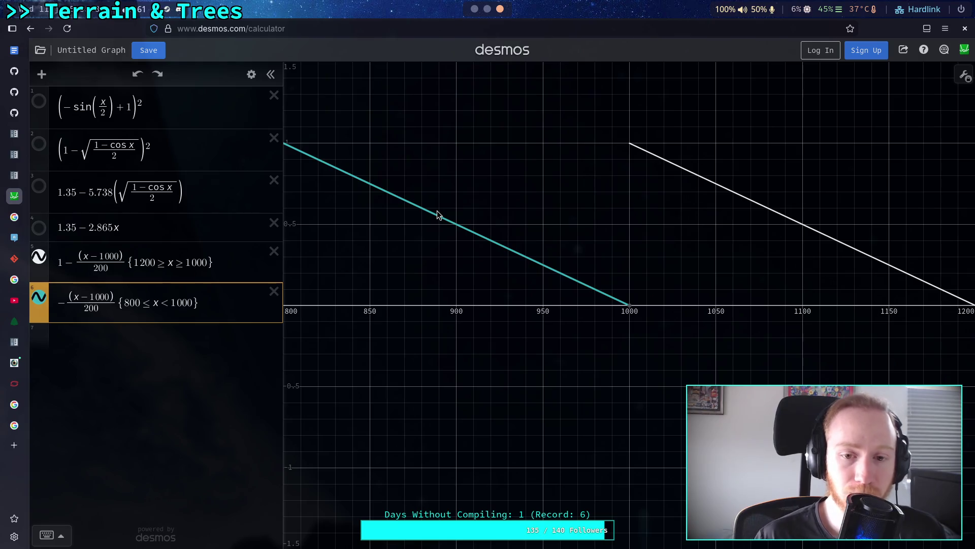
# Trace the white line from its start at (1000, 1) to around x = 1007
pyautogui.moveTo(432, 213)
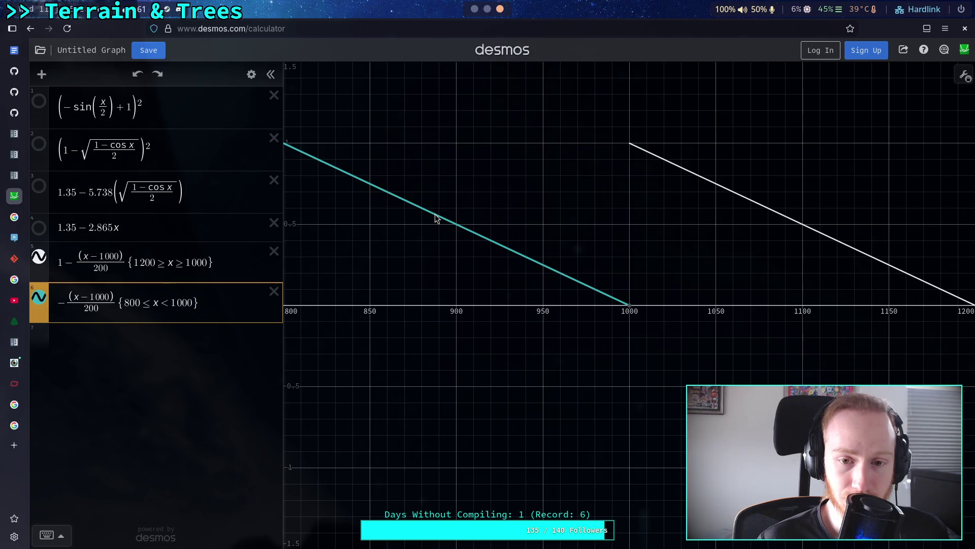
pyautogui.click(664, 163)
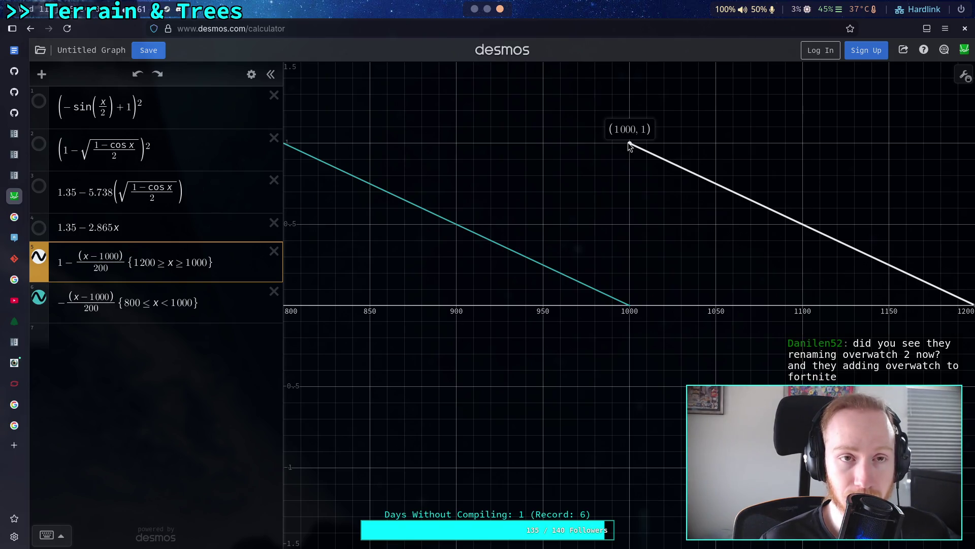
pyautogui.moveTo(628, 145)
pyautogui.mouseDown()
pyautogui.moveTo(648, 153)
pyautogui.moveTo(639, 153)
pyautogui.mouseUp()
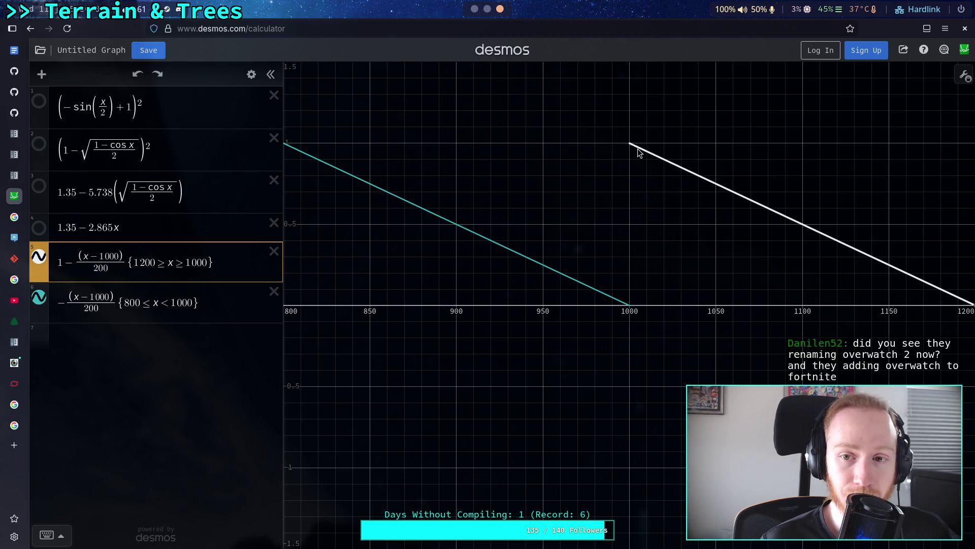
pyautogui.click(637, 147)
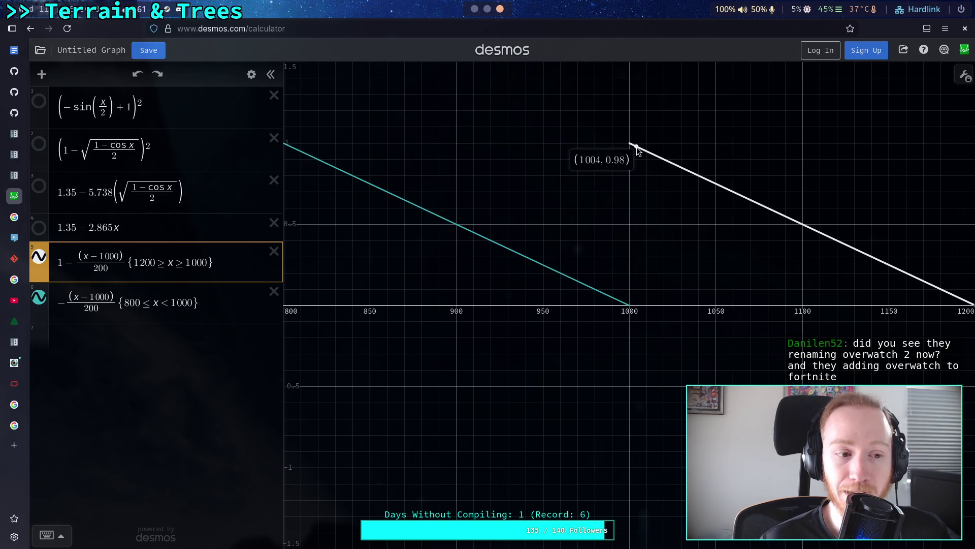
pyautogui.moveTo(636, 147); pyautogui.dragTo(642, 150)
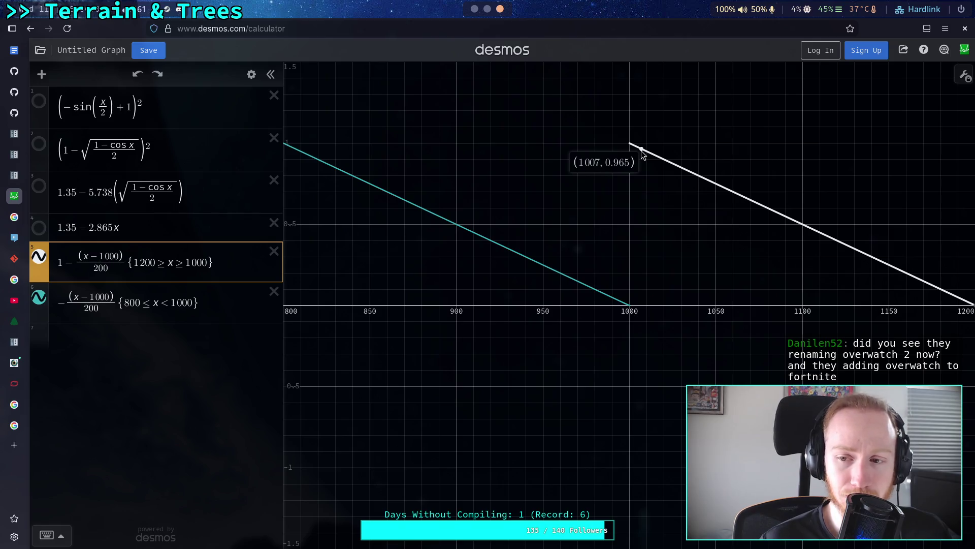
pyautogui.moveTo(641, 150)
pyautogui.mouseDown()
pyautogui.moveTo(662, 164)
pyautogui.moveTo(641, 150)
pyautogui.mouseUp()
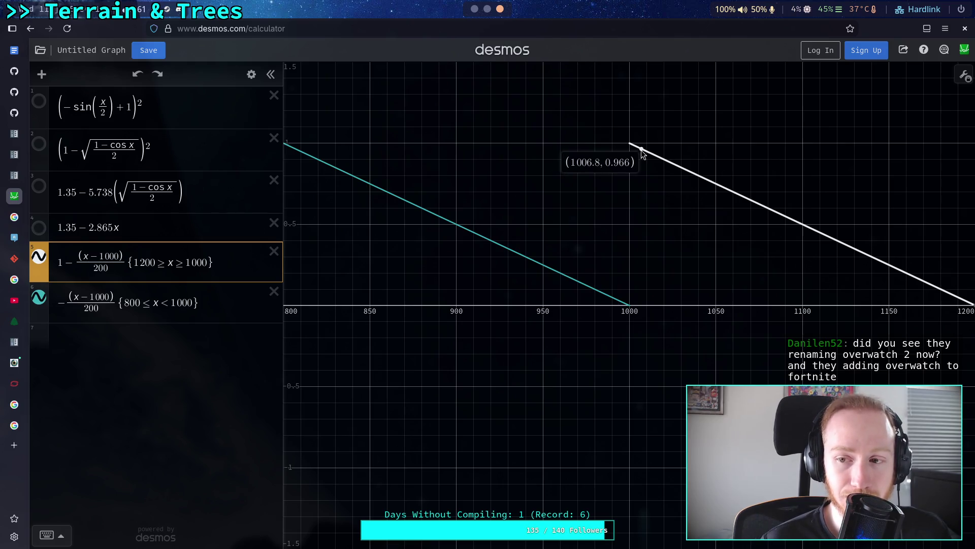
pyautogui.moveTo(641, 150)
pyautogui.mouseDown()
pyautogui.moveTo(891, 279)
pyautogui.moveTo(945, 291)
pyautogui.moveTo(930, 305)
pyautogui.mouseUp()
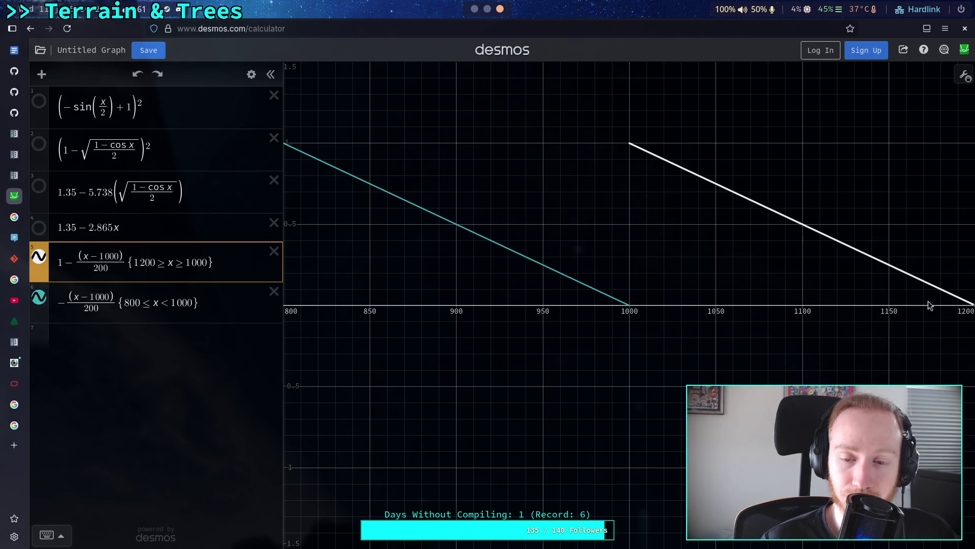
# Trace the teal line leftward to its endpoint at 800 and read values near x = 900
pyautogui.click(583, 282)
pyautogui.moveTo(583, 282)
pyautogui.mouseDown()
pyautogui.moveTo(546, 268)
pyautogui.moveTo(569, 273)
pyautogui.mouseUp()
pyautogui.moveTo(296, 153)
pyautogui.mouseDown()
pyautogui.moveTo(285, 140)
pyautogui.moveTo(470, 225)
pyautogui.mouseUp()
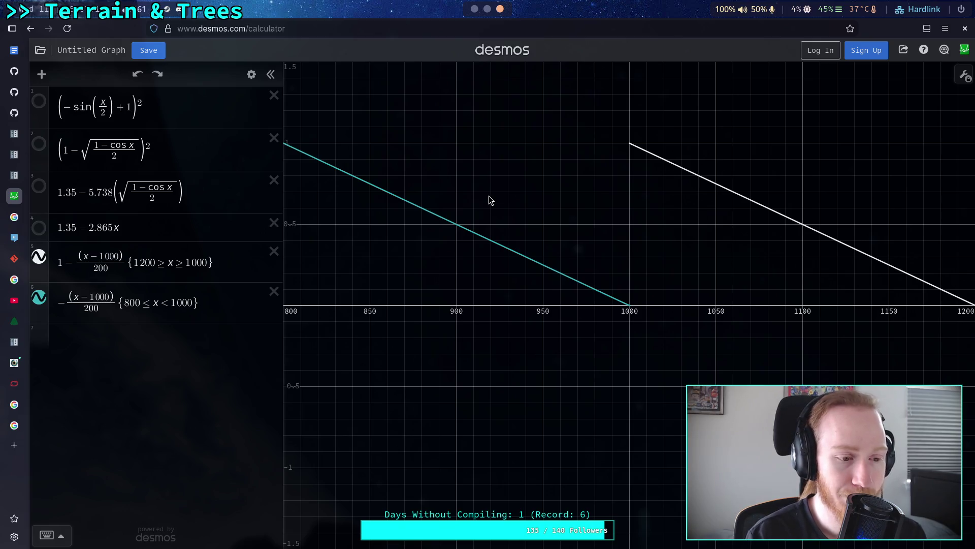
pyautogui.click(456, 226)
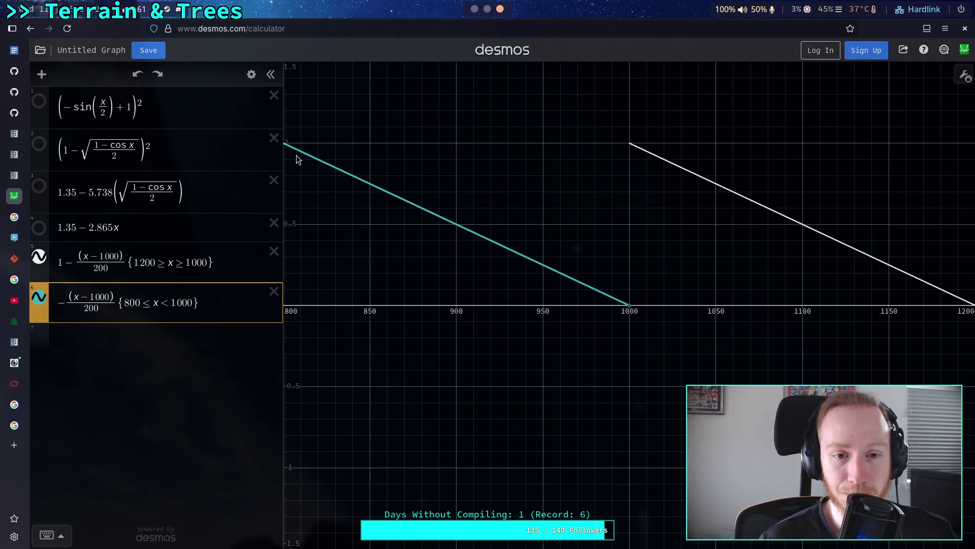
pyautogui.moveTo(296, 155); pyautogui.dragTo(585, 287)
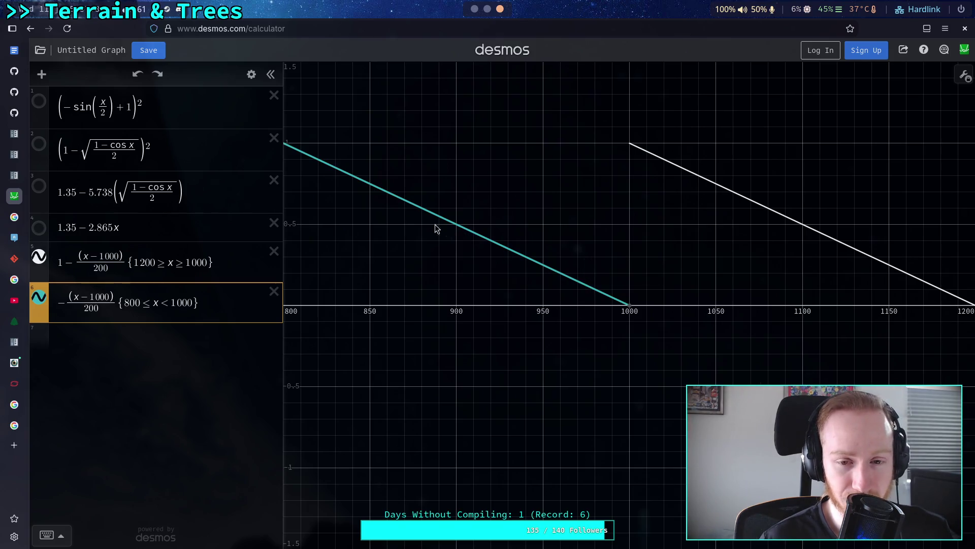
pyautogui.moveTo(301, 151)
pyautogui.mouseDown()
pyautogui.moveTo(468, 234)
pyautogui.moveTo(660, 151)
pyautogui.moveTo(741, 194)
pyautogui.mouseUp()
# Read the white line near x = 1031 and the teal line near x = 865–867
pyautogui.moveTo(661, 159); pyautogui.dragTo(692, 183)
pyautogui.moveTo(333, 166); pyautogui.dragTo(402, 199)
pyautogui.click(295, 157)
pyautogui.moveTo(320, 162)
pyautogui.mouseDown()
pyautogui.moveTo(420, 209)
pyautogui.moveTo(299, 155)
pyautogui.moveTo(458, 232)
pyautogui.mouseUp()
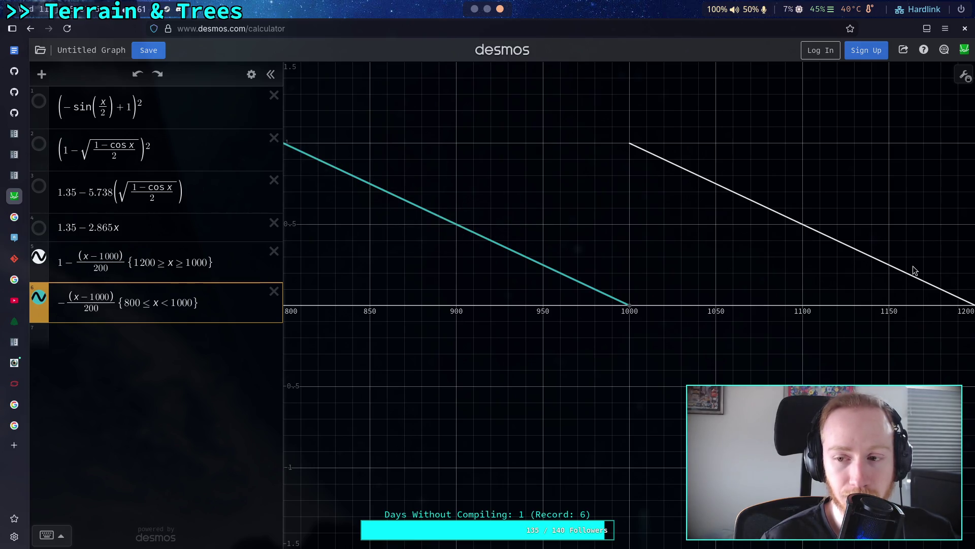
# Trace the white line between x = 1128 and its end at 1200, then the teal line at x = 950
pyautogui.click(936, 285)
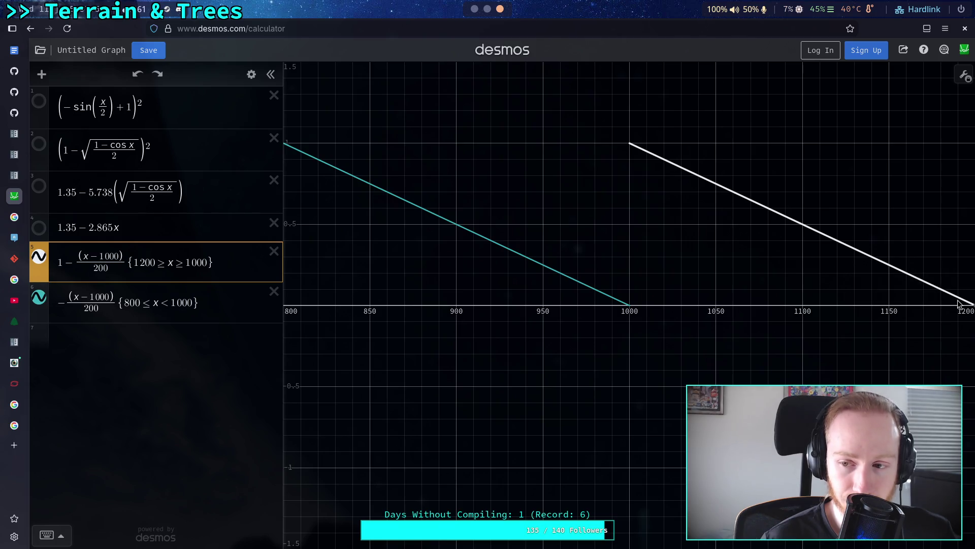
pyautogui.moveTo(944, 290)
pyautogui.mouseDown()
pyautogui.moveTo(955, 298)
pyautogui.moveTo(942, 285)
pyautogui.moveTo(816, 261)
pyautogui.moveTo(712, 194)
pyautogui.mouseUp()
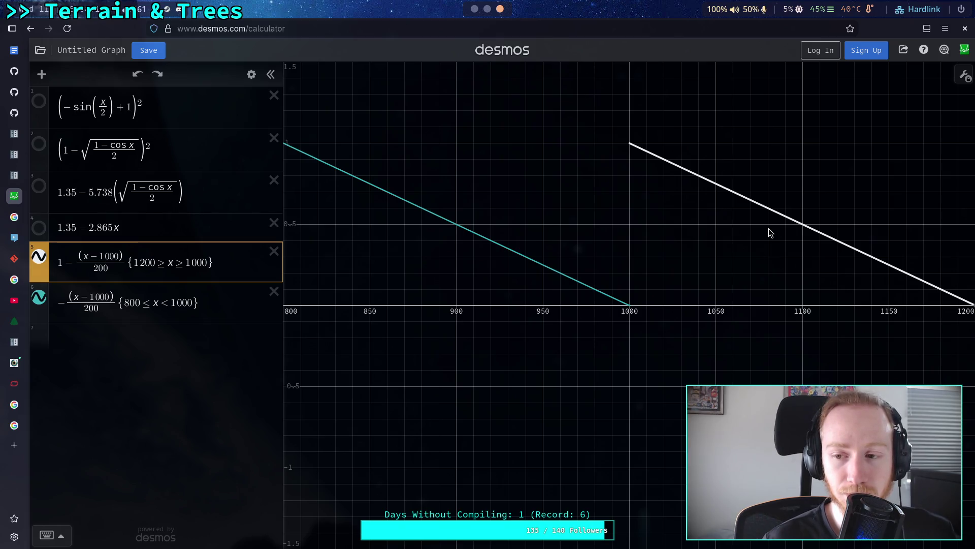
pyautogui.click(931, 284)
pyautogui.moveTo(931, 284)
pyautogui.mouseDown()
pyautogui.moveTo(670, 159)
pyautogui.moveTo(693, 188)
pyautogui.moveTo(700, 182)
pyautogui.moveTo(914, 283)
pyautogui.mouseUp()
pyautogui.click(949, 294)
pyautogui.click(840, 245)
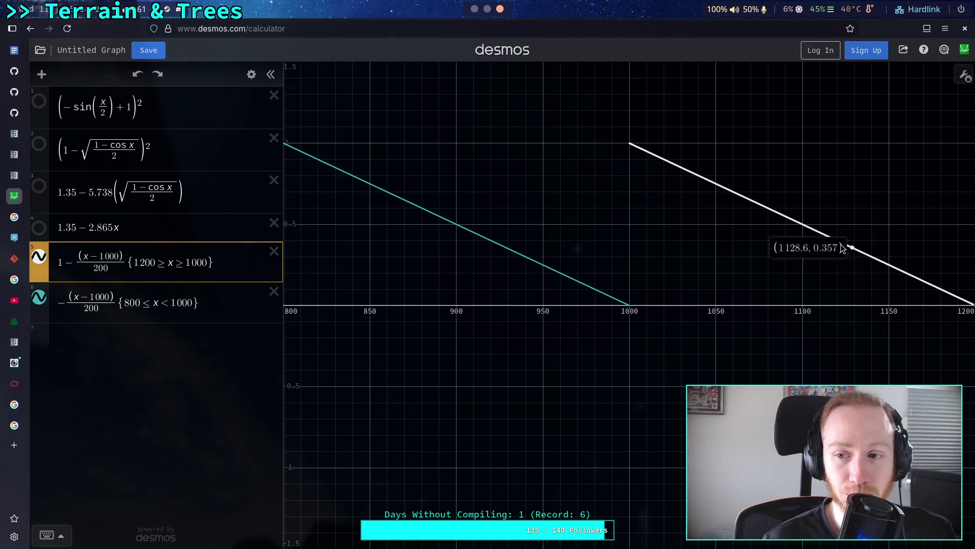
pyautogui.moveTo(840, 244)
pyautogui.mouseDown()
pyautogui.moveTo(889, 266)
pyautogui.moveTo(737, 192)
pyautogui.moveTo(727, 198)
pyautogui.mouseUp()
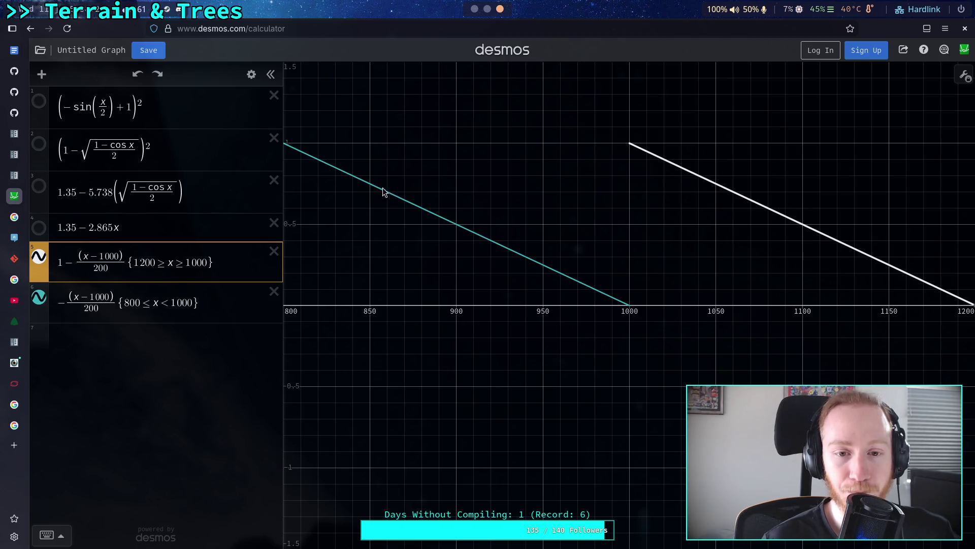
pyautogui.moveTo(356, 179)
pyautogui.mouseDown()
pyautogui.moveTo(333, 167)
pyautogui.moveTo(584, 282)
pyautogui.moveTo(523, 248)
pyautogui.mouseUp()
pyautogui.hotkey('alt', 'Tab')
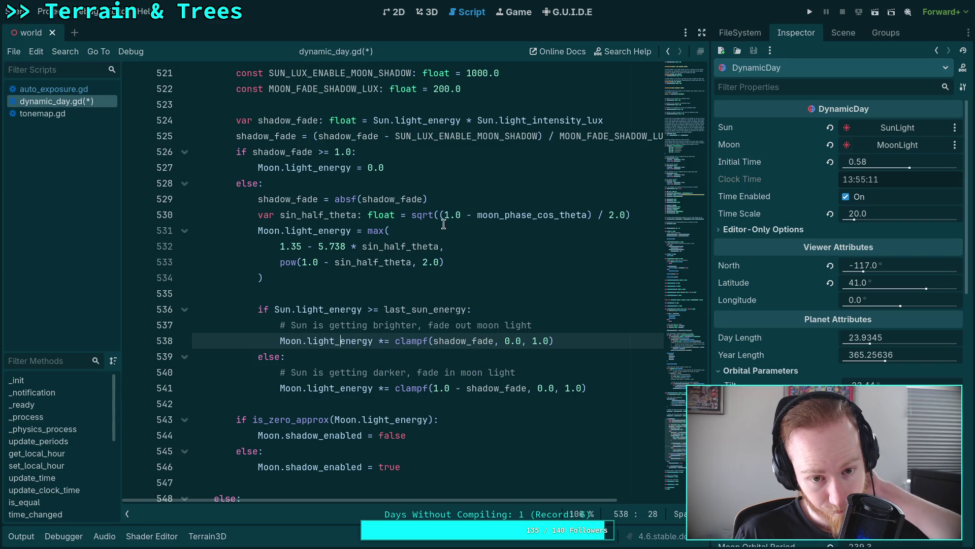
# Delete the shadow_fade = absf(shadow_fade) line
pyautogui.moveTo(428, 199); pyautogui.dragTo(274, 194)
pyautogui.hotkey('shift', 'Home')
pyautogui.press('BackSpace')
pyautogui.press('BackSpace')
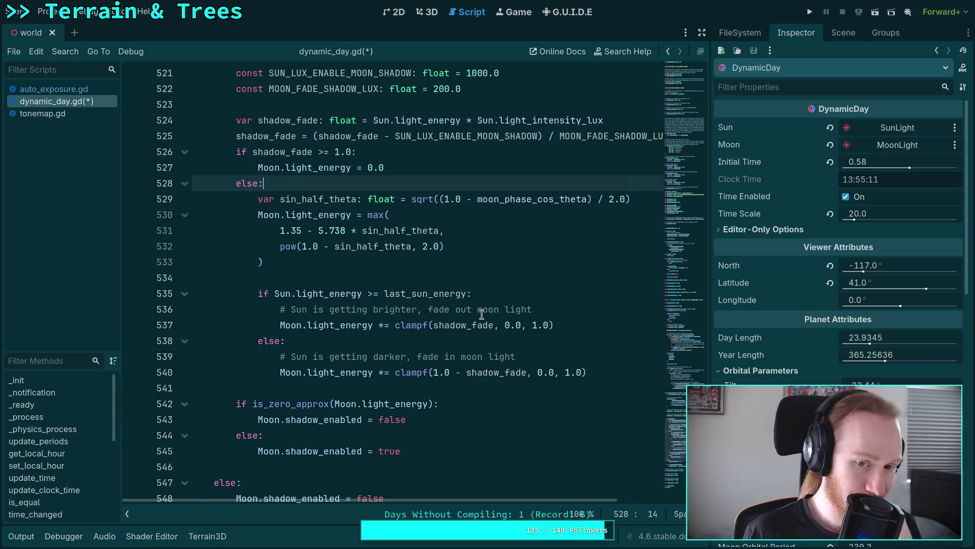
# Append 'and shadow_fade' to the sun-brightening condition on line 535
pyautogui.click(467, 293)
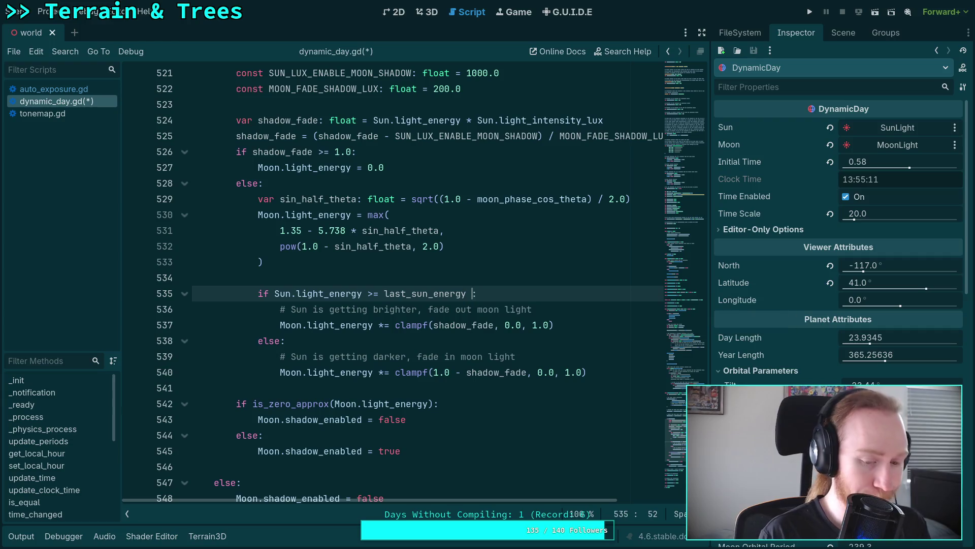
pyautogui.write('and shod')
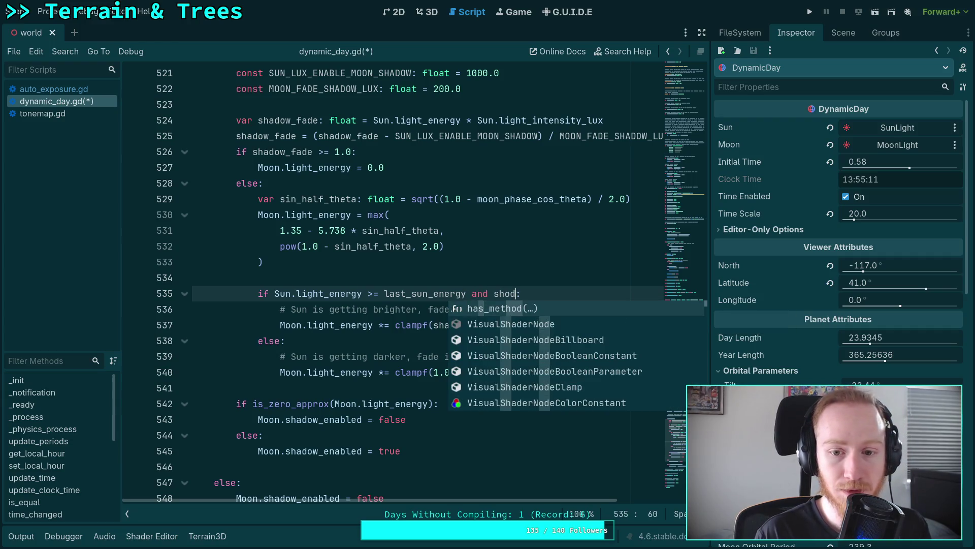
pyautogui.press('Return')
pyautogui.hotkey('ctrl', 'z')
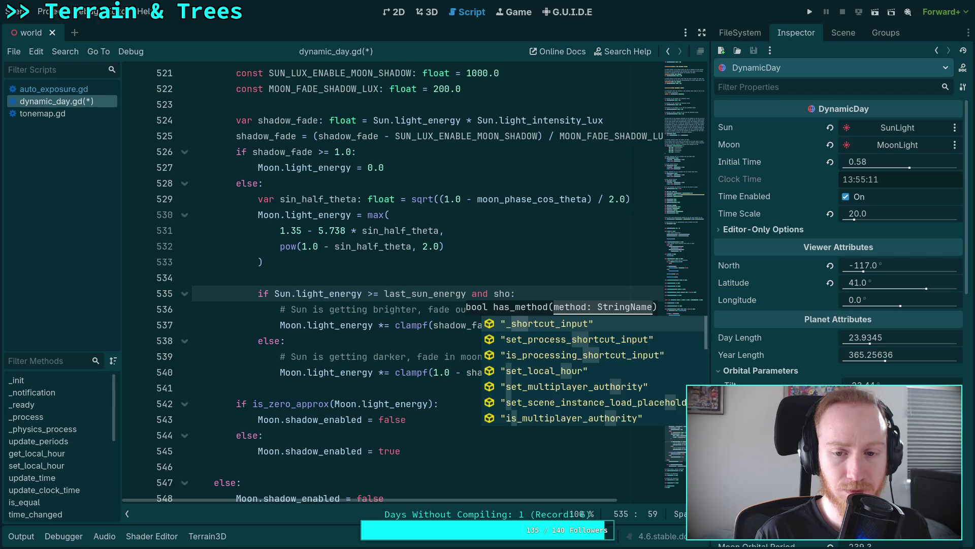
pyautogui.write('ad')
pyautogui.press('Return')
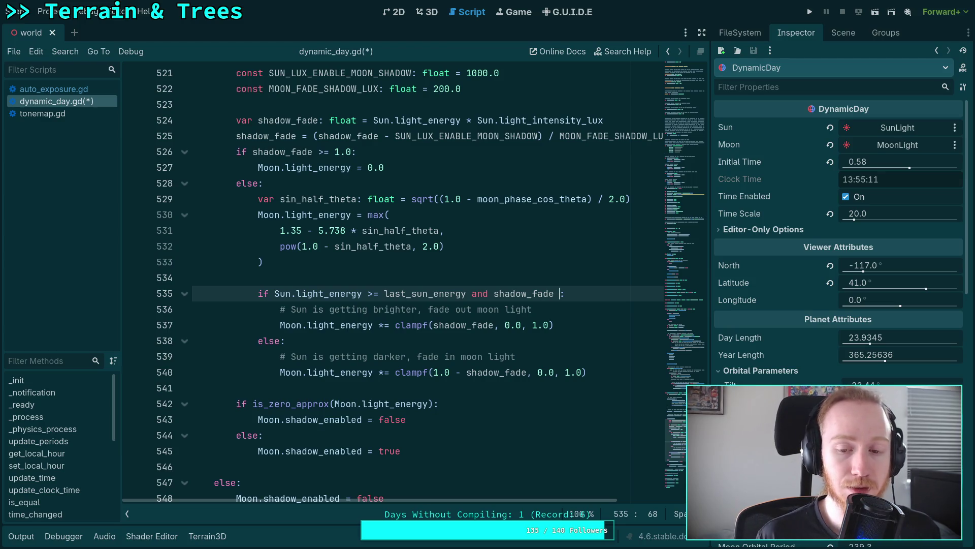
pyautogui.press('super+1')
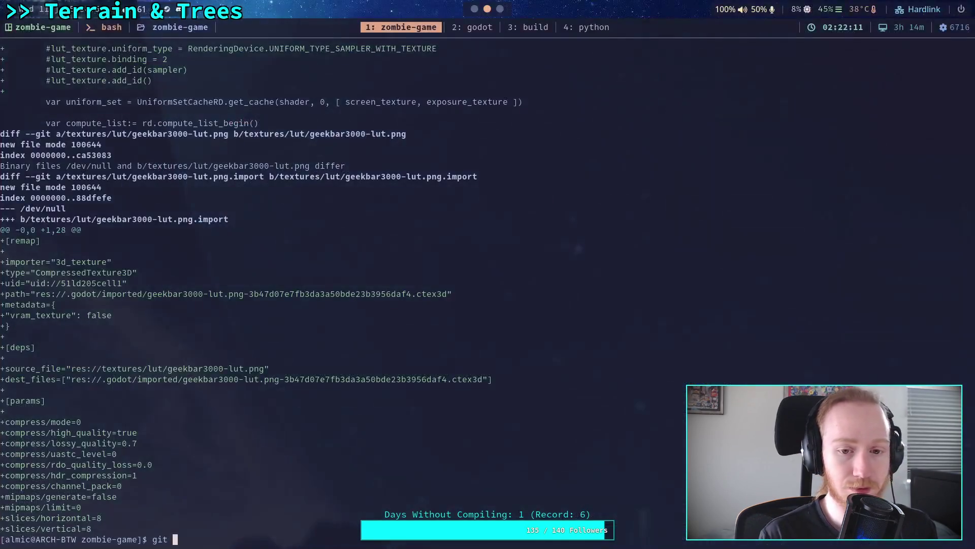
pyautogui.press('super+5')
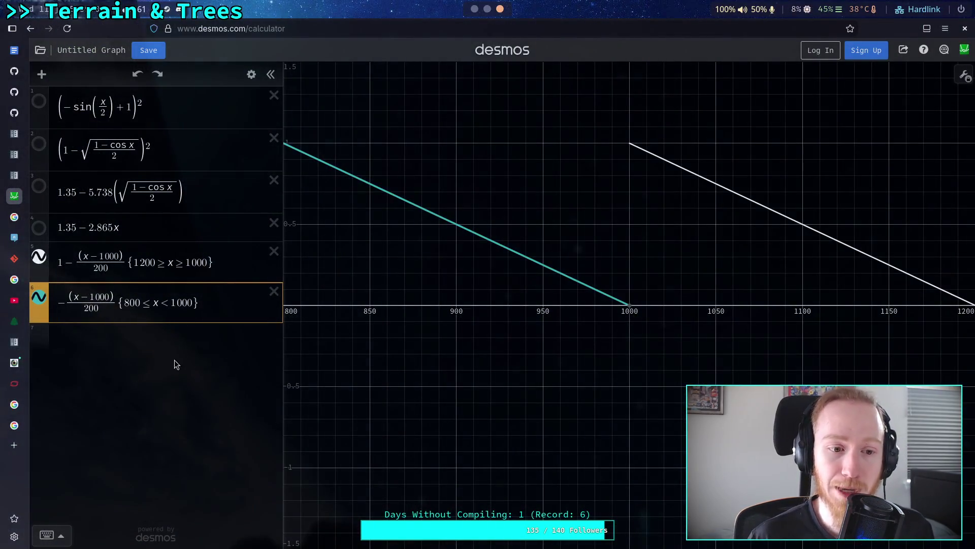
# Plot (x-1000)/200 as expression 7, then type '>= 0.0' after shadow_fade in Godot
pyautogui.click(166, 333)
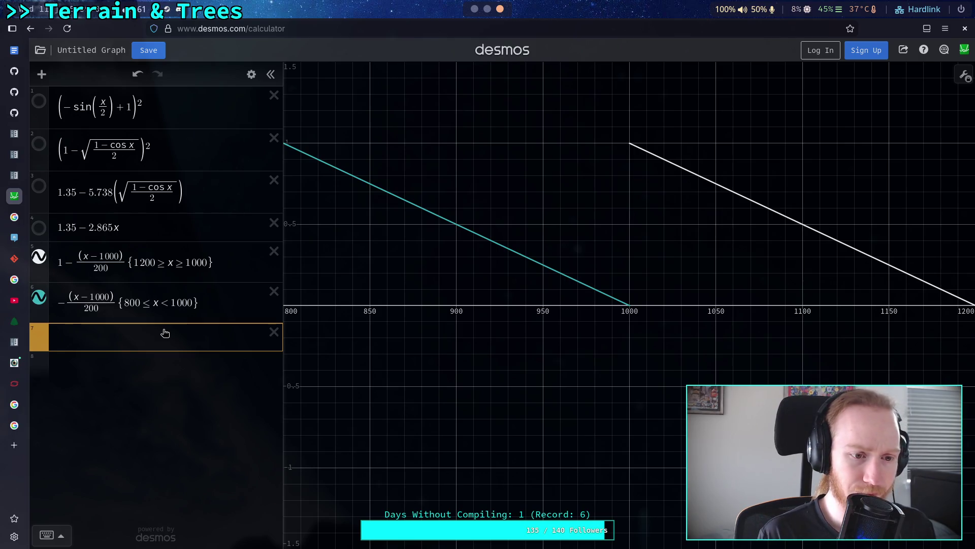
pyautogui.write('(x-10')
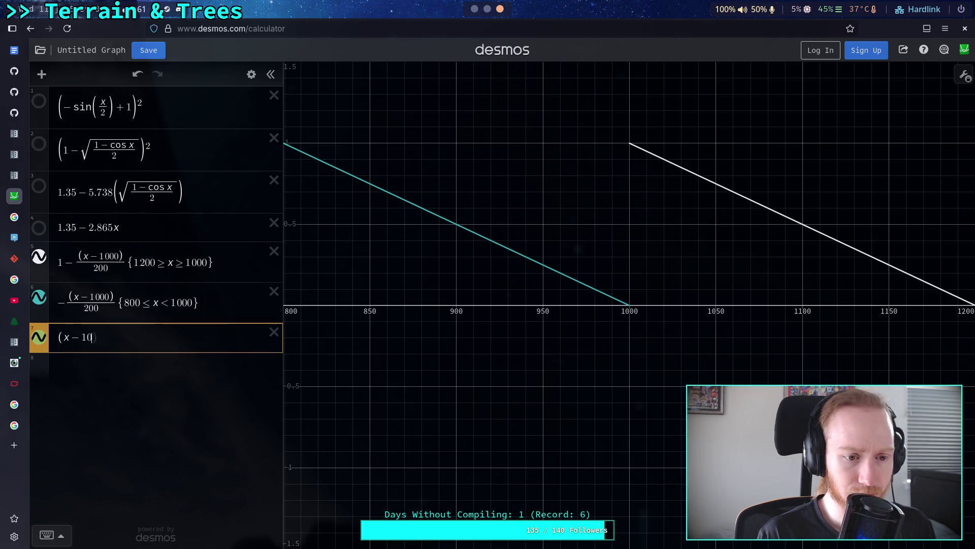
pyautogui.write('00)/200')
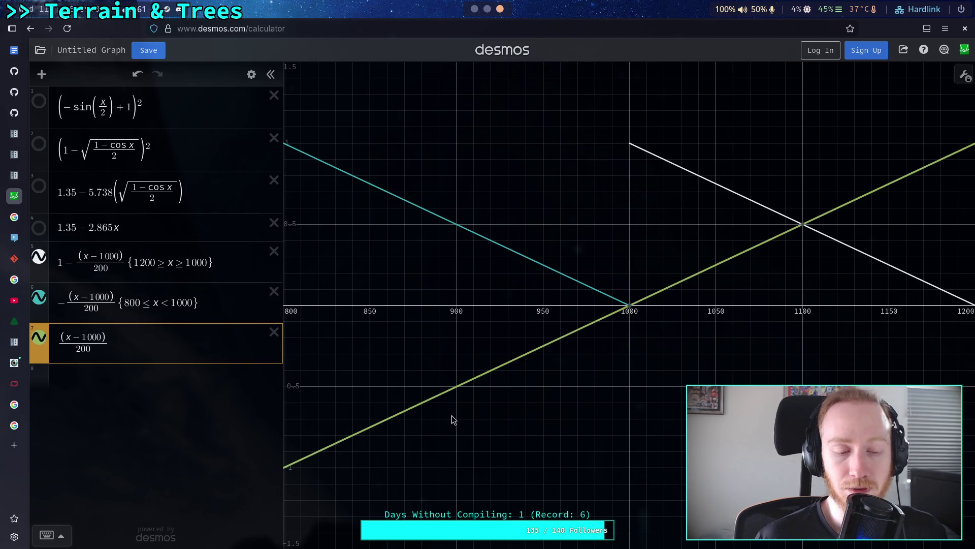
pyautogui.moveTo(669, 294)
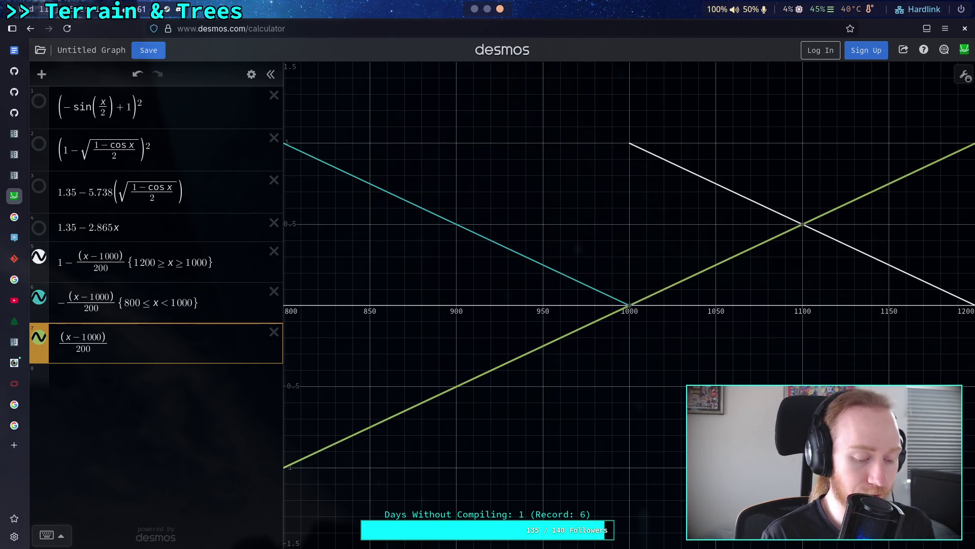
pyautogui.hotkey('alt', 'Tab')
pyautogui.write('>')
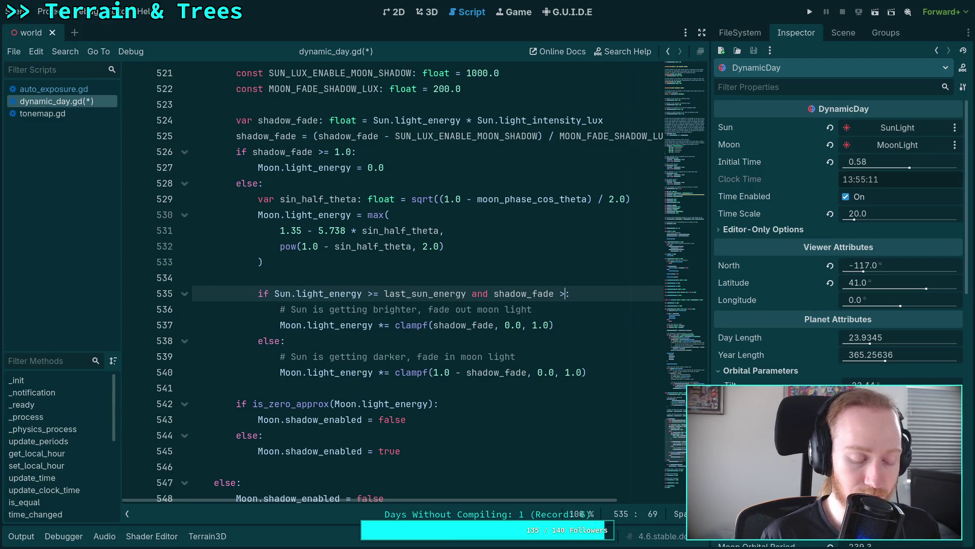
pyautogui.write('= 0.0')
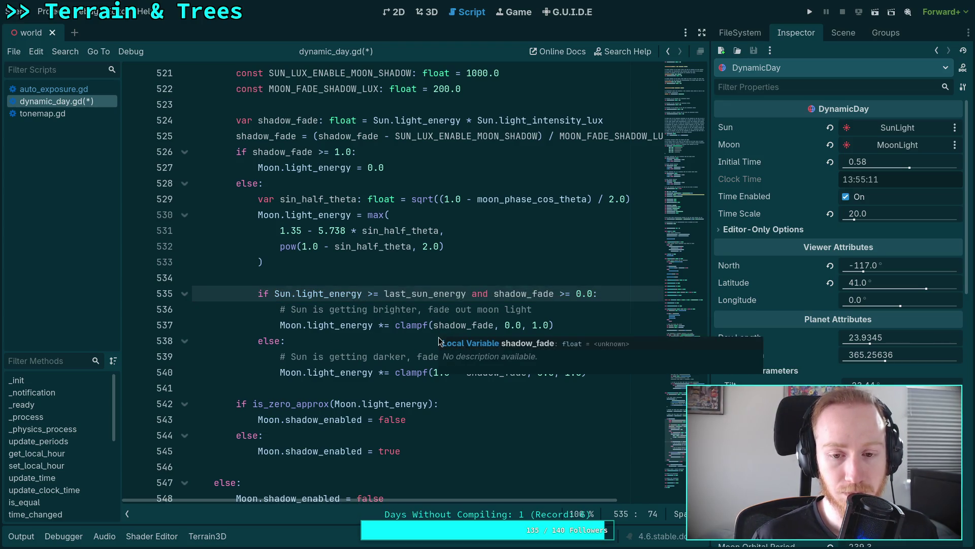
# With line 535 now requiring shadow_fade >= 0.0, check other workspaces and the Desmos graph
pyautogui.press('super+1')
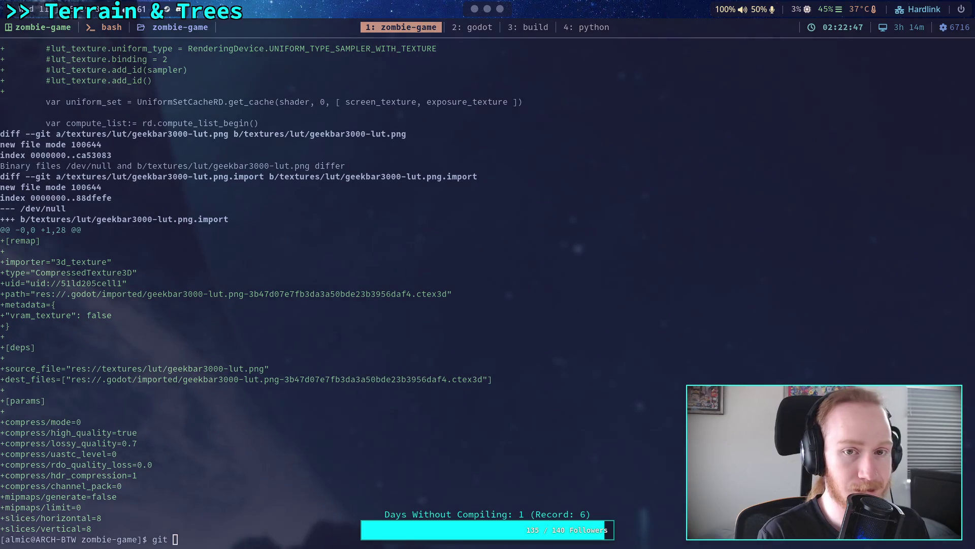
pyautogui.press('super+3')
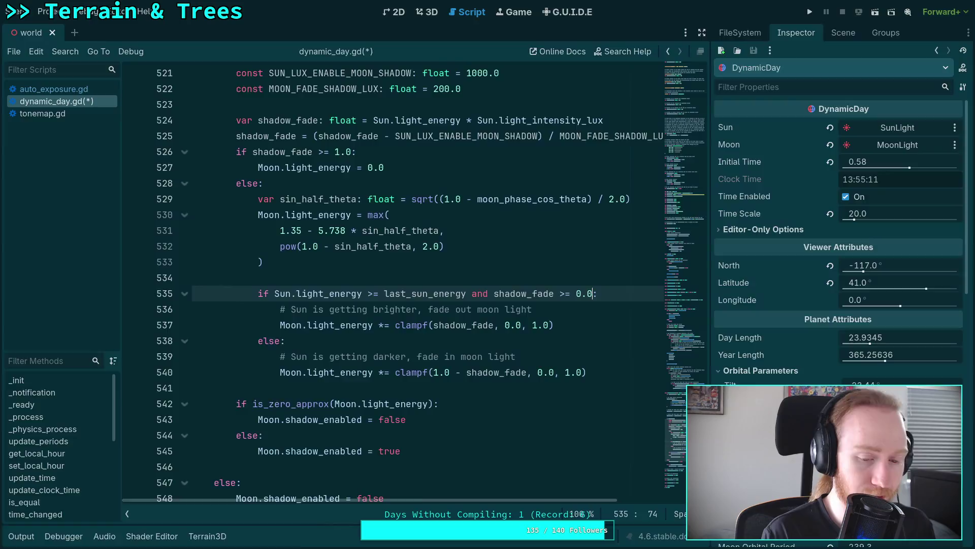
pyautogui.hotkey('alt', 'Tab')
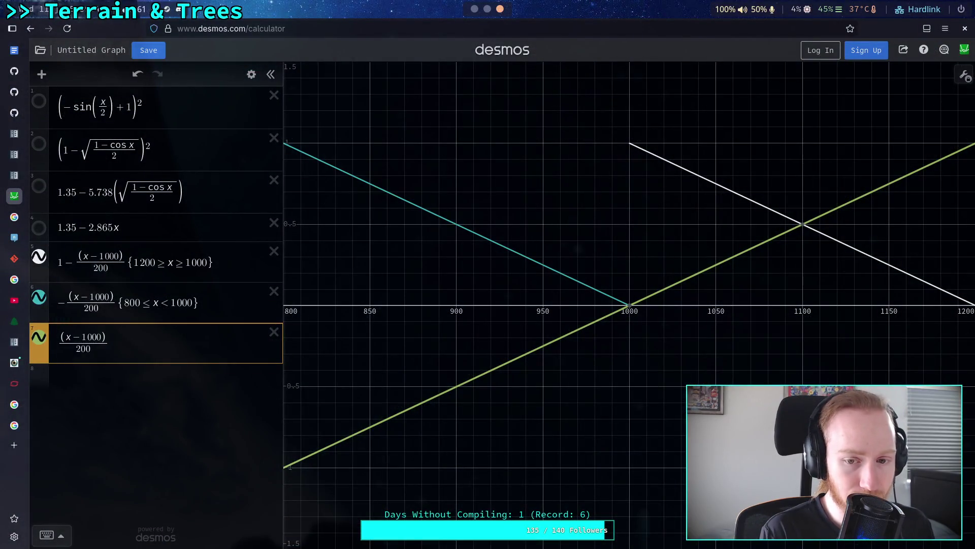
pyautogui.hotkey('alt', 'Tab')
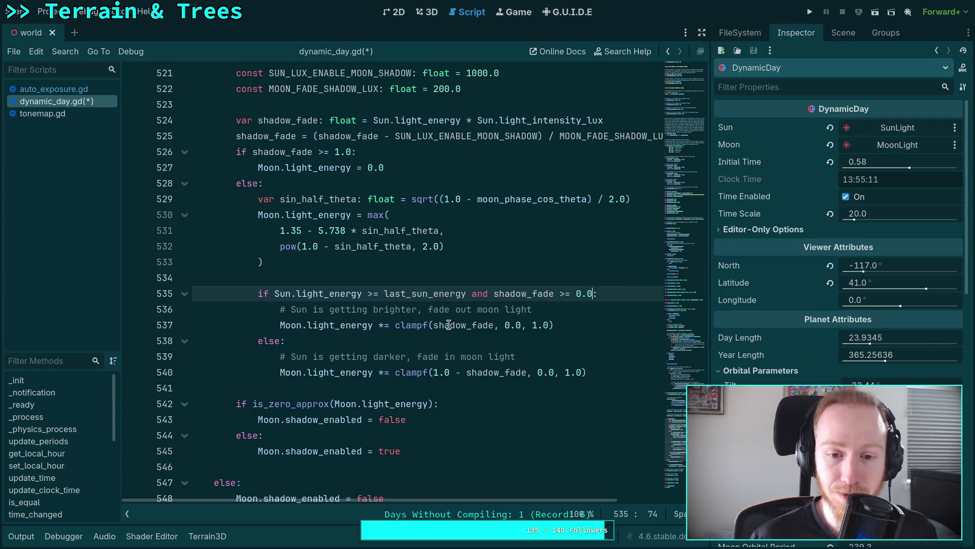
# Change line 537's moon fade to clampf(1.0 - shadow_fade, 0.0, 1.0)
pyautogui.click(431, 327)
pyautogui.write('-')
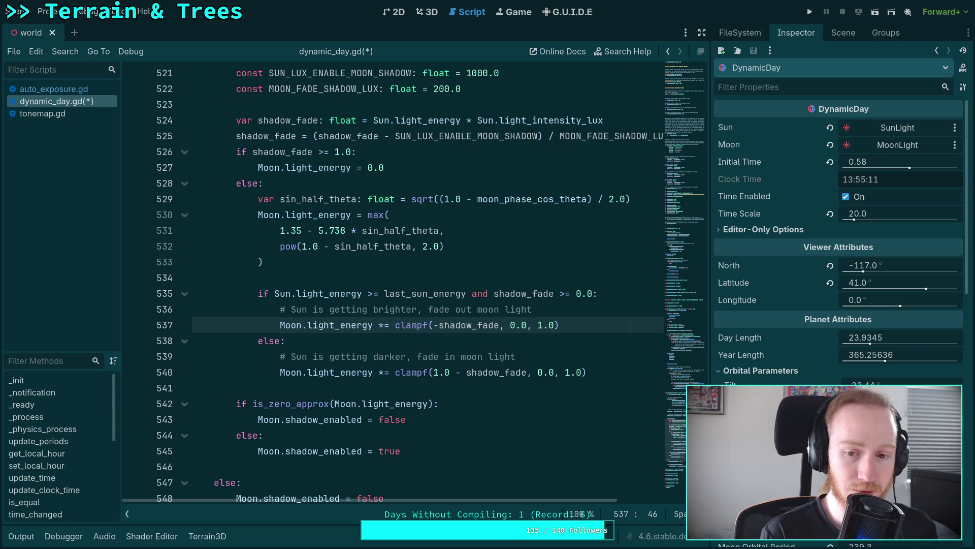
pyautogui.press('super+2')
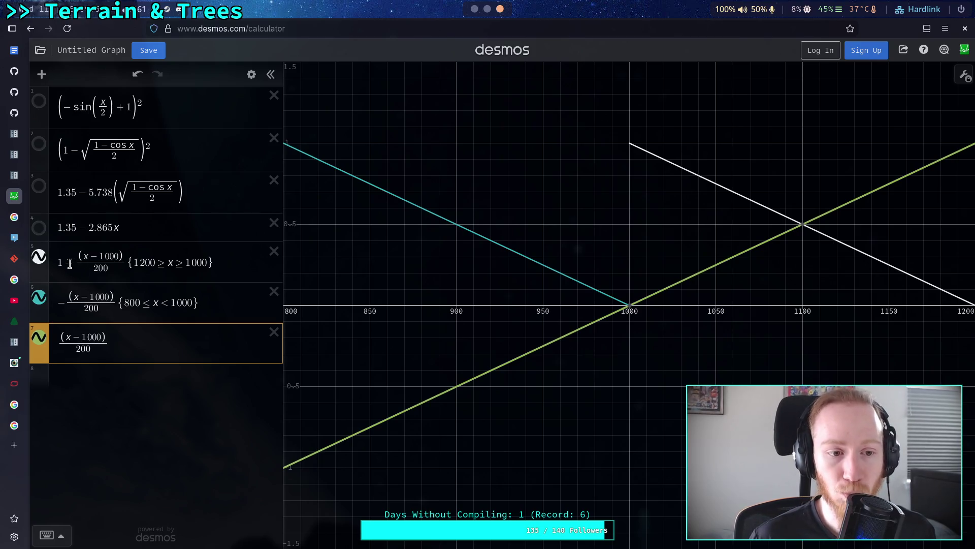
pyautogui.press('super+1')
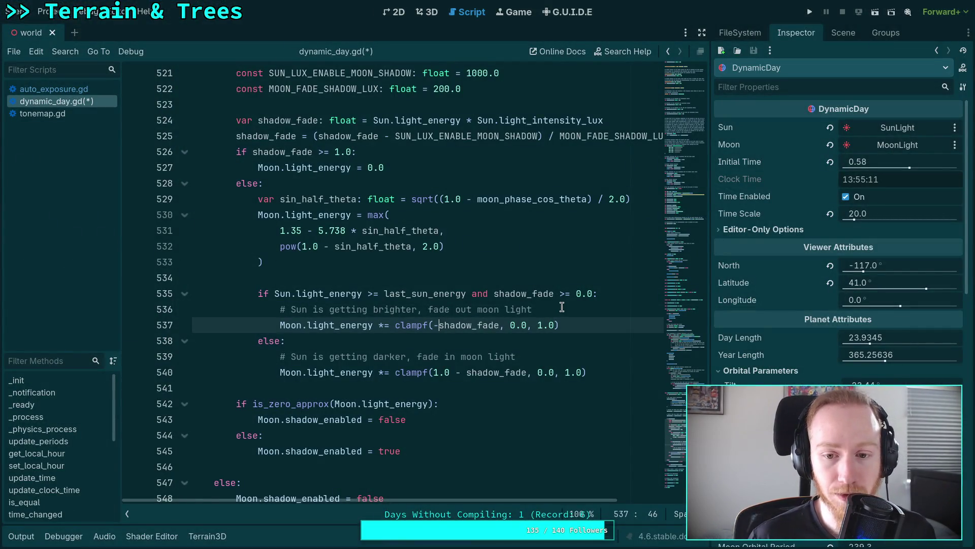
pyautogui.click(494, 293)
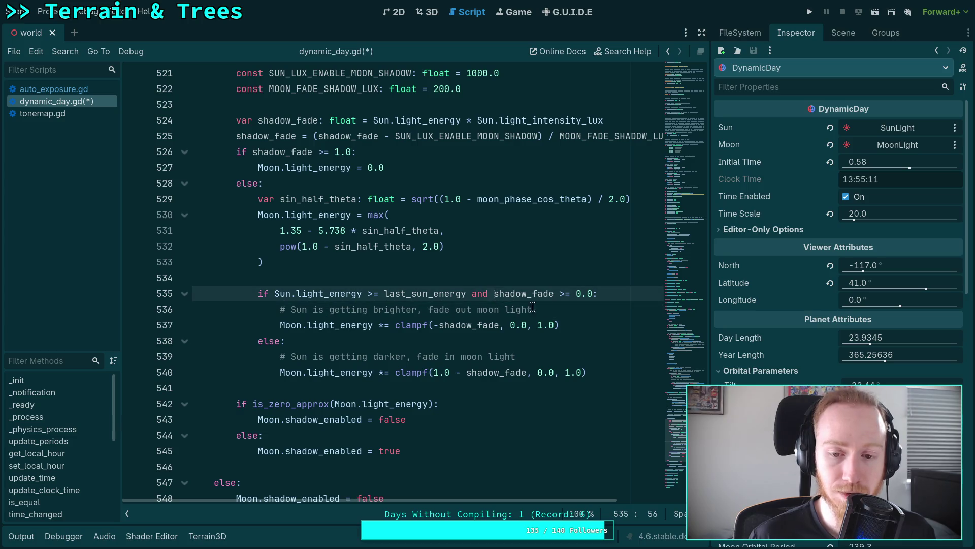
pyautogui.click(433, 325)
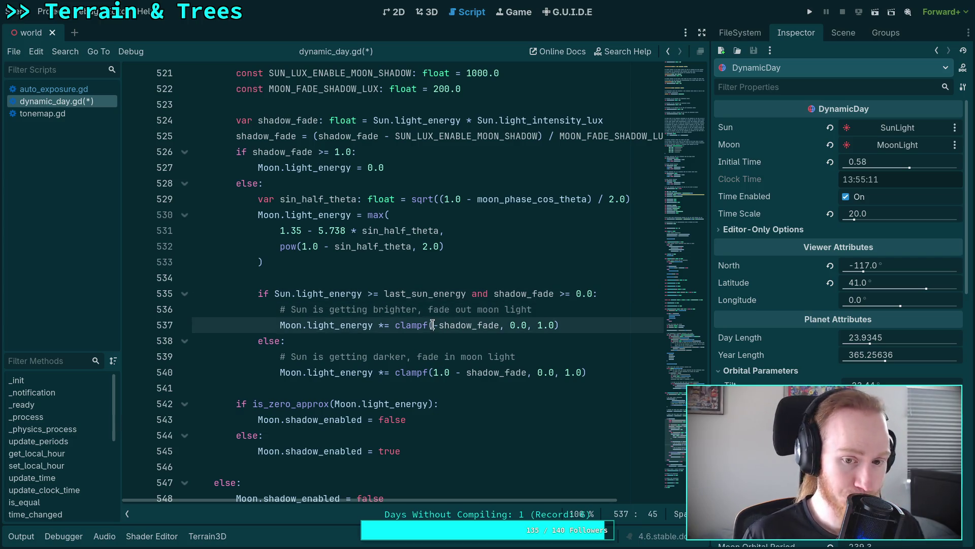
pyautogui.write('1.0 -')
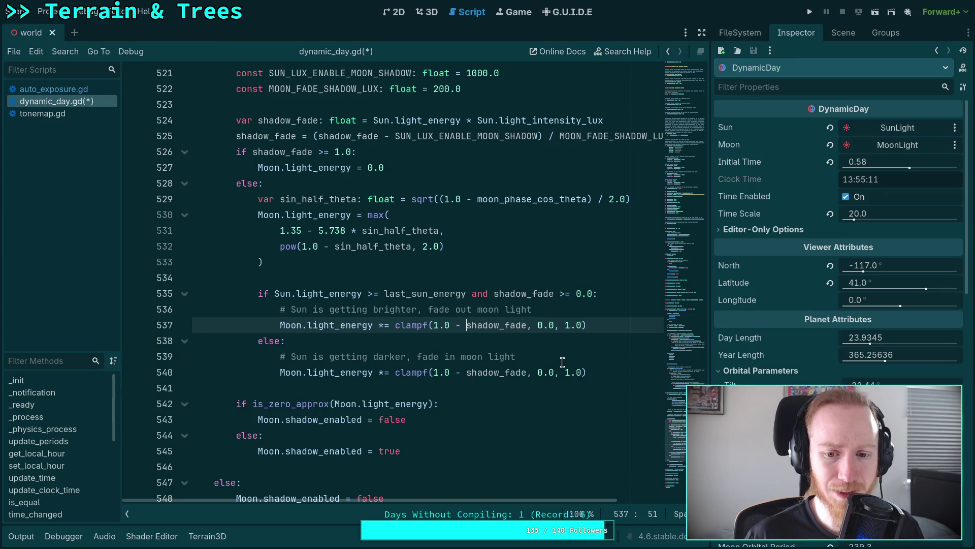
# Replace '1.0 - ' with '-' in line 540's clampf, then compare against Desmos
pyautogui.moveTo(431, 374); pyautogui.dragTo(464, 374)
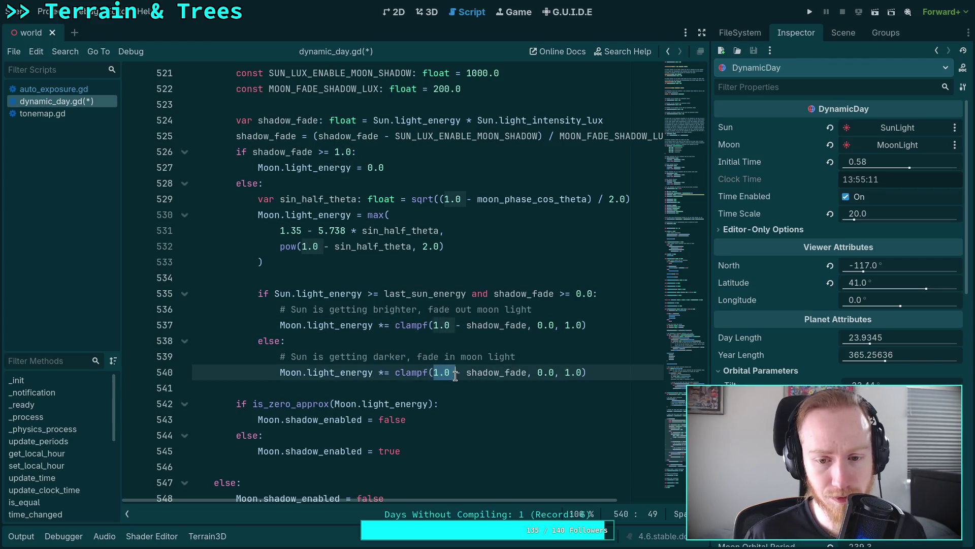
pyautogui.press('BackSpace')
pyautogui.write('-')
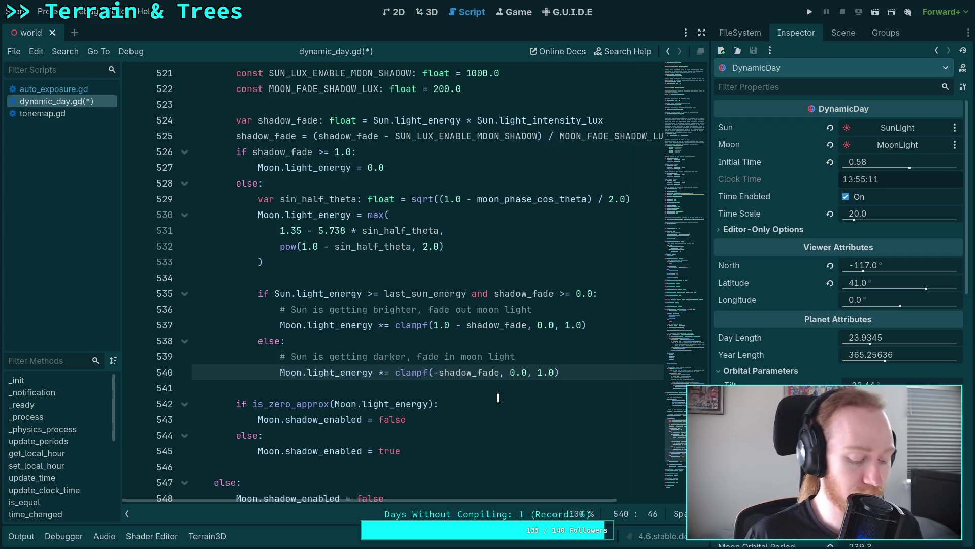
pyautogui.hotkey('alt', 'Tab')
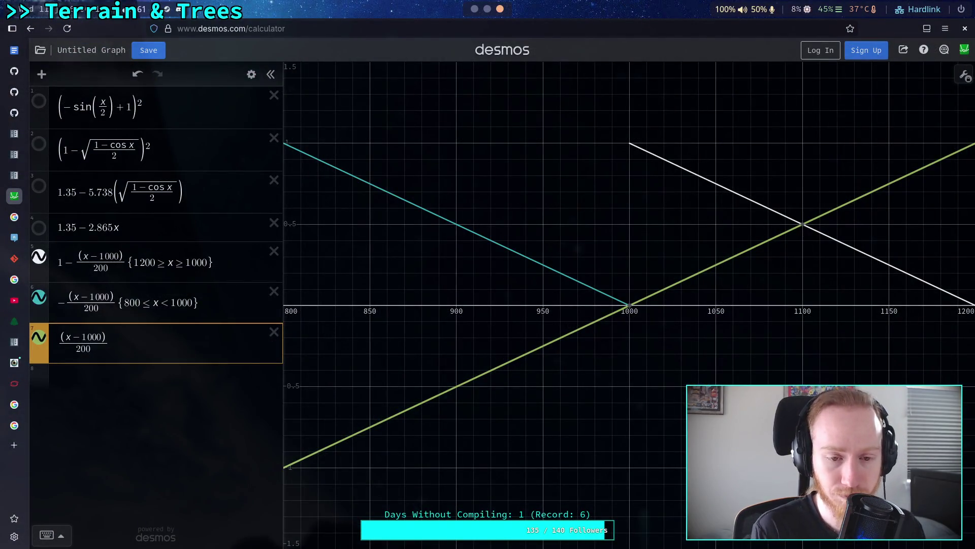
pyautogui.hotkey('alt', 'Tab')
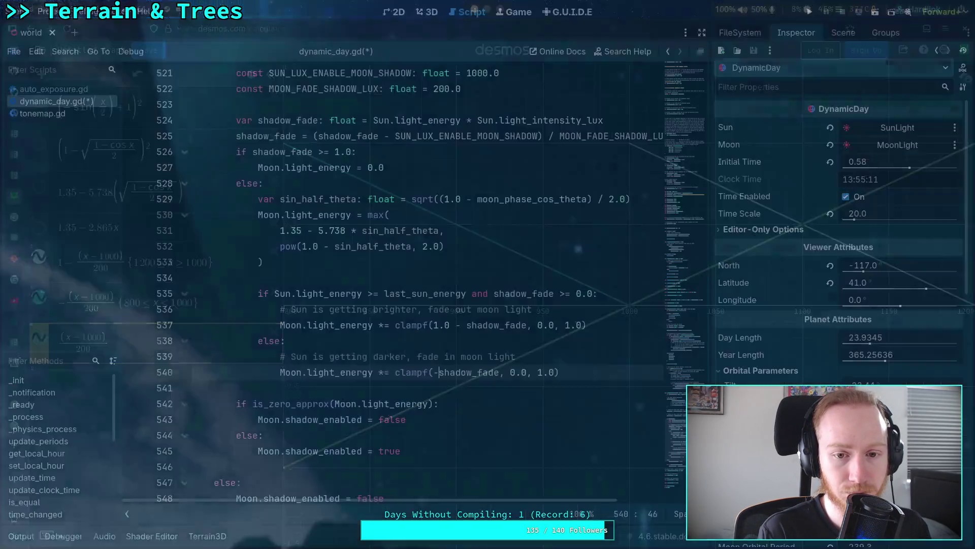
pyautogui.doubleClick(456, 372)
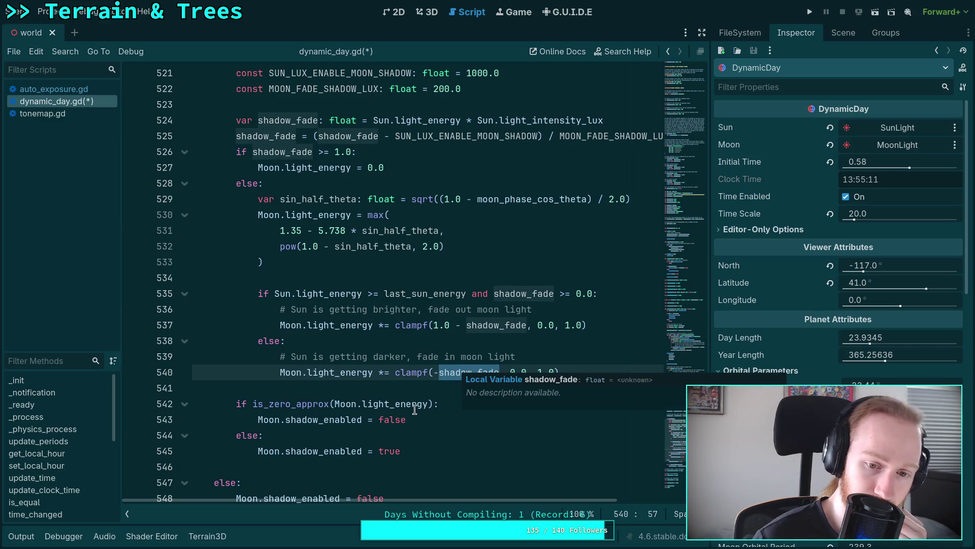
pyautogui.moveTo(411, 409)
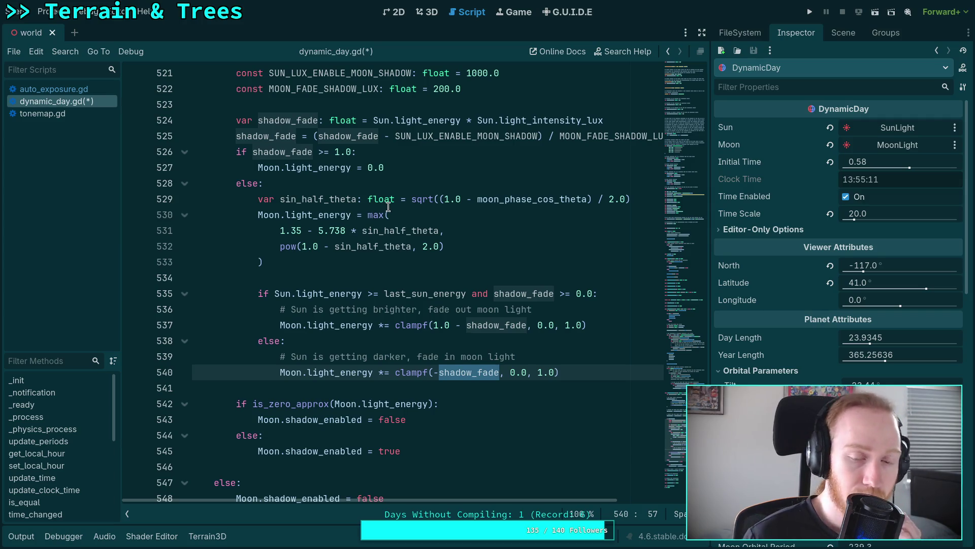
pyautogui.click(403, 168)
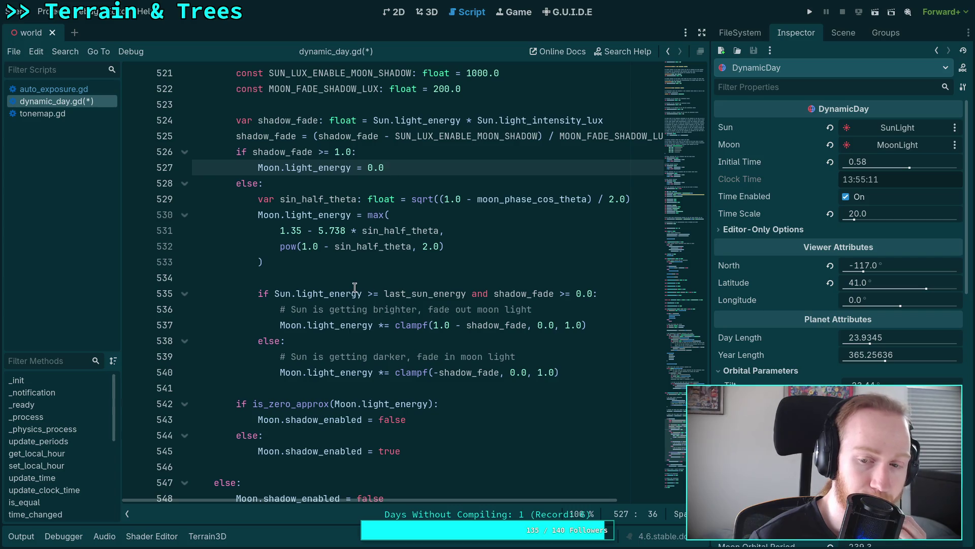
pyautogui.click(366, 277)
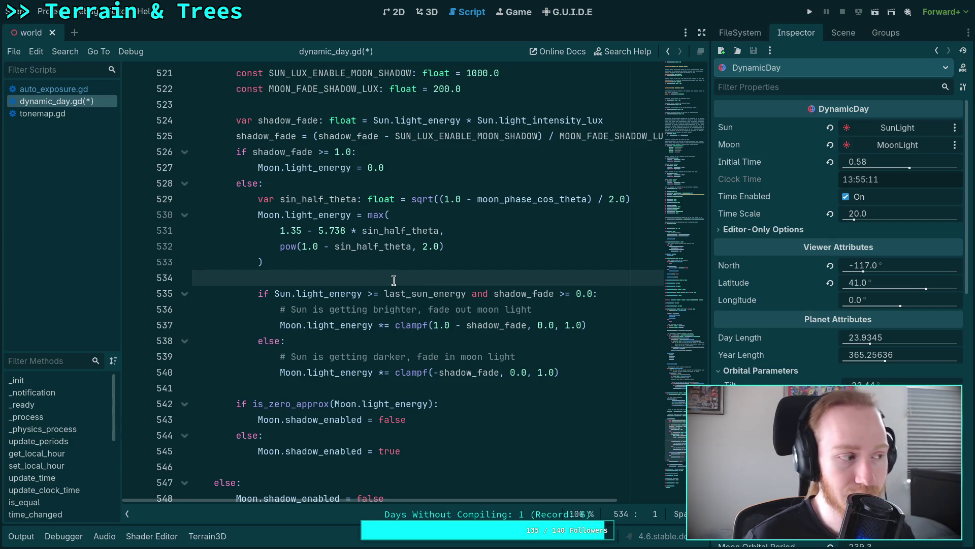
# Add a new 'shadow_fade >= -1.0' line above the moon fade block
pyautogui.press('Return')
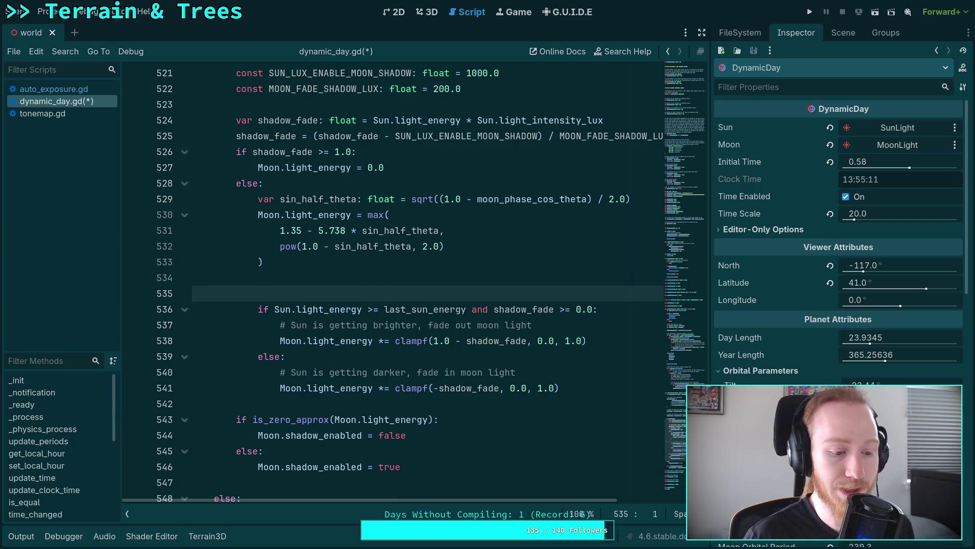
pyautogui.press('Tab')
pyautogui.press('Tab')
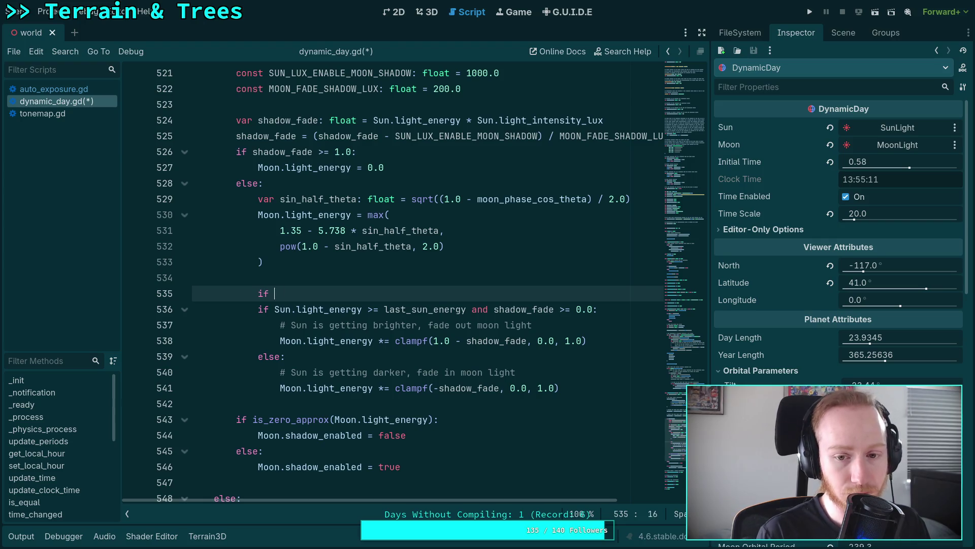
pyautogui.write('shad')
pyautogui.press('Return')
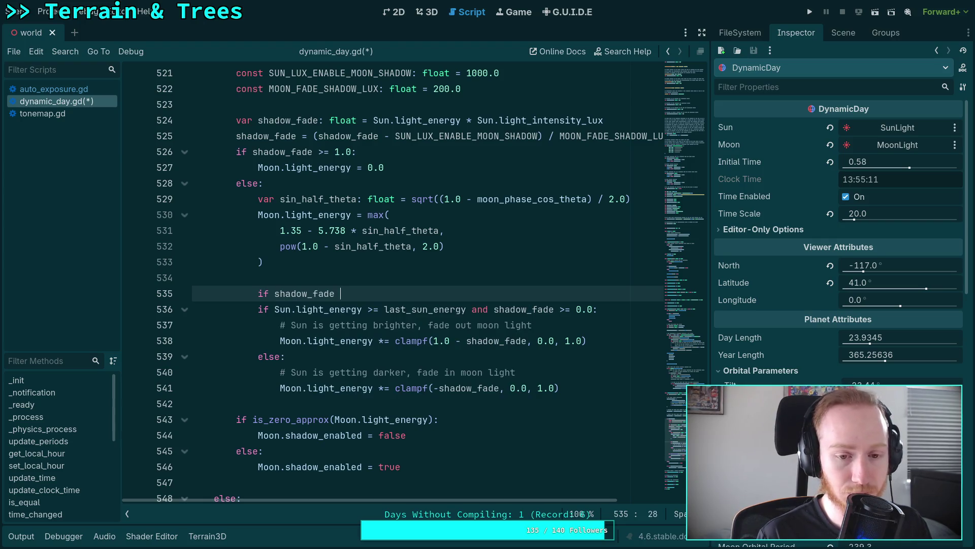
pyautogui.write('>= ')
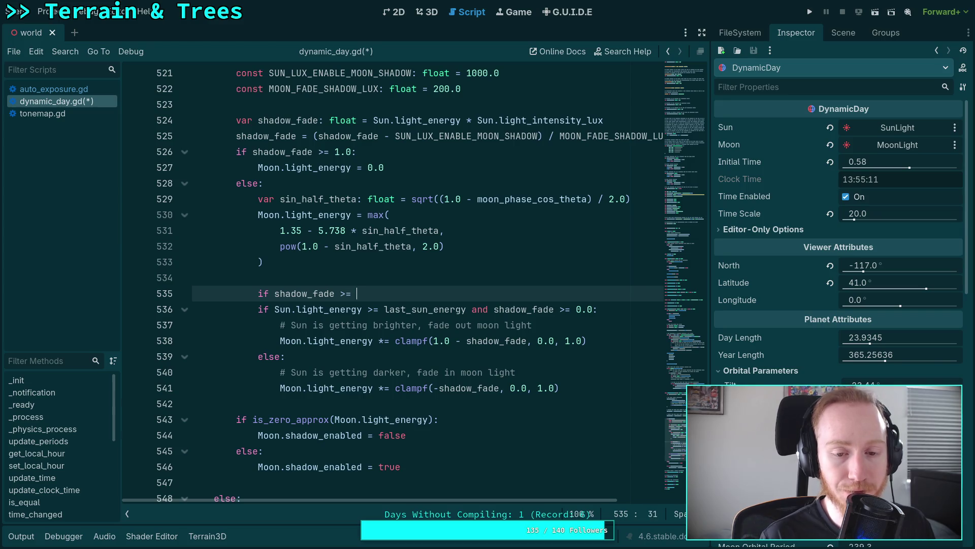
pyautogui.write('-1.0:')
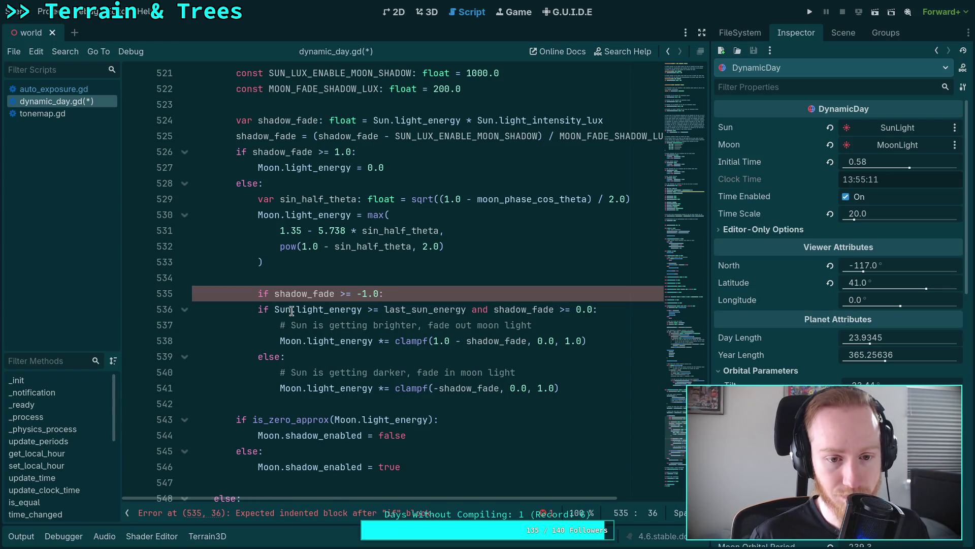
# Indent lines 536–541 under the new condition and start 'if Sun' at line 539's else
pyautogui.moveTo(307, 310)
pyautogui.mouseDown()
pyautogui.moveTo(355, 340)
pyautogui.moveTo(330, 388)
pyautogui.mouseUp()
pyautogui.press('Tab')
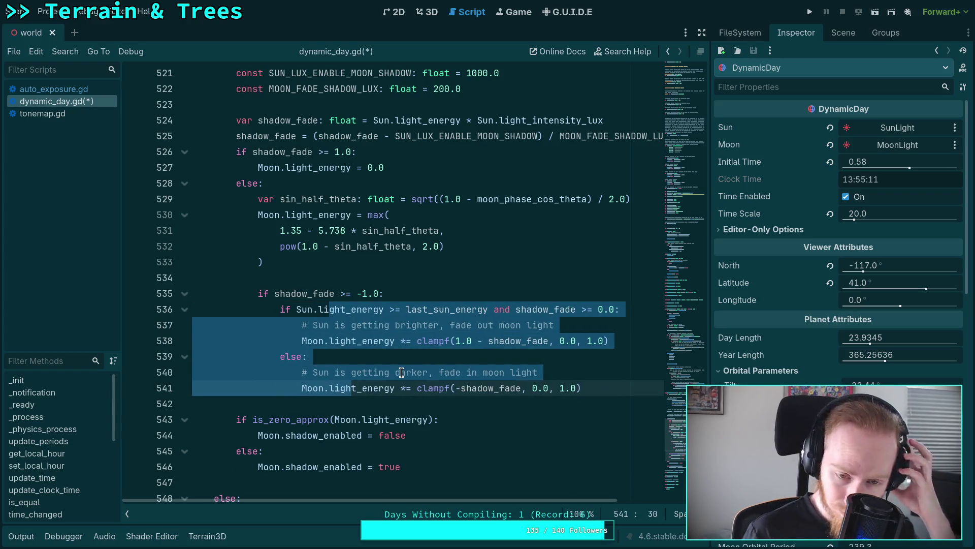
pyautogui.click(362, 276)
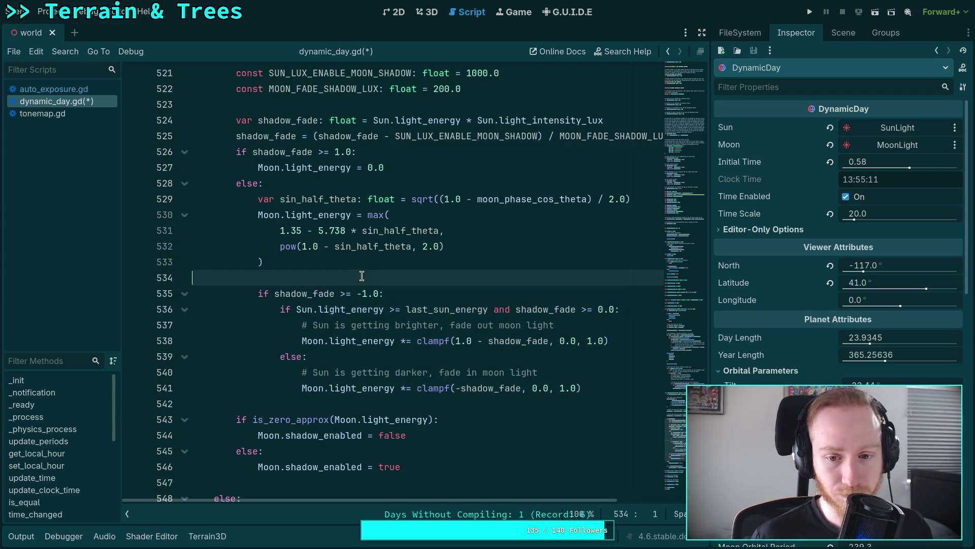
pyautogui.click(292, 358)
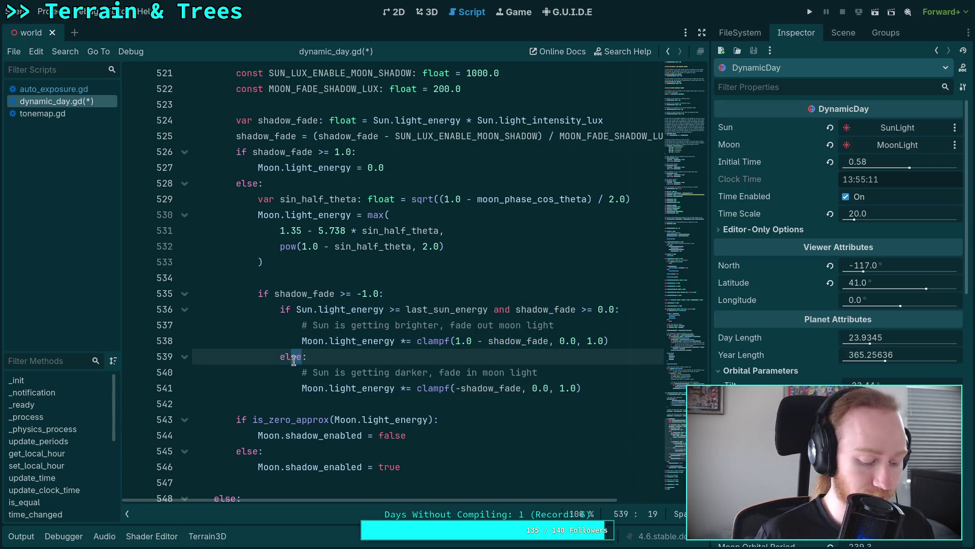
pyautogui.write('if Sun')
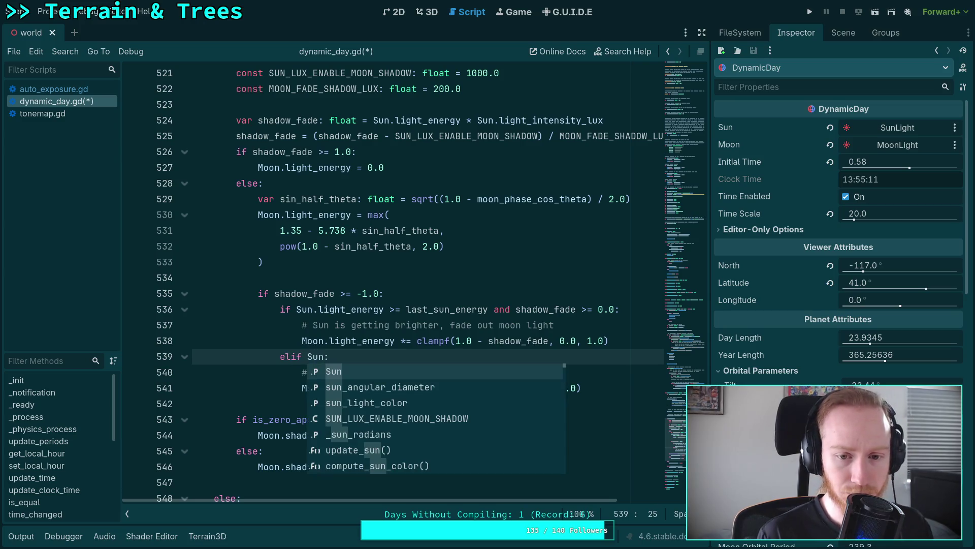
# Insert 'if shadow_fade >= 0.0:' below line 535 and move the Sun.light_energy condition above it
pyautogui.click(489, 308)
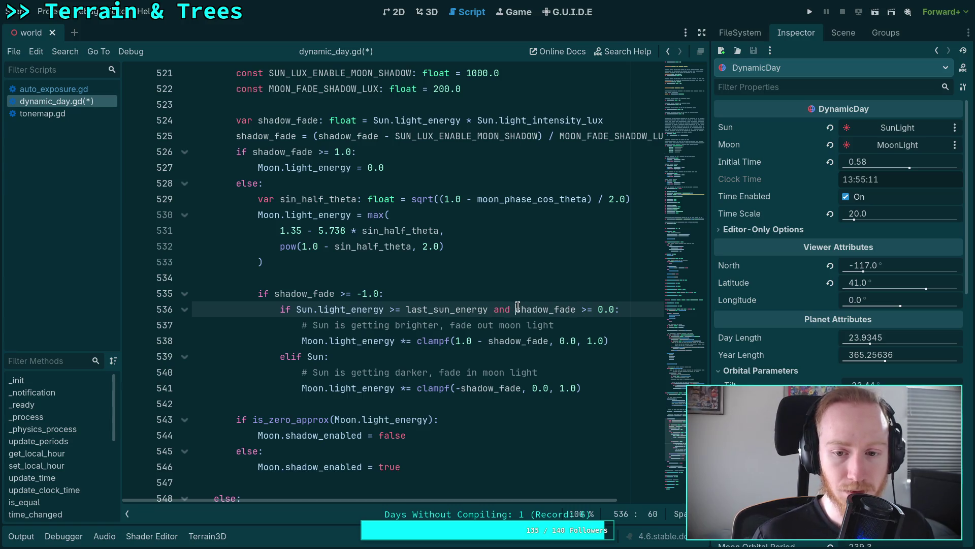
pyautogui.moveTo(516, 306); pyautogui.dragTo(494, 310)
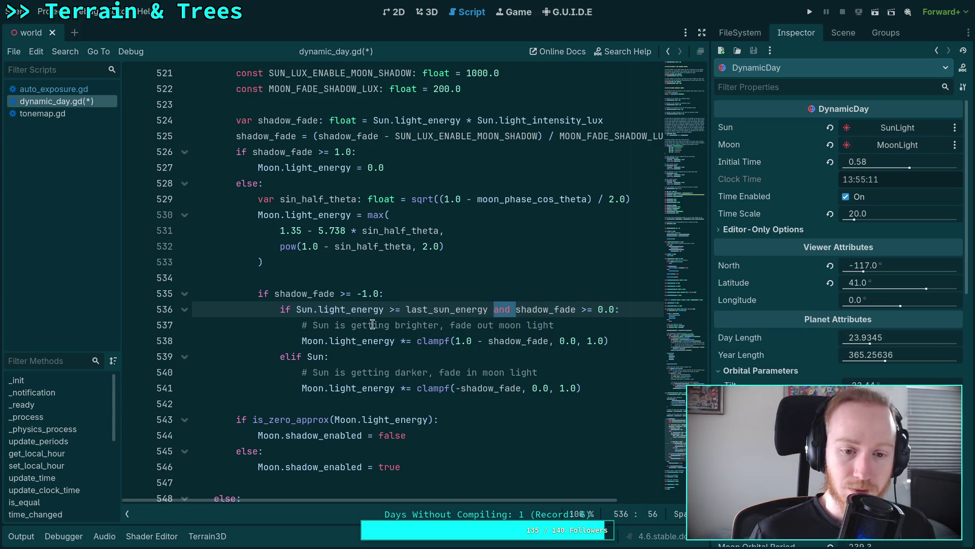
pyautogui.click(428, 298)
pyautogui.press('Return')
pyautogui.write('if shad')
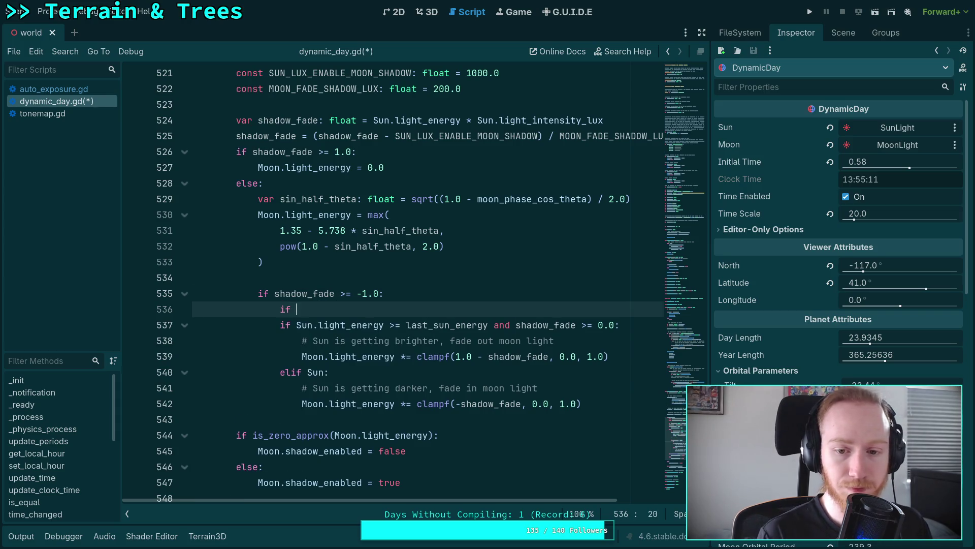
pyautogui.press('Return')
pyautogui.write('>= ')
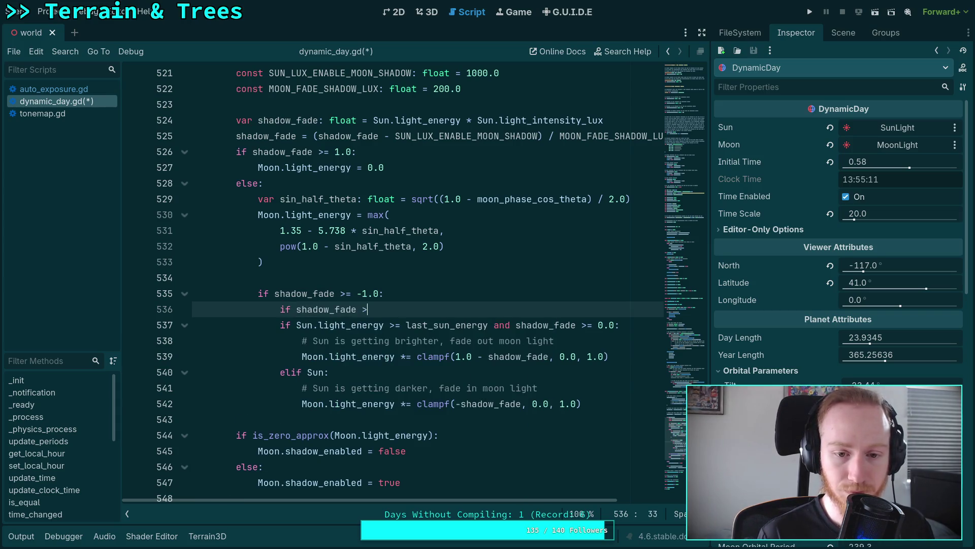
pyautogui.write('0.0:')
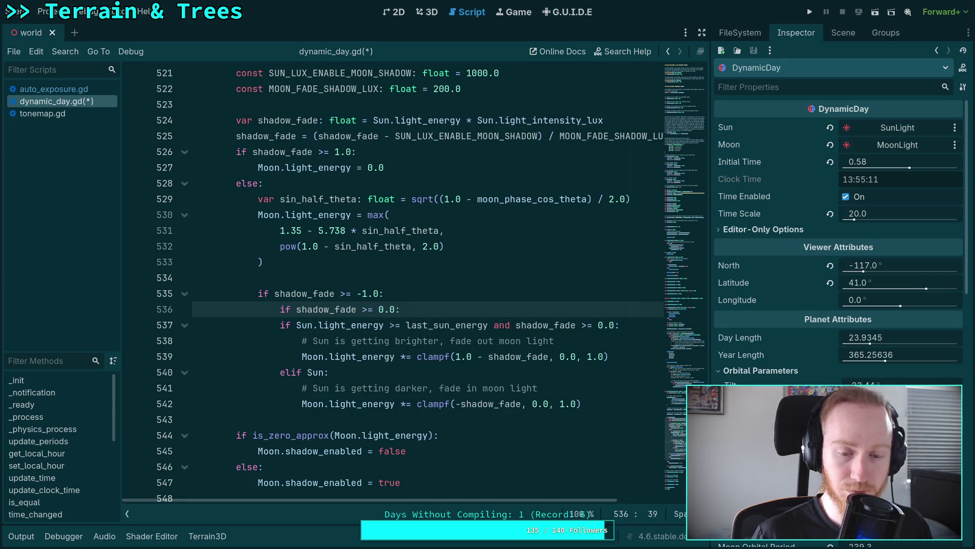
pyautogui.moveTo(280, 325); pyautogui.dragTo(330, 350)
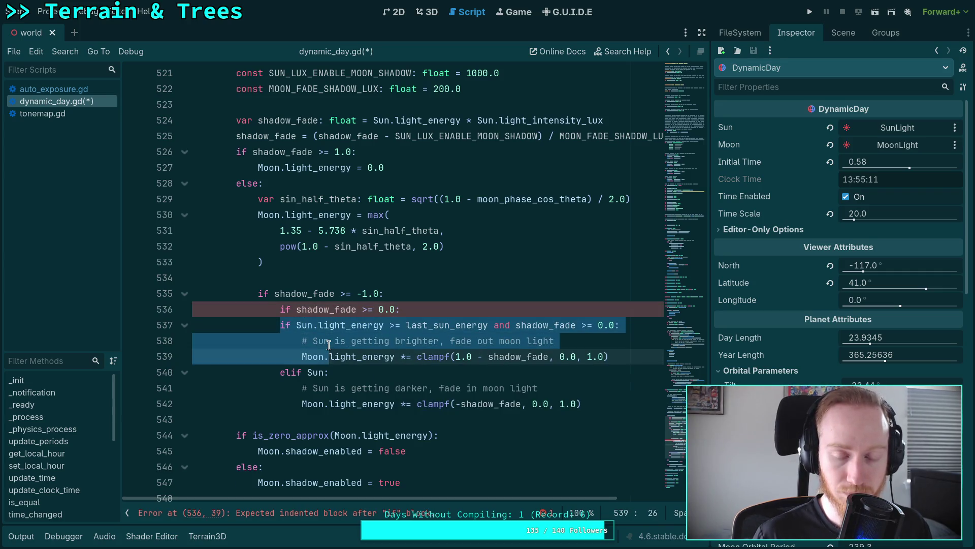
pyautogui.click(329, 346)
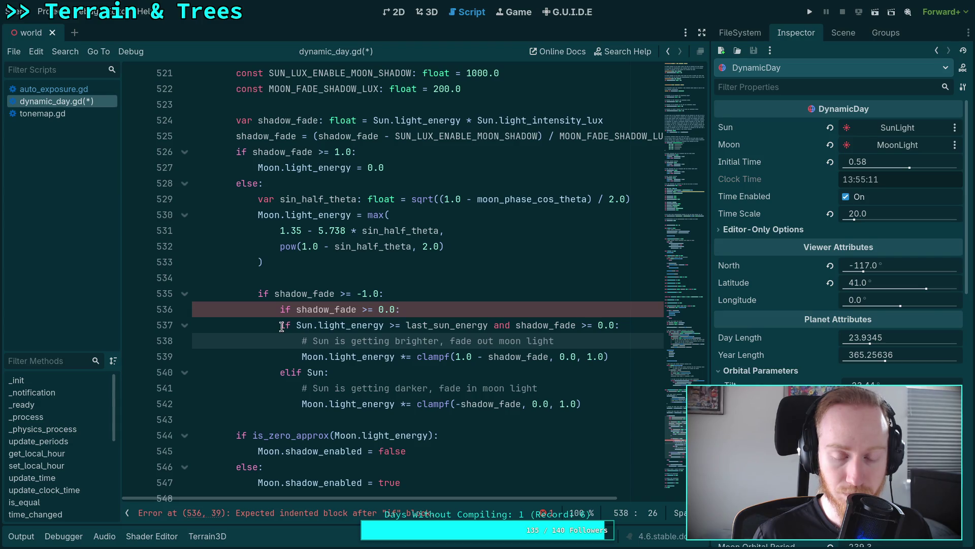
pyautogui.click(282, 327)
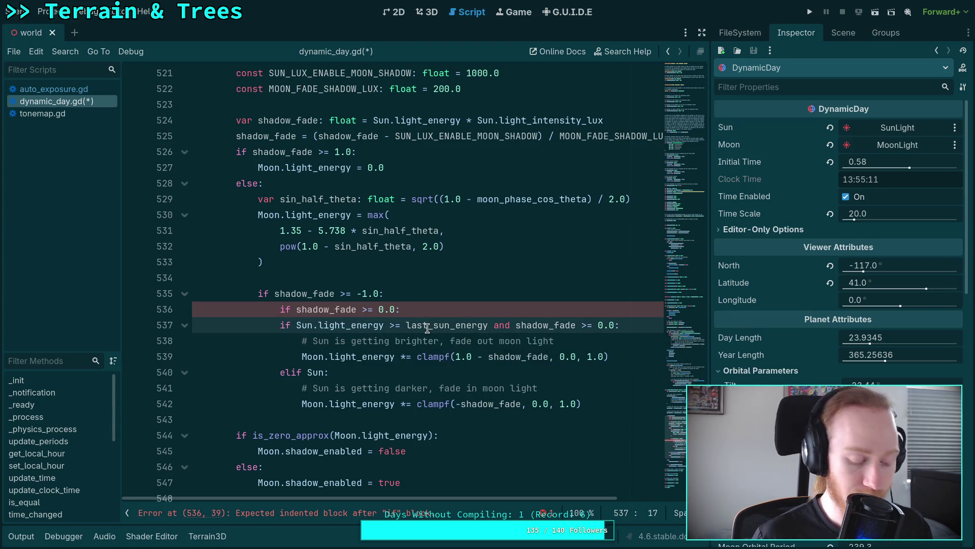
pyautogui.hotkey('alt', 'Up')
# Replace the 'and' with a colon, delete the duplicate shadow_fade check, and indent the fade-out lines
pyautogui.moveTo(494, 309); pyautogui.dragTo(518, 308)
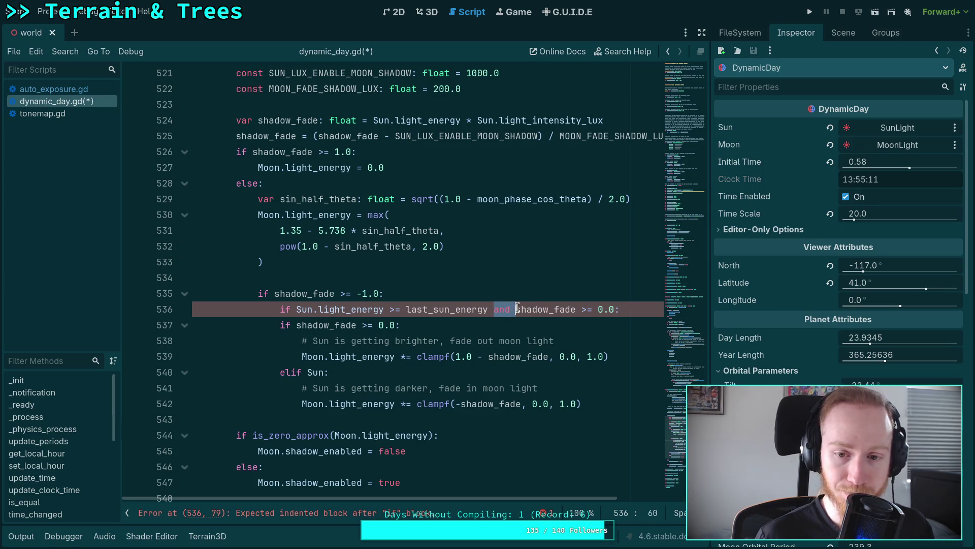
pyautogui.press('BackSpace')
pyautogui.press('Return')
pyautogui.press('BackSpace')
pyautogui.press('BackSpace')
pyautogui.press('BackSpace')
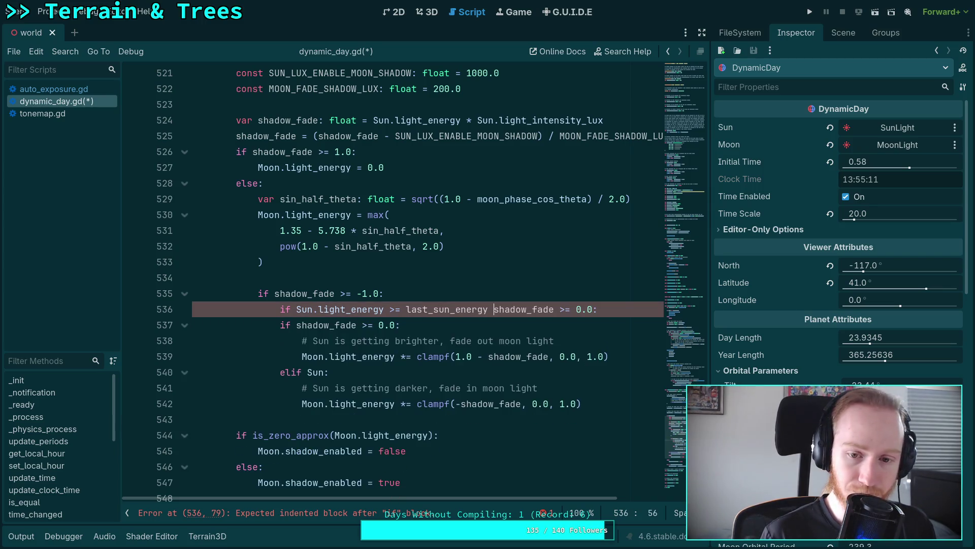
pyautogui.write(':')
pyautogui.press('Return')
pyautogui.write('if')
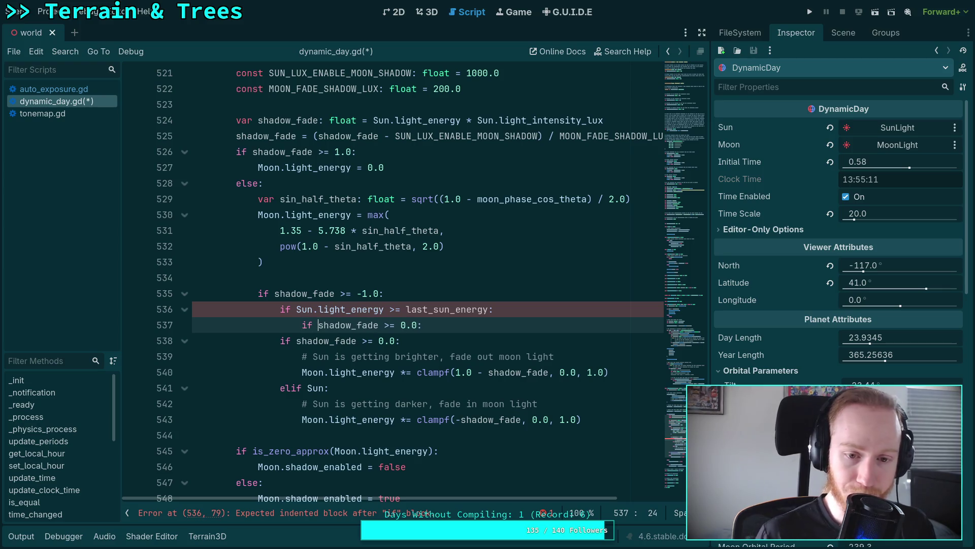
pyautogui.tripleClick(355, 340)
pyautogui.press('BackSpace')
pyautogui.moveTo(373, 341); pyautogui.dragTo(374, 355)
pyautogui.press('Tab')
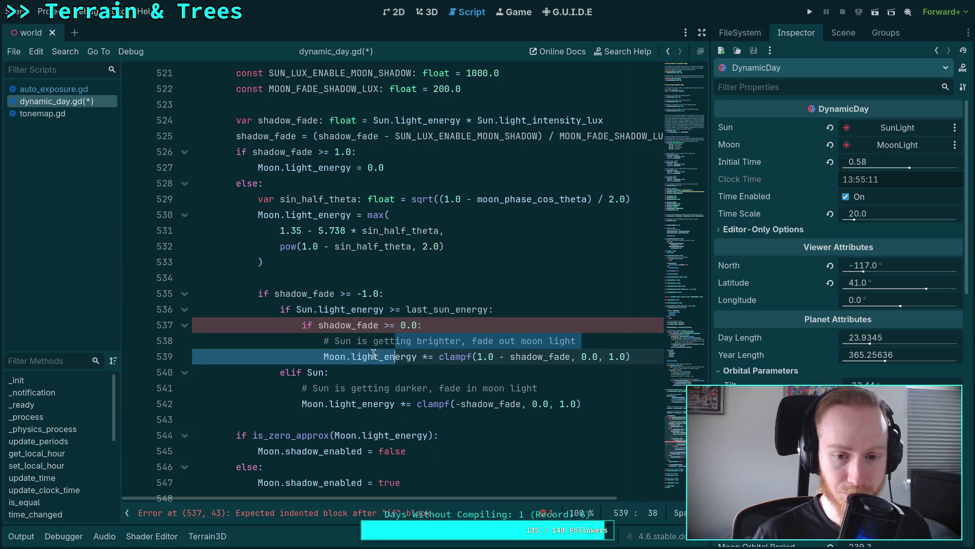
pyautogui.click(387, 374)
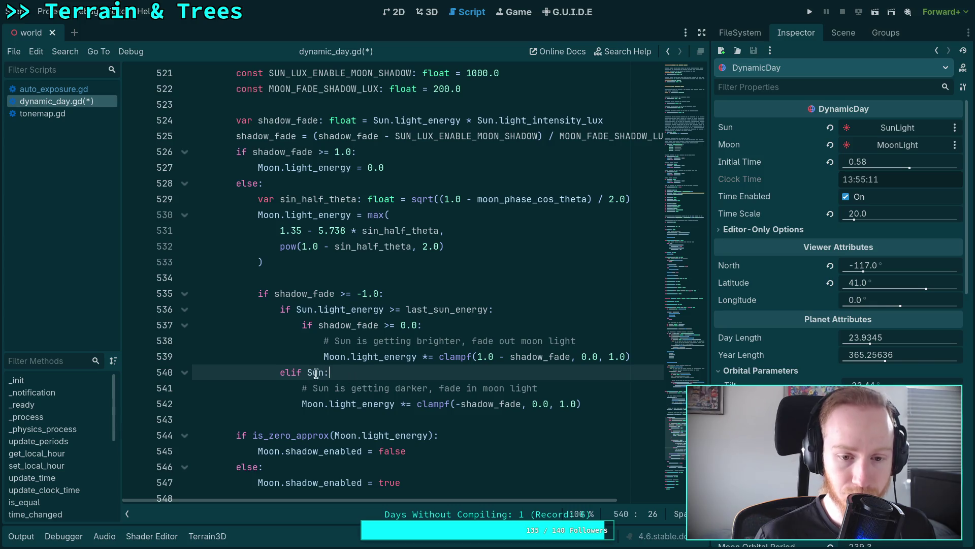
# Replace the Sun condition with 'if shadow_fade <= 0.0' on a new line under else
pyautogui.press('BackSpace')
pyautogui.press('BackSpace')
pyautogui.press('BackSpace')
pyautogui.press('BackSpace')
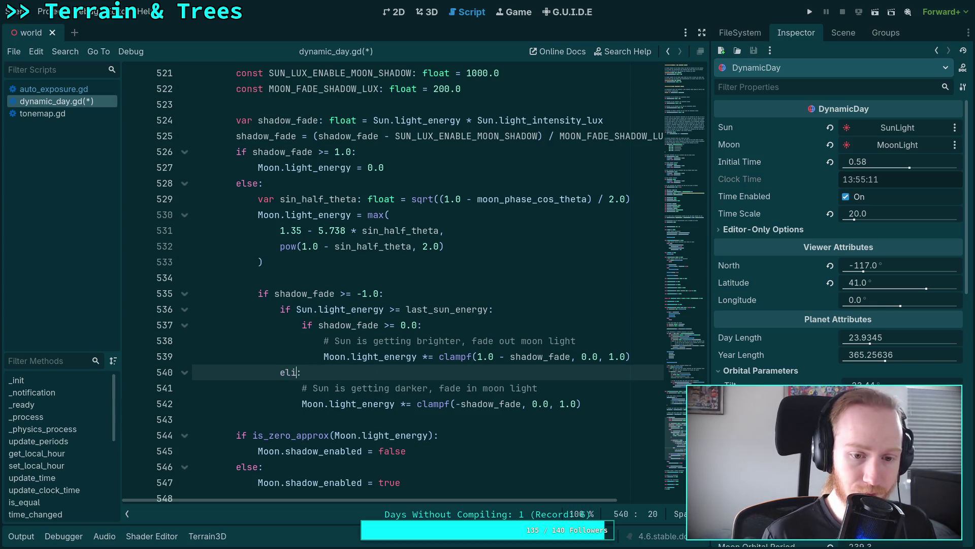
pyautogui.write('se')
pyautogui.press('Return')
pyautogui.write('if shad')
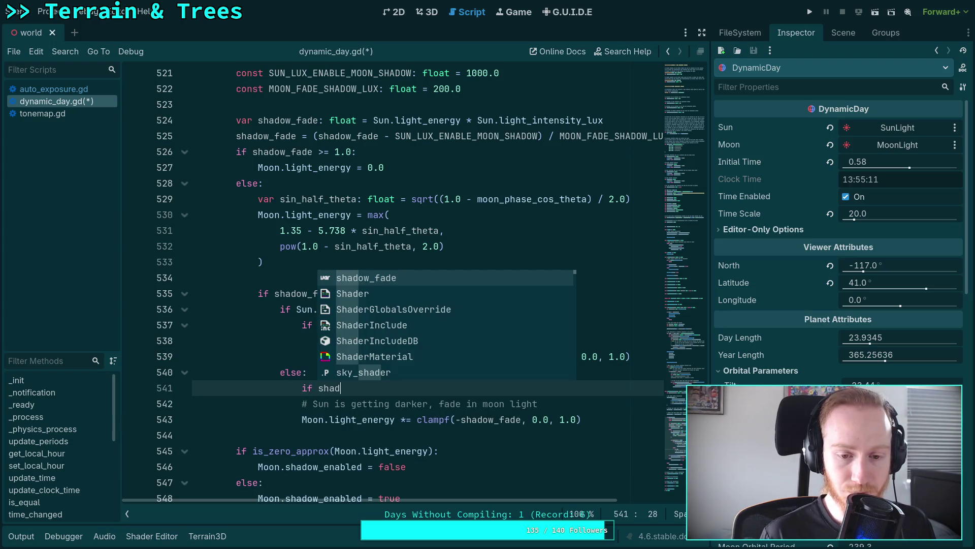
pyautogui.press('Return')
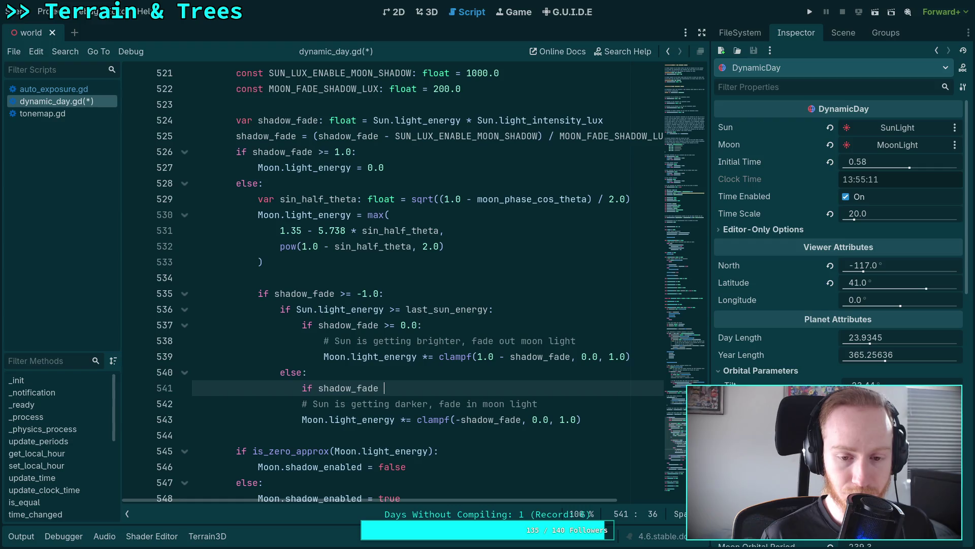
pyautogui.write('<= 0.0:')
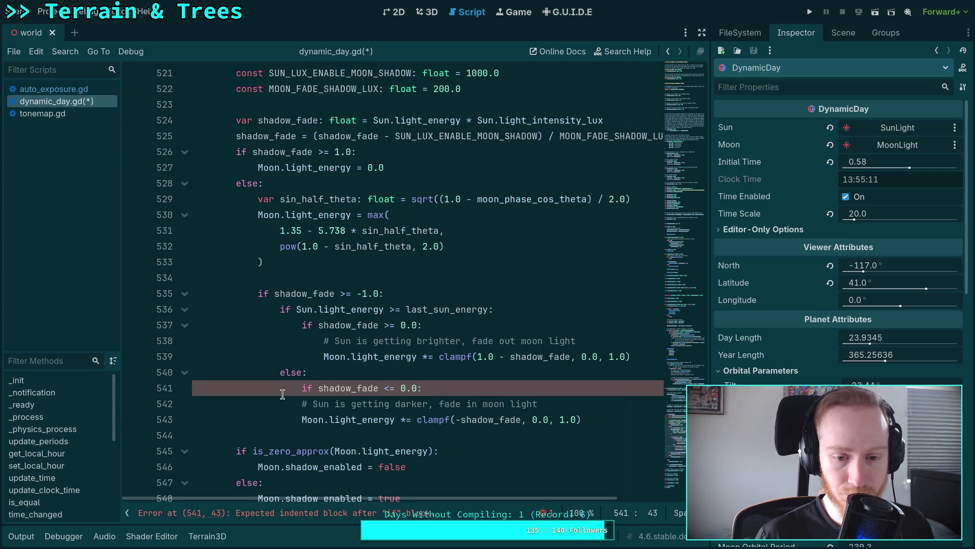
# Merge else and if into 'elif shadow_fade <= 0.0', re-indent the fade-in lines, and save
pyautogui.moveTo(581, 419)
pyautogui.mouseDown()
pyautogui.moveTo(302, 401)
pyautogui.moveTo(292, 373)
pyautogui.mouseUp()
pyautogui.press('Tab')
pyautogui.click(307, 376)
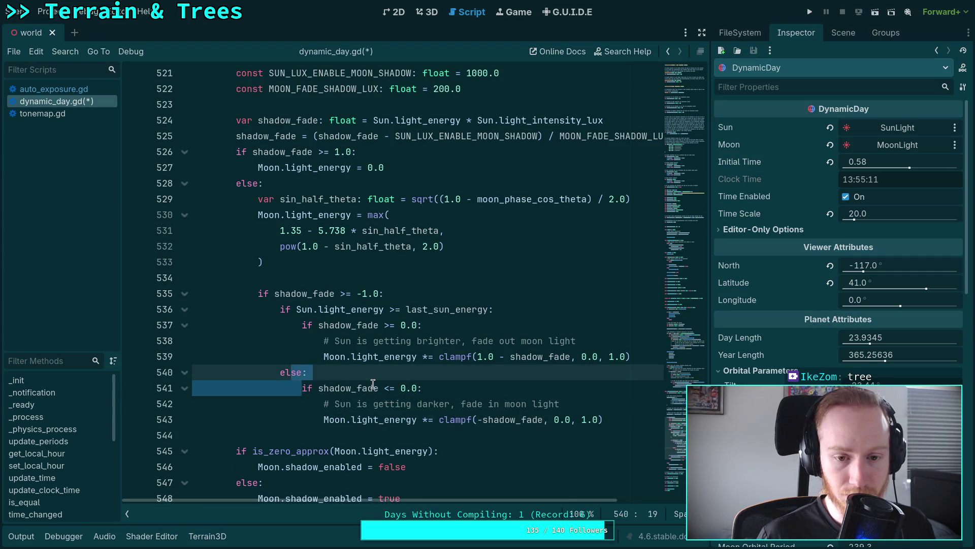
pyautogui.press('BackSpace')
pyautogui.moveTo(351, 387); pyautogui.dragTo(351, 404)
pyautogui.press('Tab')
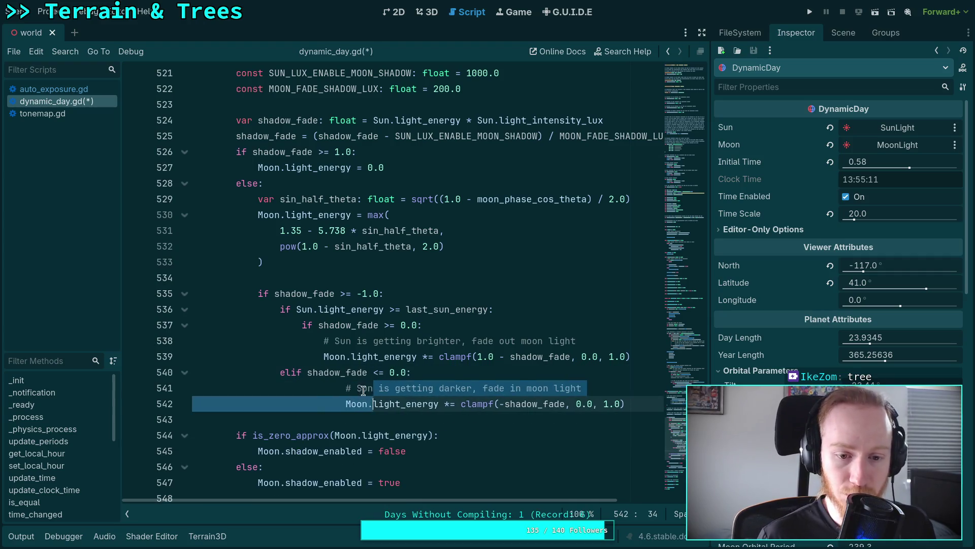
pyautogui.hotkey('shift', 'Tab')
pyautogui.hotkey('ctrl', 's')
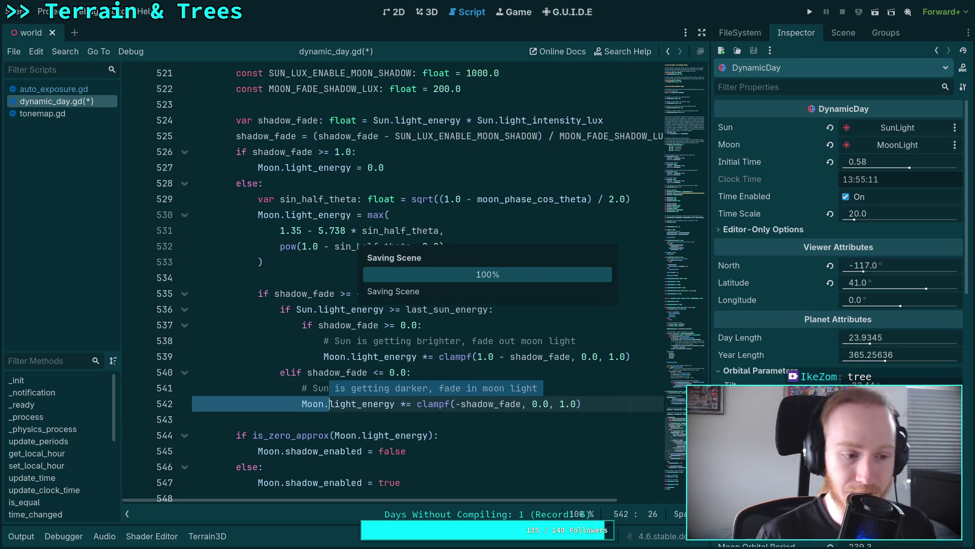
pyautogui.click(409, 417)
pyautogui.scroll(-1, 411, 414)
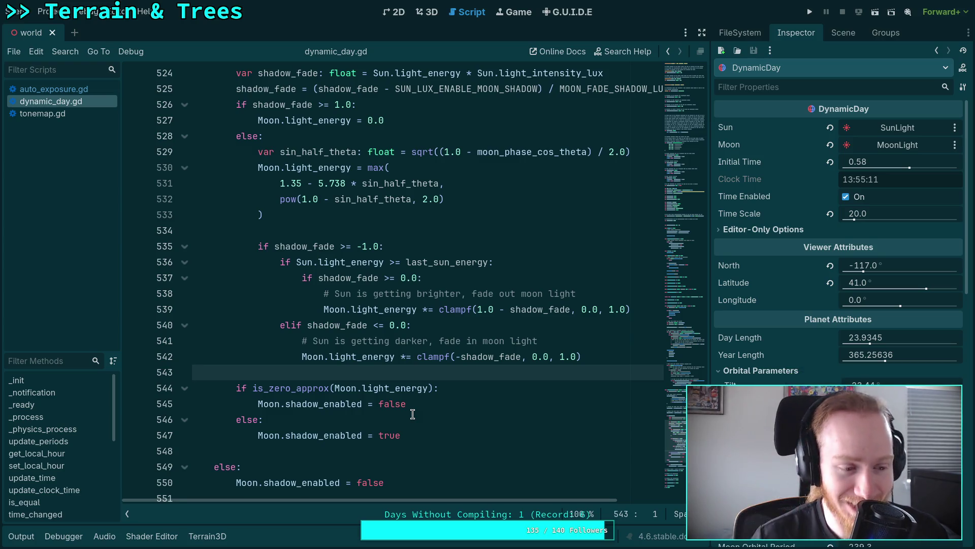
pyautogui.click(352, 385)
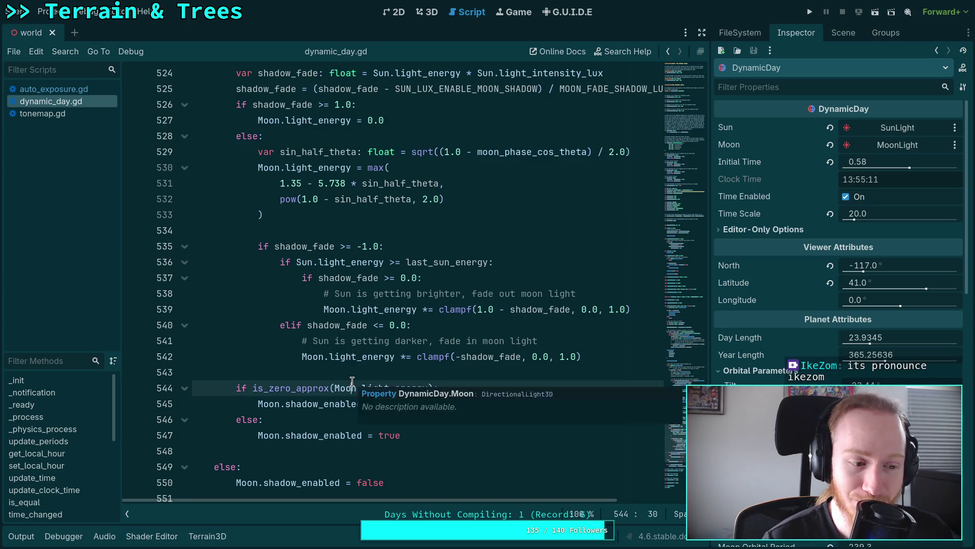
pyautogui.click(304, 378)
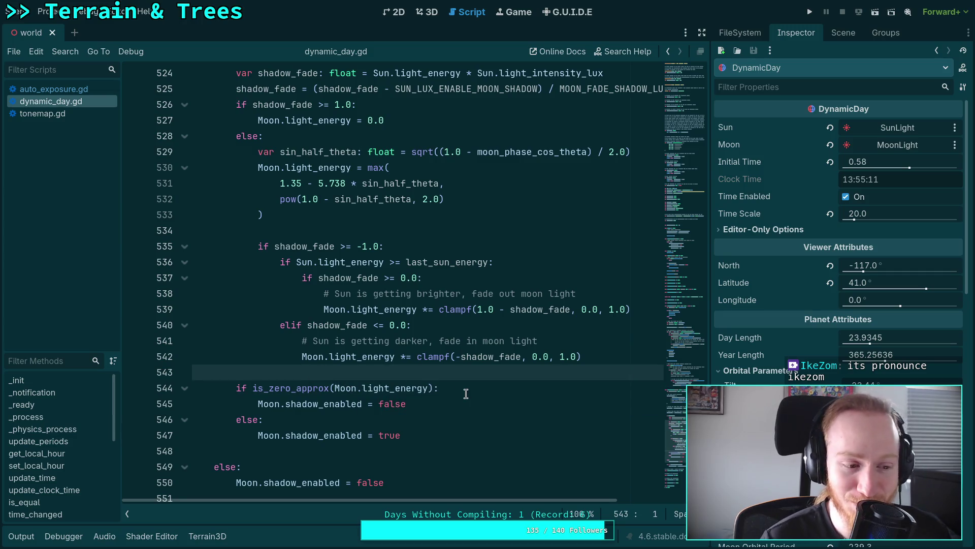
pyautogui.scroll(-2, 465, 392)
pyautogui.click(369, 358)
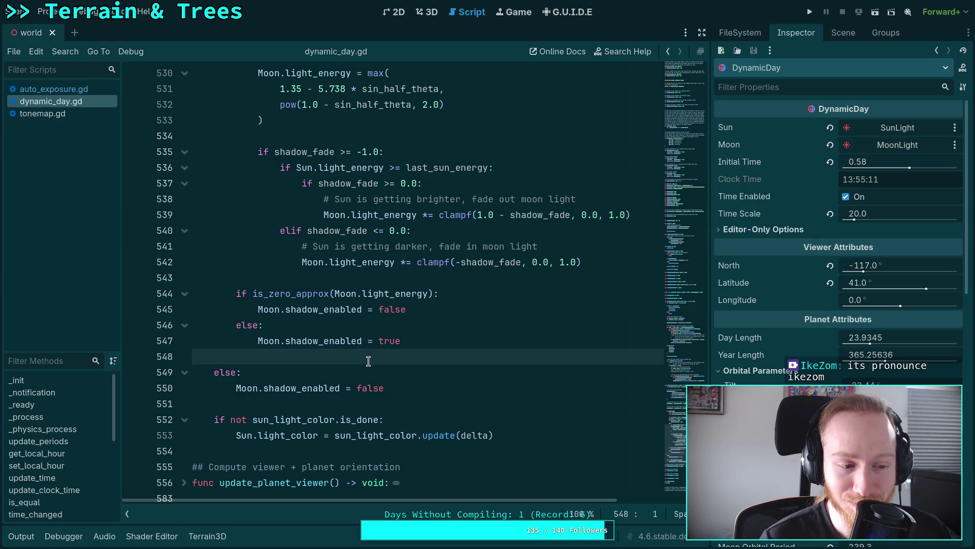
pyautogui.click(382, 403)
pyautogui.scroll(2, 408, 386)
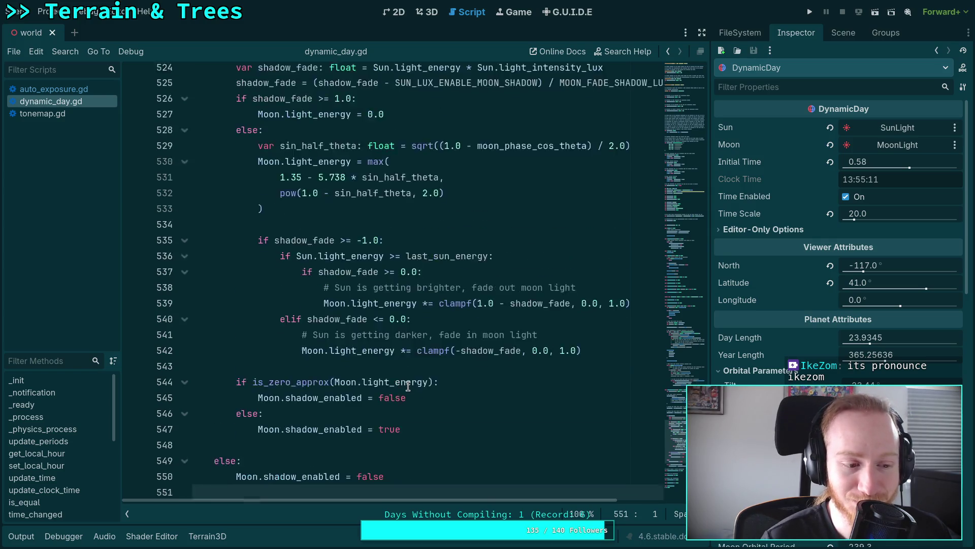
pyautogui.scroll(4, 408, 386)
pyautogui.click(364, 413)
pyautogui.scroll(-5, 368, 384)
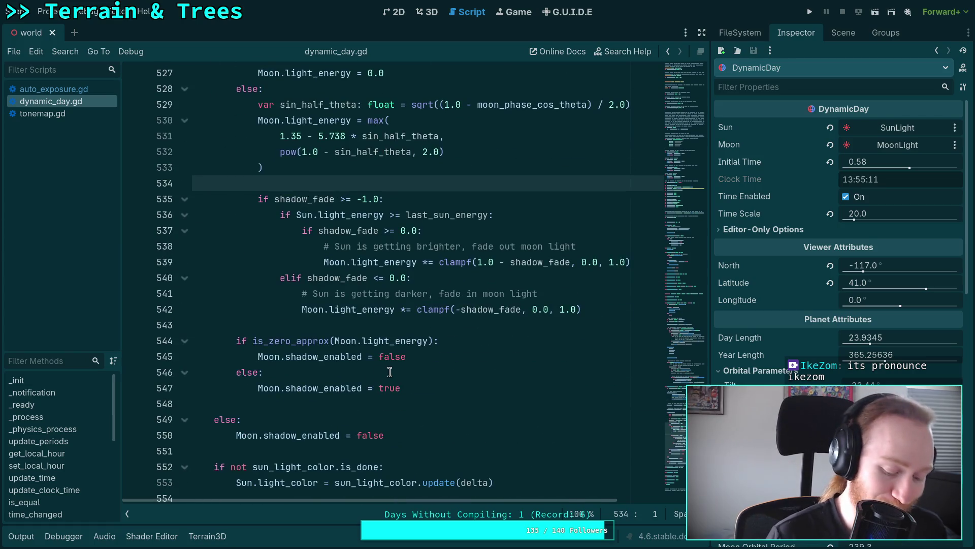
pyautogui.hotkey('ctrl', 's')
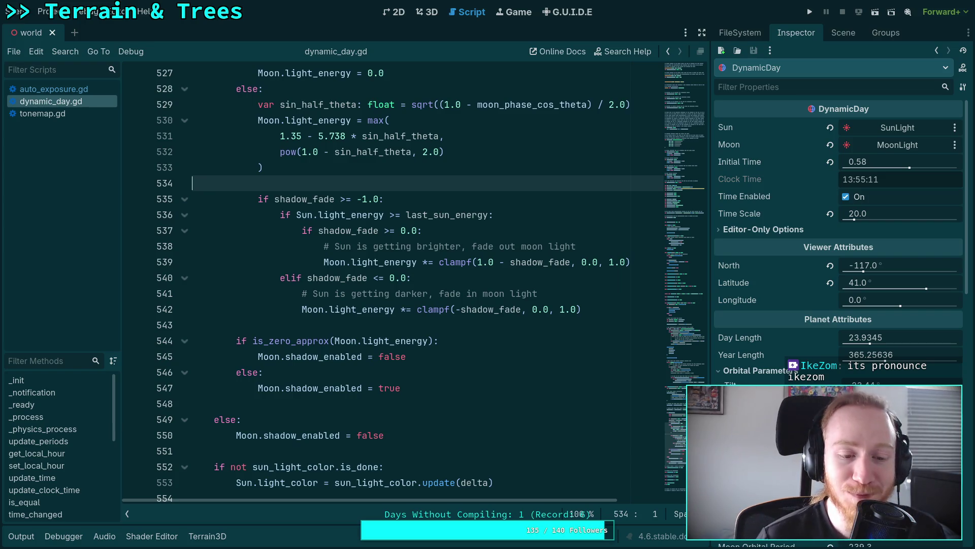
pyautogui.click(328, 323)
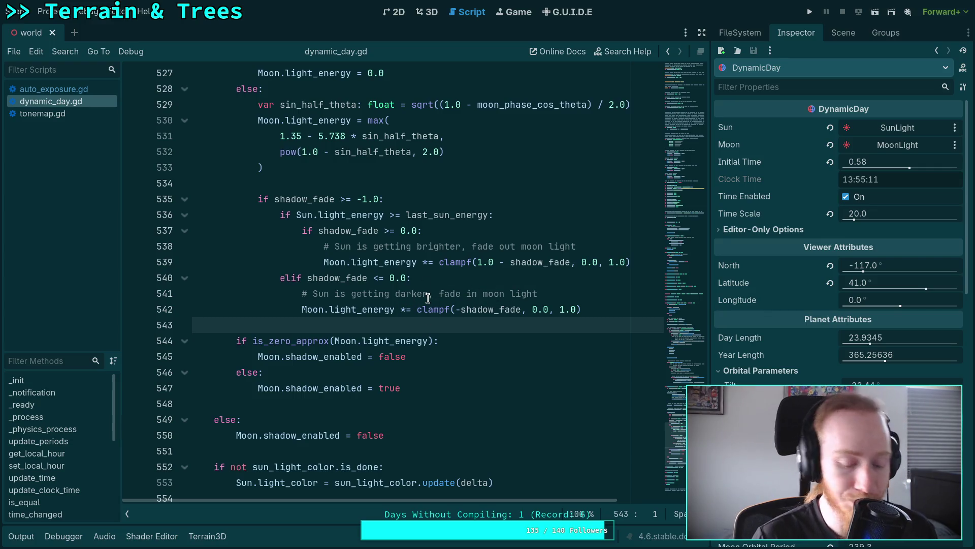
pyautogui.hotkey('ctrl', 's')
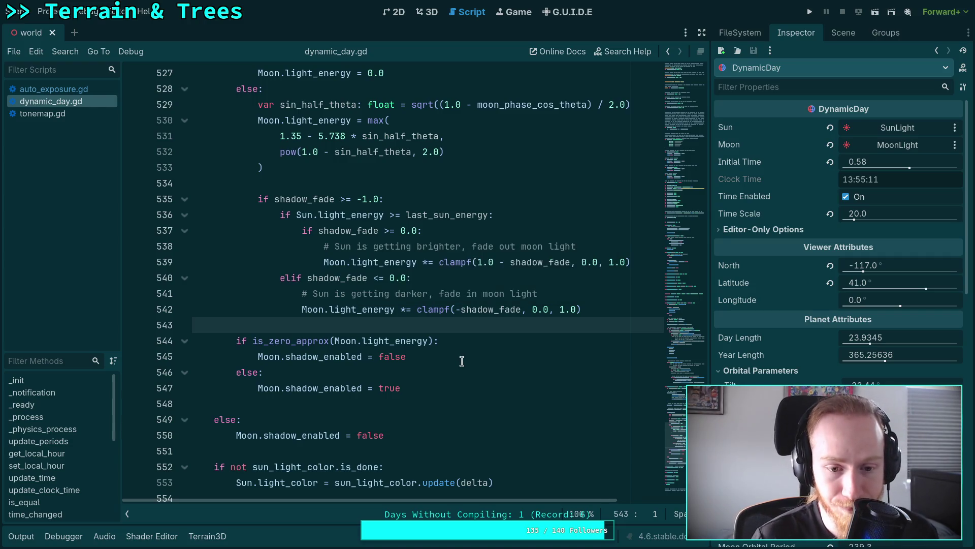
pyautogui.scroll(5, 442, 365)
pyautogui.scroll(1, 442, 366)
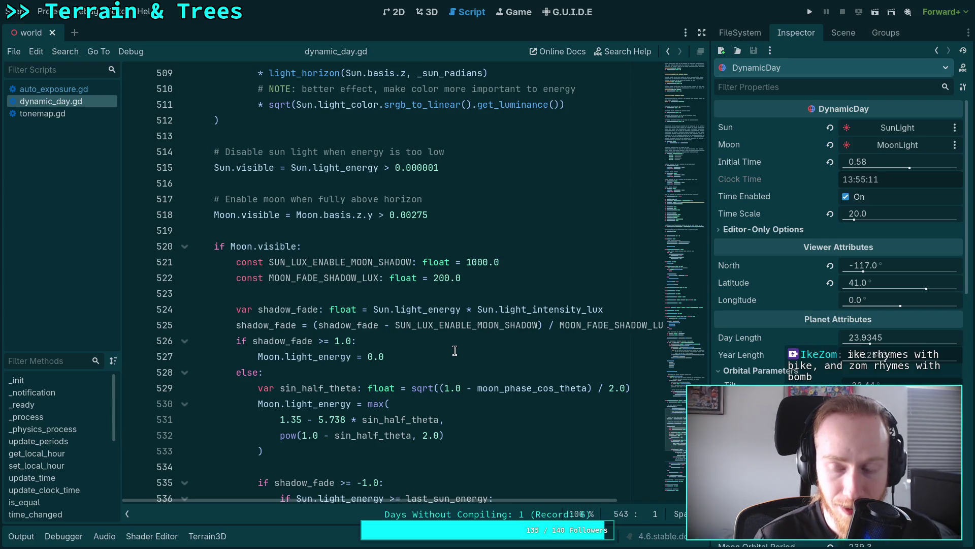
# Show MoonLight's light properties (0.5 lux, energy 0.0) and switch to the 3D world view
pyautogui.click(852, 34)
pyautogui.click(762, 111)
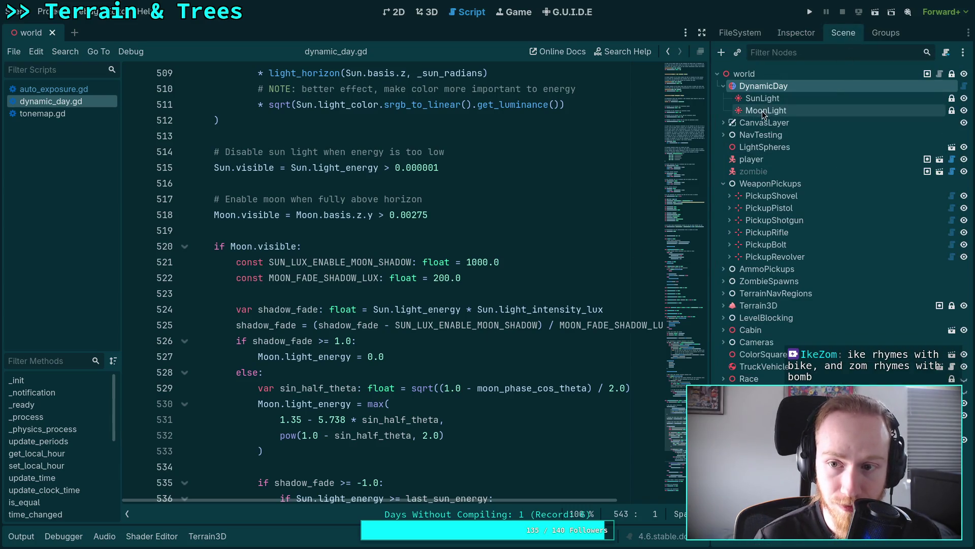
pyautogui.click(796, 34)
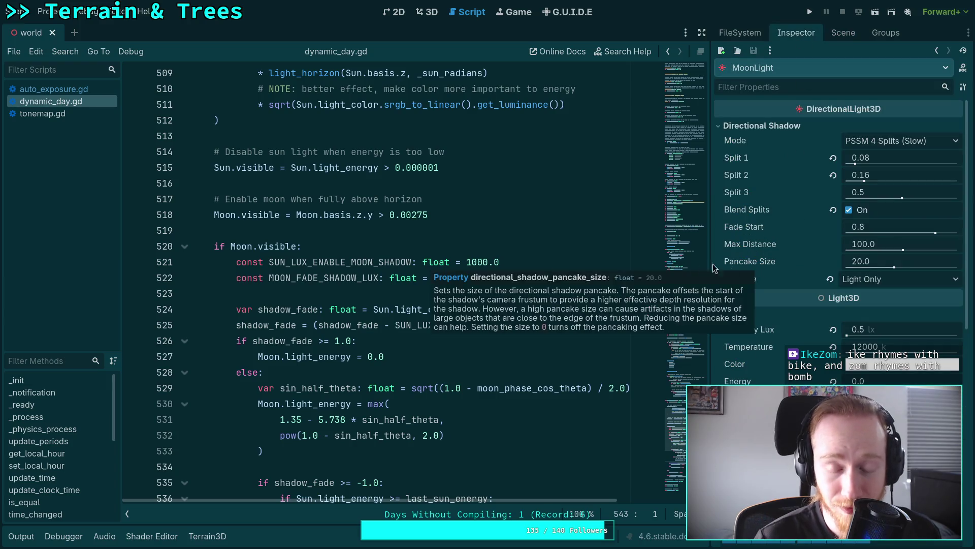
pyautogui.scroll(-3, 431, 229)
pyautogui.click(431, 230)
pyautogui.scroll(-4, 432, 229)
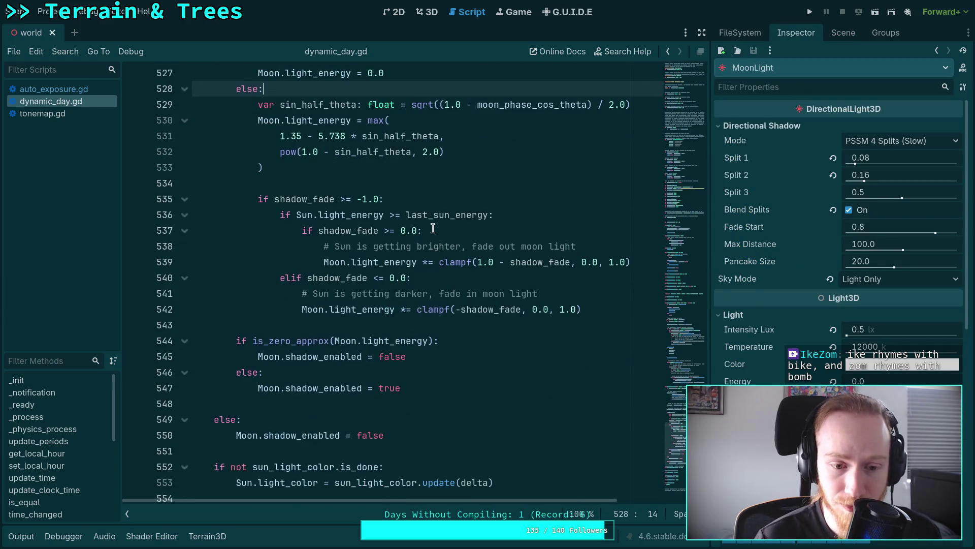
pyautogui.click(428, 12)
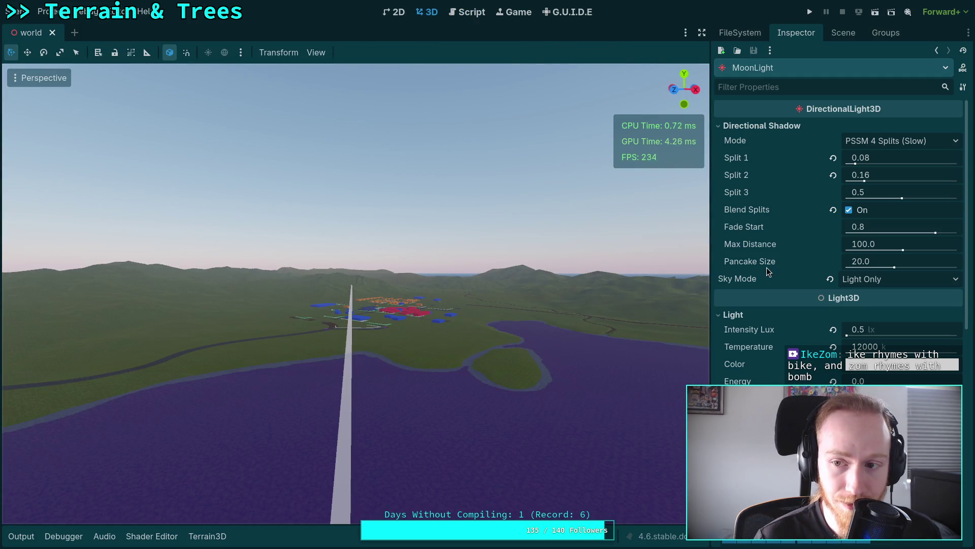
# Drag DynamicDay's Initial Time later so the sun lowers, then inspect SunLight's light properties
pyautogui.click(840, 33)
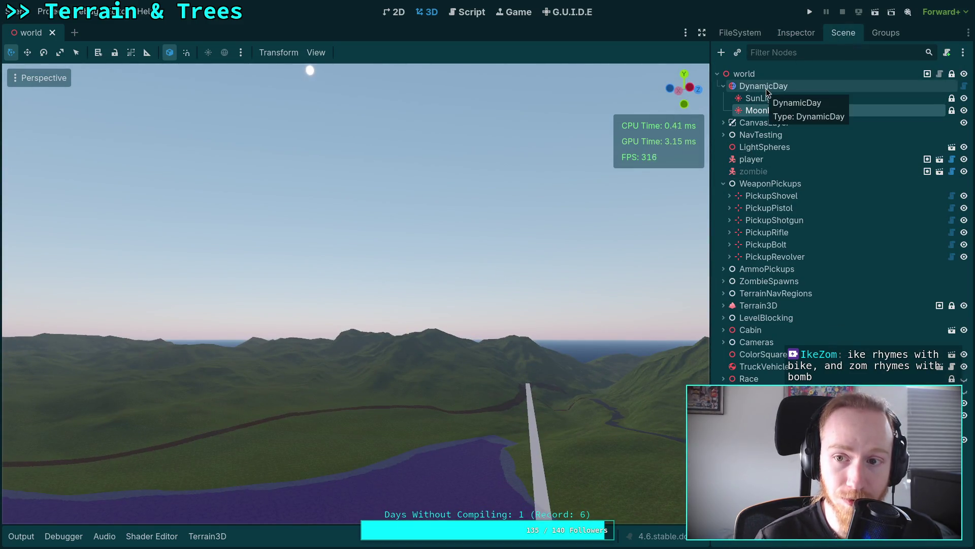
pyautogui.click(769, 89)
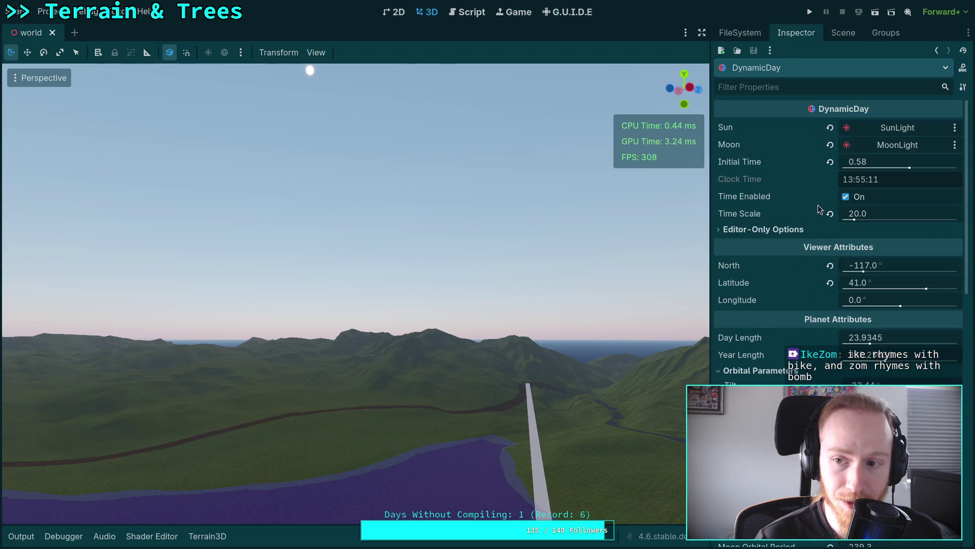
pyautogui.moveTo(859, 161); pyautogui.dragTo(892, 160)
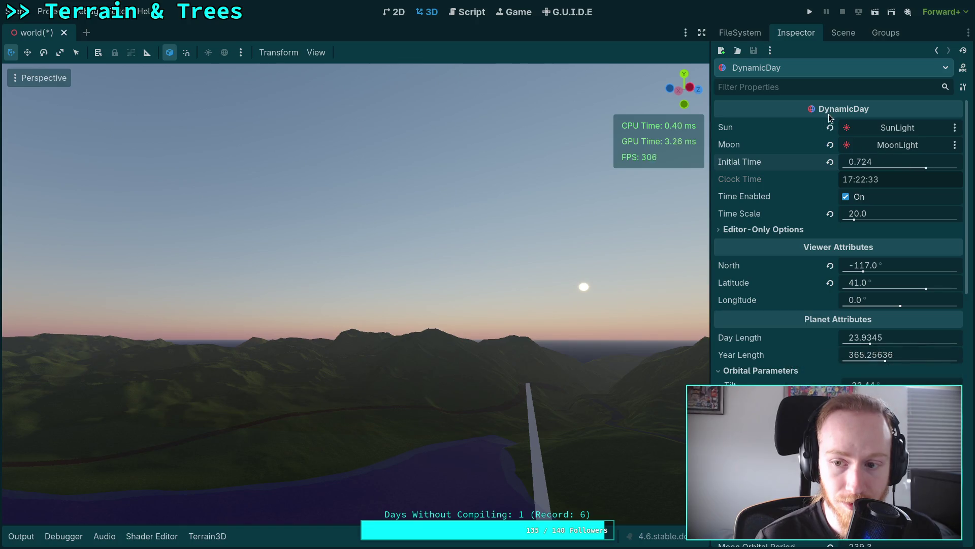
pyautogui.click(837, 32)
pyautogui.click(788, 98)
pyautogui.click(789, 38)
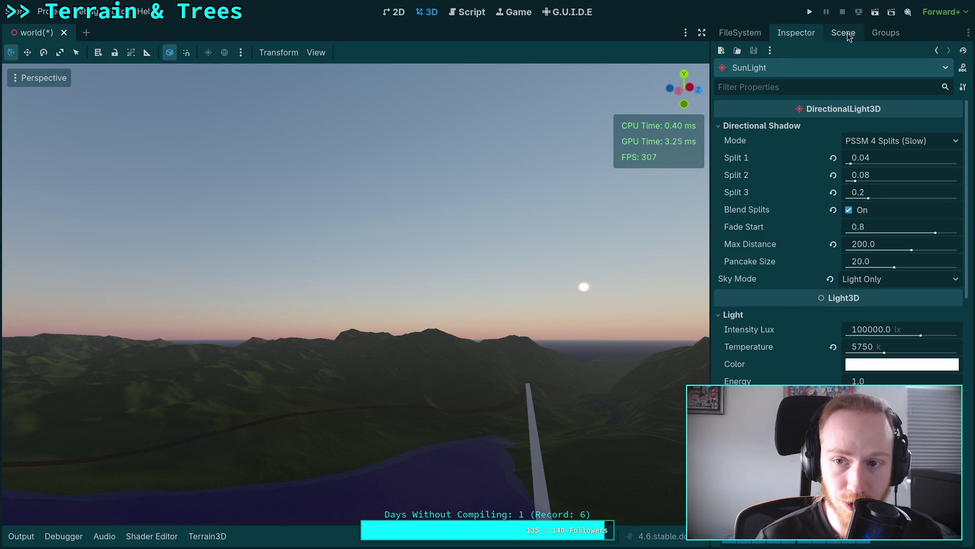
# Push DynamicDay's Initial Time to 0.75055 for sunset and save the world scene
pyautogui.click(849, 37)
pyautogui.click(761, 86)
pyautogui.click(788, 35)
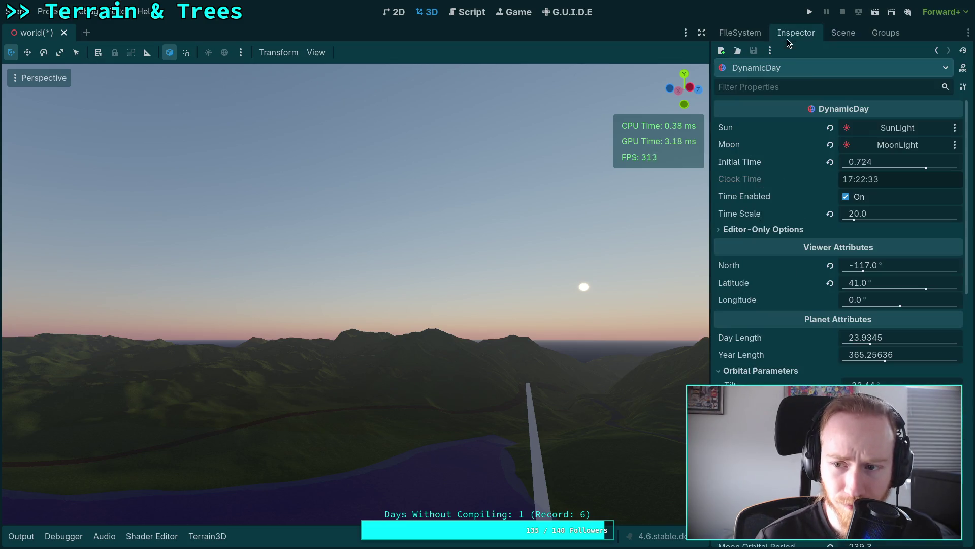
pyautogui.moveTo(866, 162); pyautogui.dragTo(903, 162)
pyautogui.moveTo(356, 254)
pyautogui.mouseDown()
pyautogui.moveTo(355, 284)
pyautogui.moveTo(457, 207)
pyautogui.moveTo(283, 130)
pyautogui.moveTo(285, 152)
pyautogui.moveTo(305, 132)
pyautogui.mouseUp()
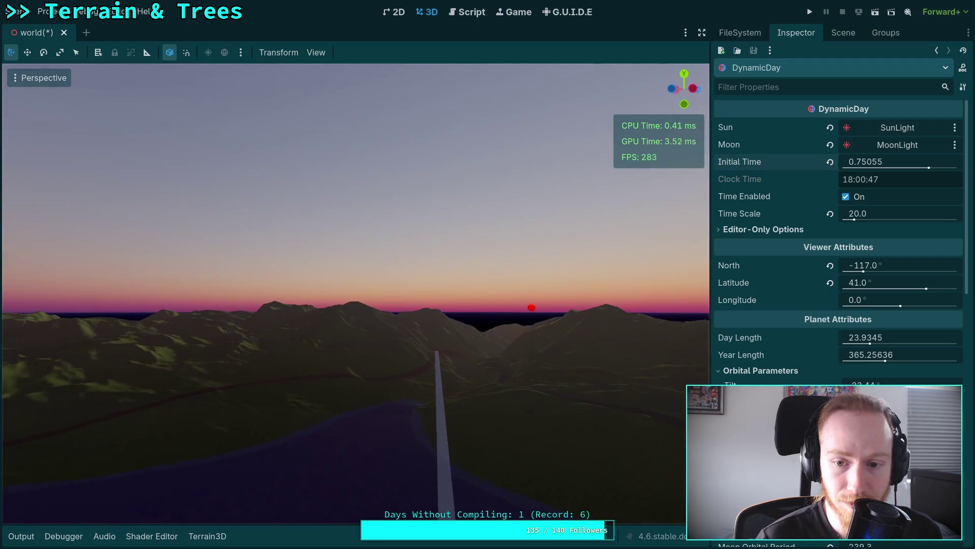
pyautogui.hotkey('ctrl', 's')
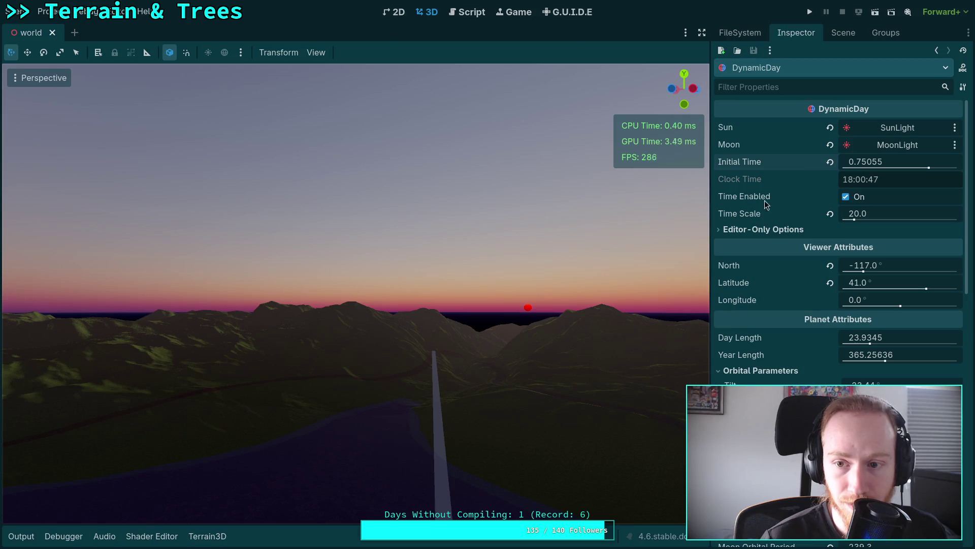
# Enable the day cycle's Editor Realtime option and show MoonLight's light properties
pyautogui.click(746, 229)
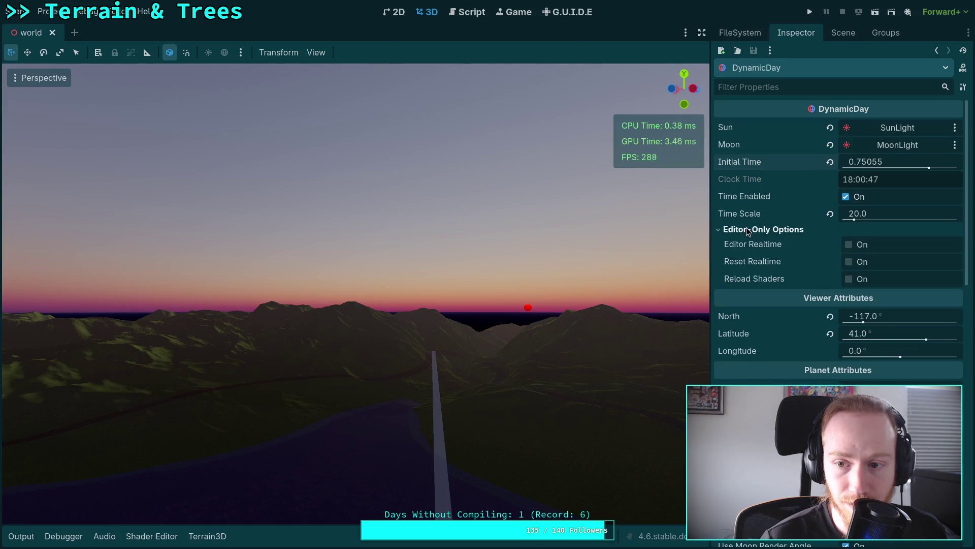
pyautogui.click(849, 245)
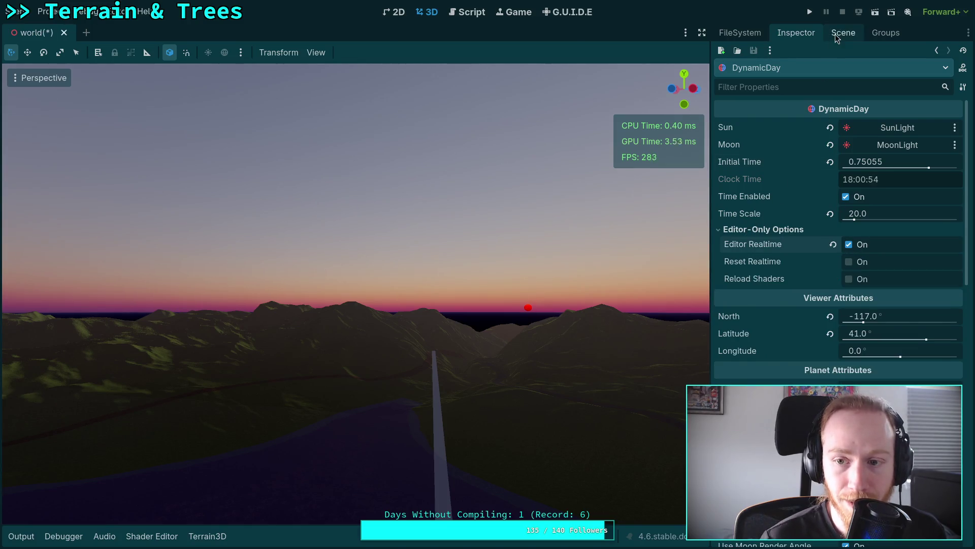
pyautogui.click(841, 32)
pyautogui.click(772, 110)
pyautogui.click(796, 33)
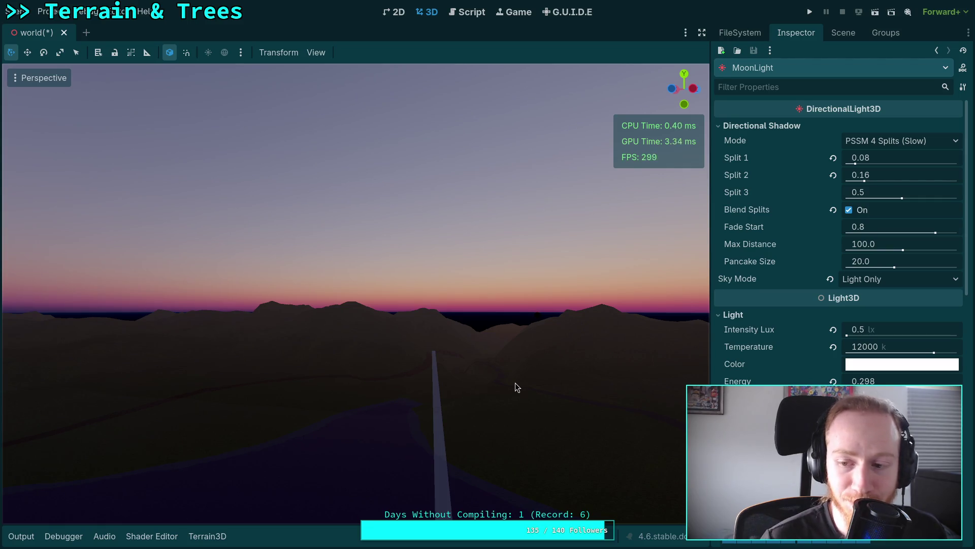
# Freelook around the terrain and lake as night falls and moon energy rises to 0.298
pyautogui.moveTo(515, 383)
pyautogui.mouseDown()
pyautogui.moveTo(515, 254)
pyautogui.moveTo(511, 503)
pyautogui.moveTo(559, 478)
pyautogui.moveTo(508, 514)
pyautogui.mouseUp()
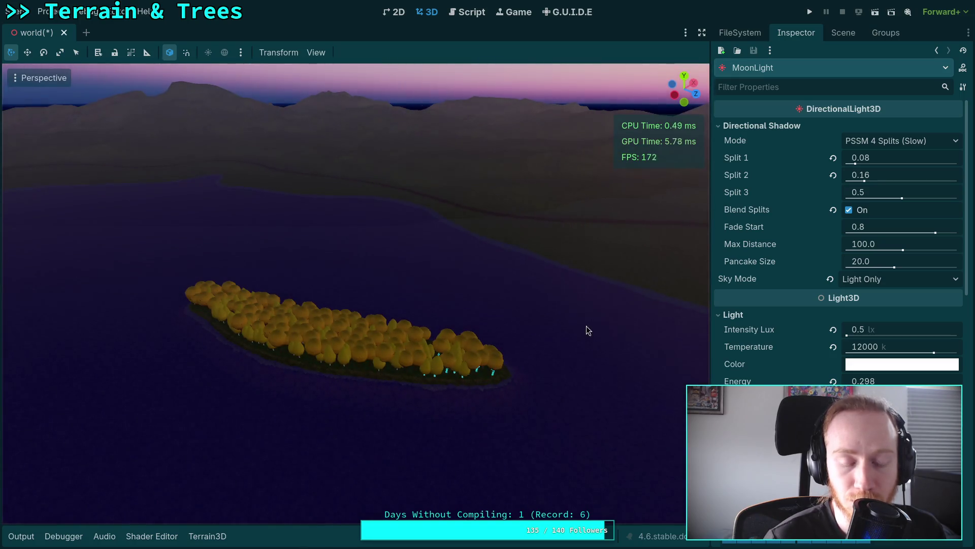
pyautogui.moveTo(587, 331)
pyautogui.mouseDown()
pyautogui.moveTo(559, 310)
pyautogui.moveTo(553, 218)
pyautogui.moveTo(553, 304)
pyautogui.moveTo(564, 309)
pyautogui.moveTo(549, 345)
pyautogui.mouseUp()
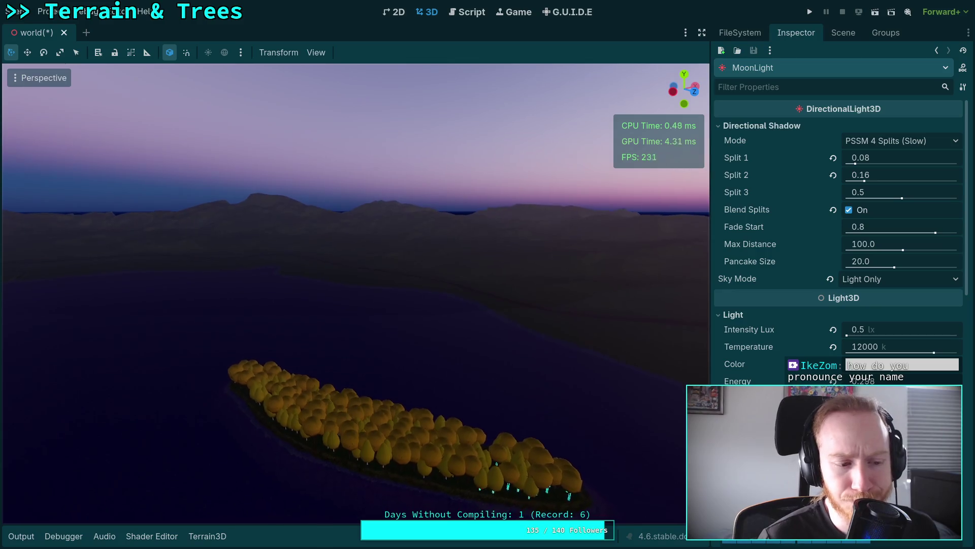
pyautogui.scroll(4, 586, 331)
pyautogui.press('w')
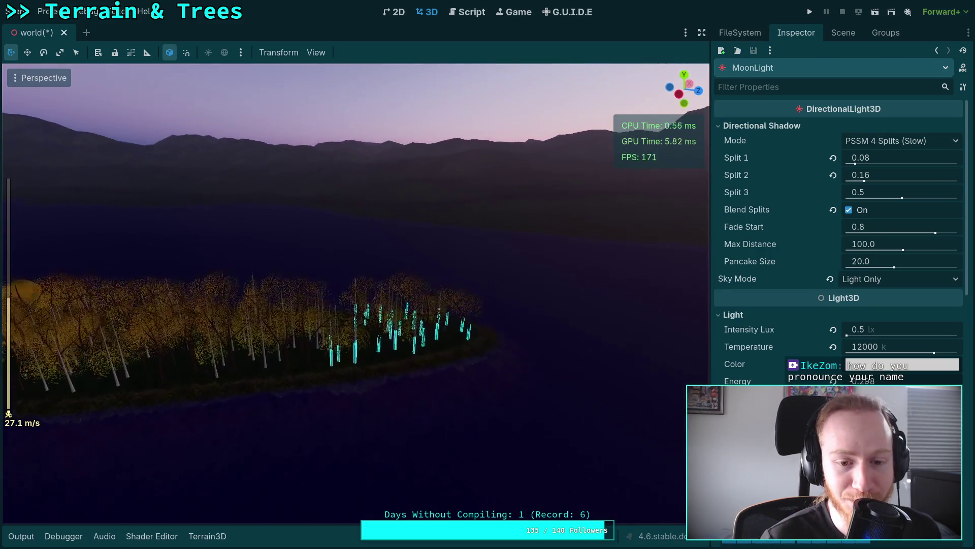
pyautogui.press('w')
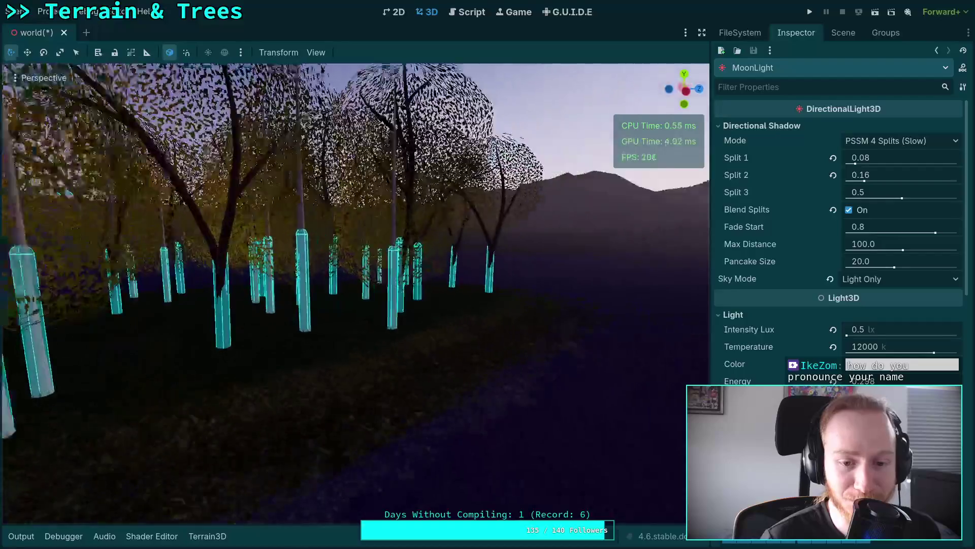
pyautogui.press('w')
pyautogui.scroll(-6, 356, 292)
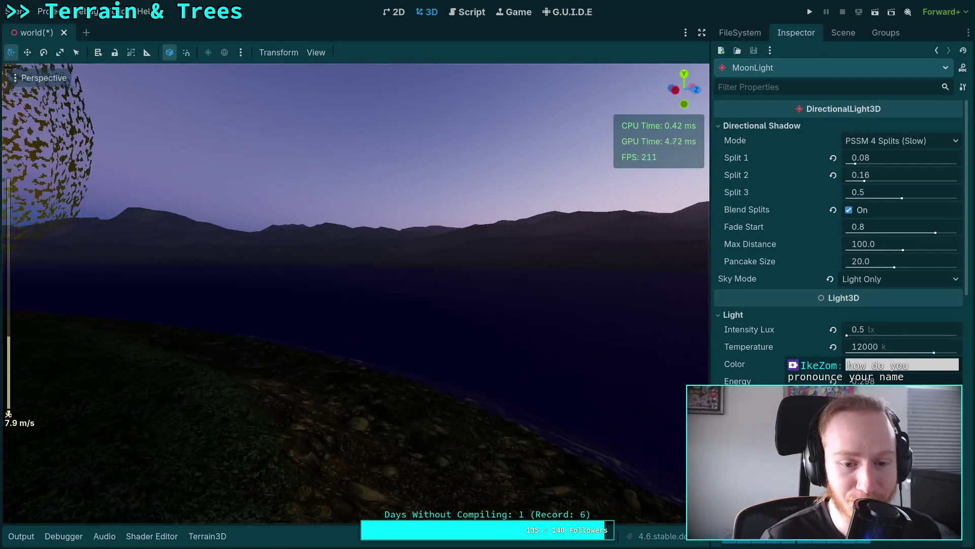
pyautogui.scroll(-10, 356, 292)
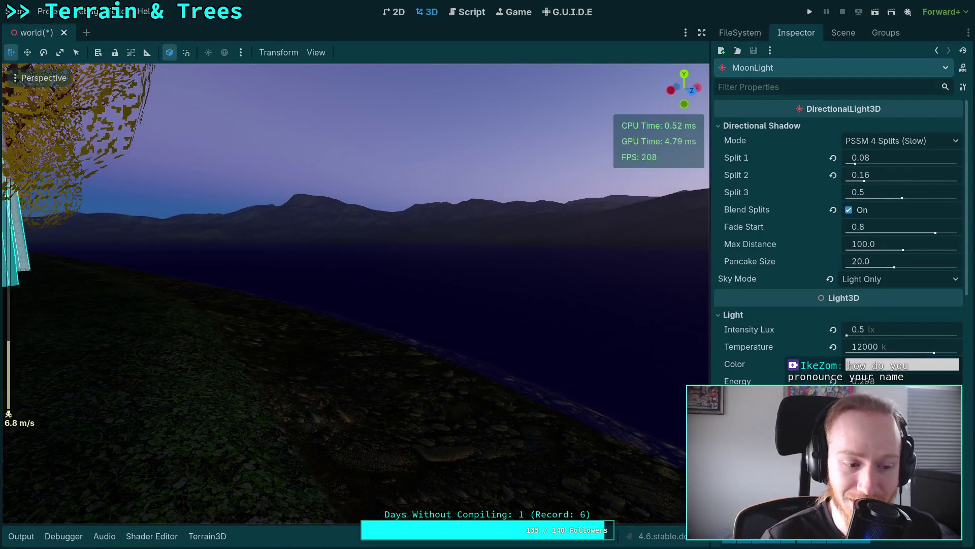
pyautogui.scroll(15, 356, 292)
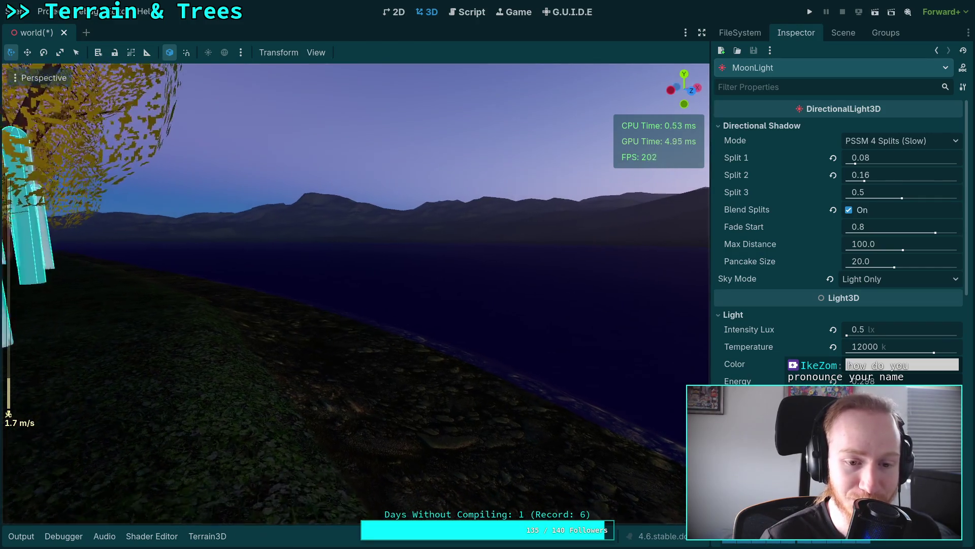
pyautogui.press('a')
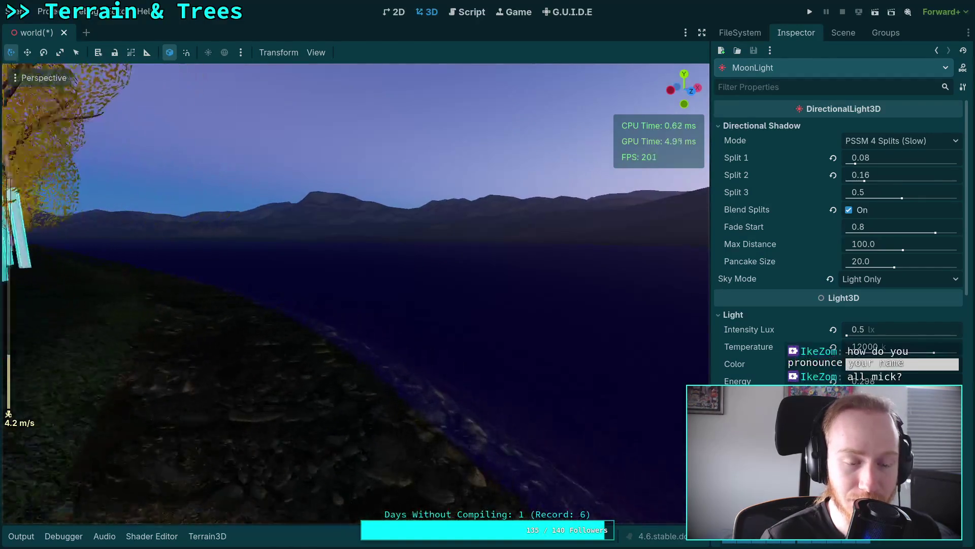
pyautogui.press('w')
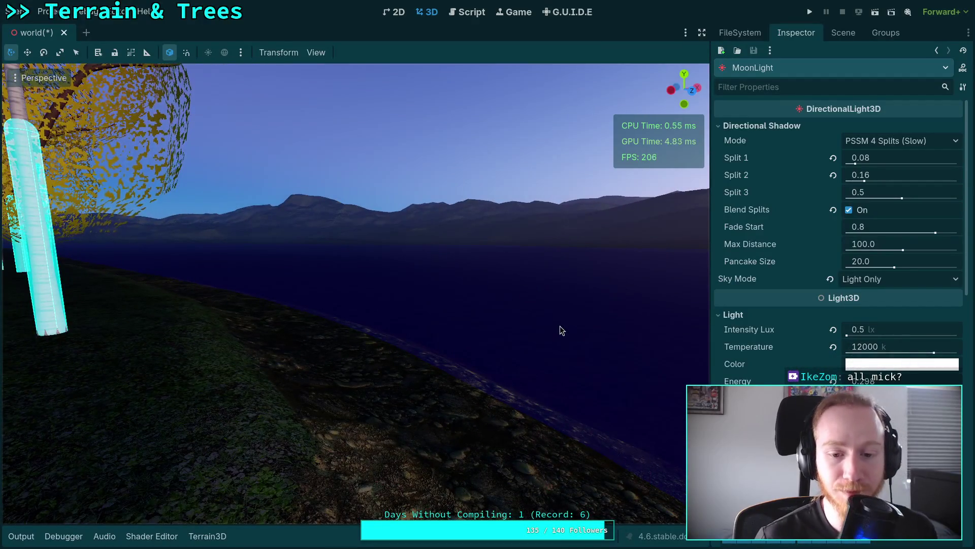
pyautogui.moveTo(560, 325)
pyautogui.mouseDown()
pyautogui.moveTo(528, 244)
pyautogui.moveTo(560, 325)
pyautogui.moveTo(417, 325)
pyautogui.moveTo(366, 285)
pyautogui.moveTo(356, 254)
pyautogui.moveTo(358, 310)
pyautogui.mouseUp()
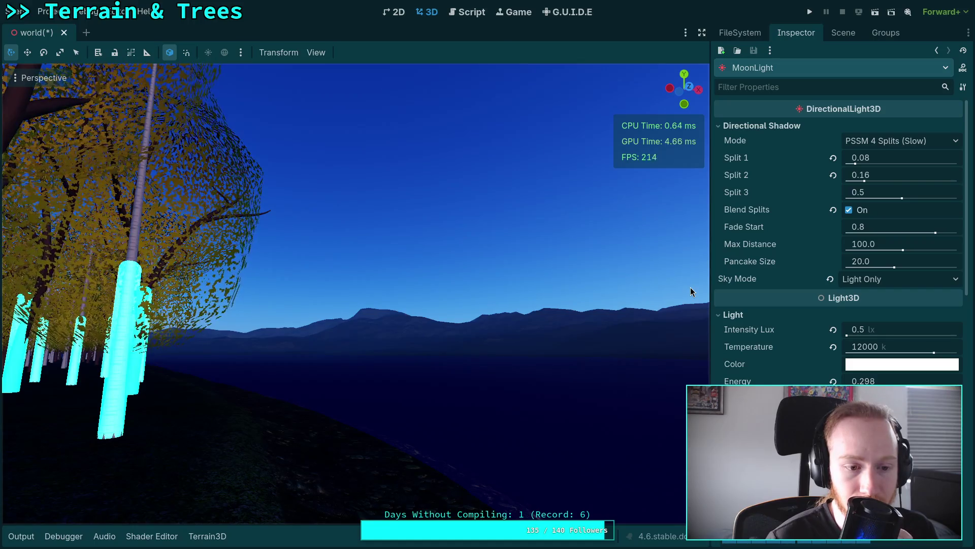
pyautogui.moveTo(656, 334)
pyautogui.mouseDown()
pyautogui.moveTo(612, 365)
pyautogui.moveTo(433, 292)
pyautogui.moveTo(355, 274)
pyautogui.moveTo(350, 299)
pyautogui.moveTo(279, 185)
pyautogui.moveTo(654, 157)
pyautogui.moveTo(404, 284)
pyautogui.moveTo(272, 110)
pyautogui.moveTo(285, 204)
pyautogui.moveTo(304, 244)
pyautogui.mouseUp()
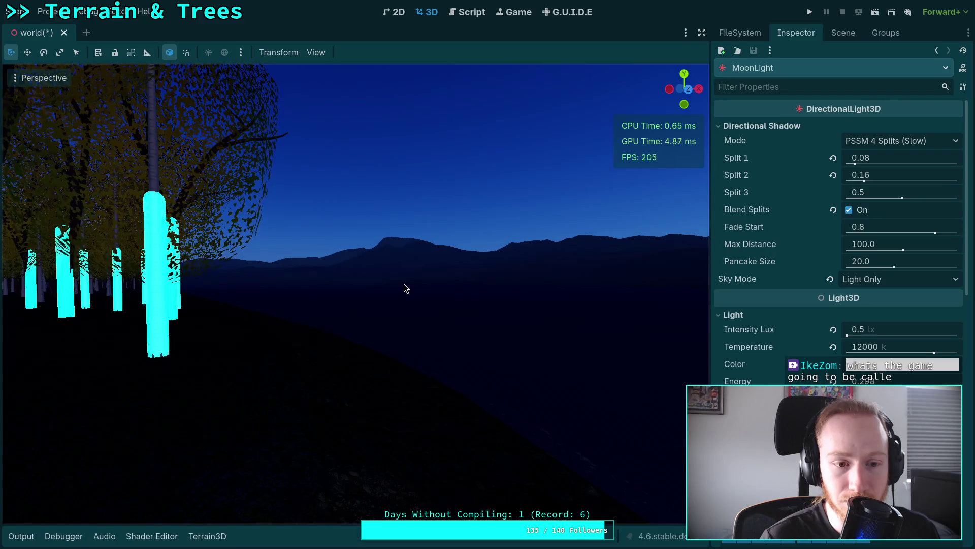
pyautogui.moveTo(404, 283)
pyautogui.mouseDown()
pyautogui.moveTo(391, 285)
pyautogui.moveTo(518, 282)
pyautogui.mouseUp()
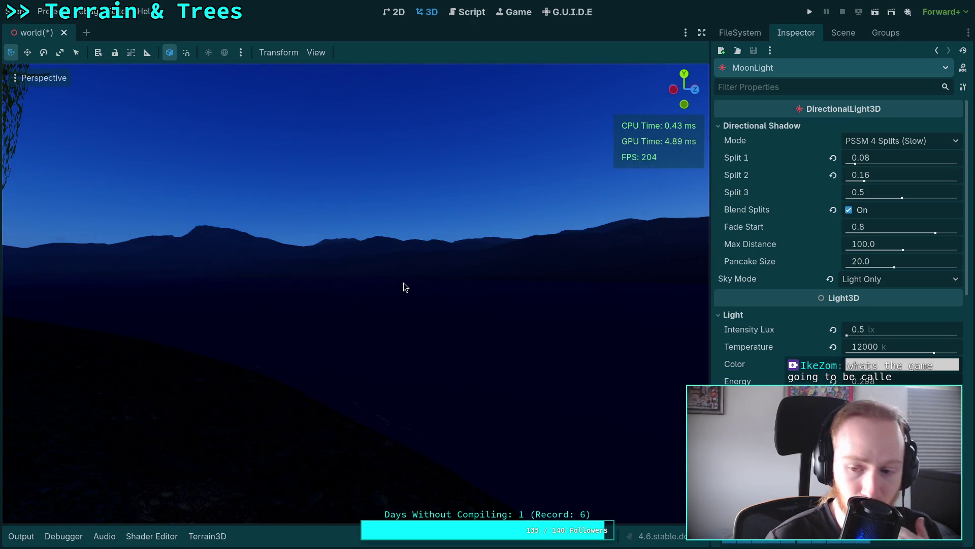
pyautogui.click(468, 12)
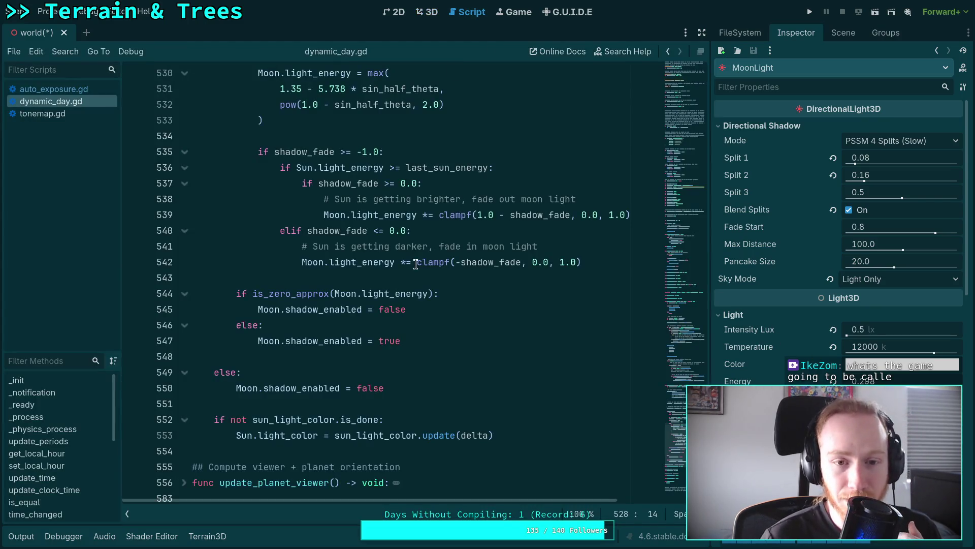
pyautogui.click(844, 33)
pyautogui.click(803, 32)
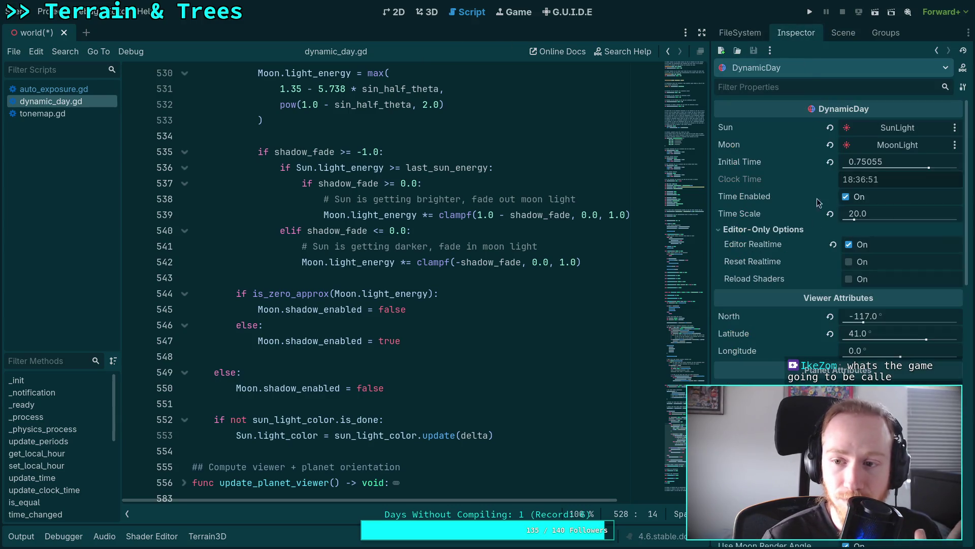
pyautogui.click(858, 249)
pyautogui.click(882, 166)
pyautogui.moveTo(857, 162); pyautogui.dragTo(908, 162)
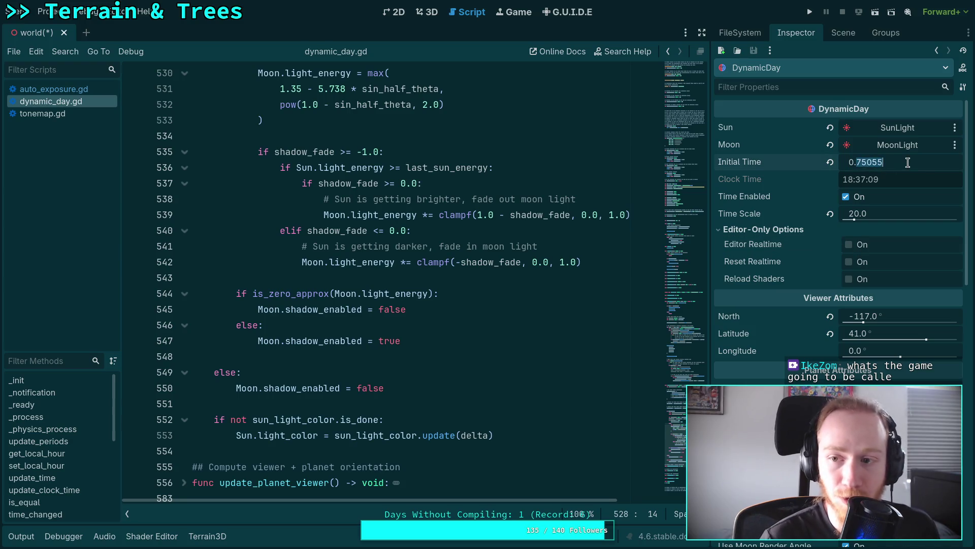
pyautogui.write('68')
pyautogui.write('8')
pyautogui.press('Return')
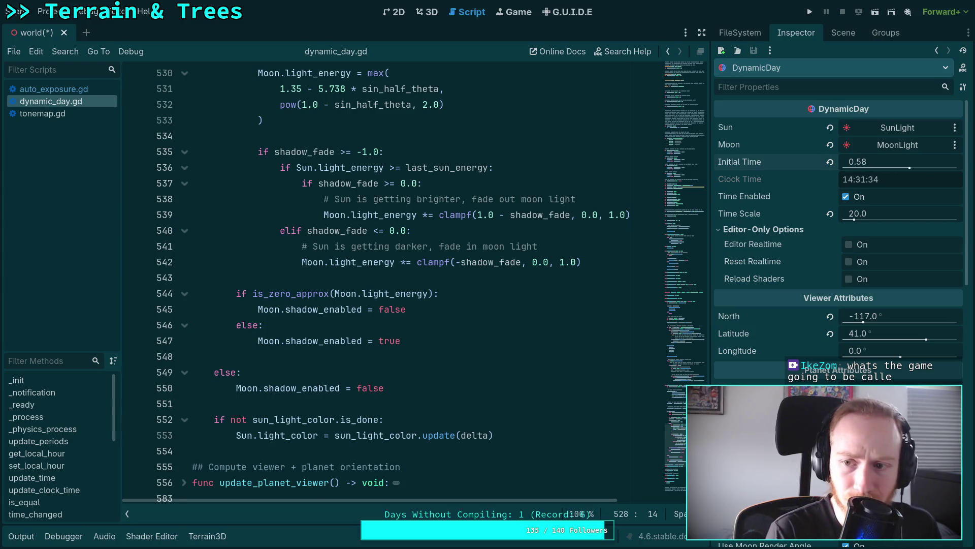
pyautogui.hotkey('ctrl', 's')
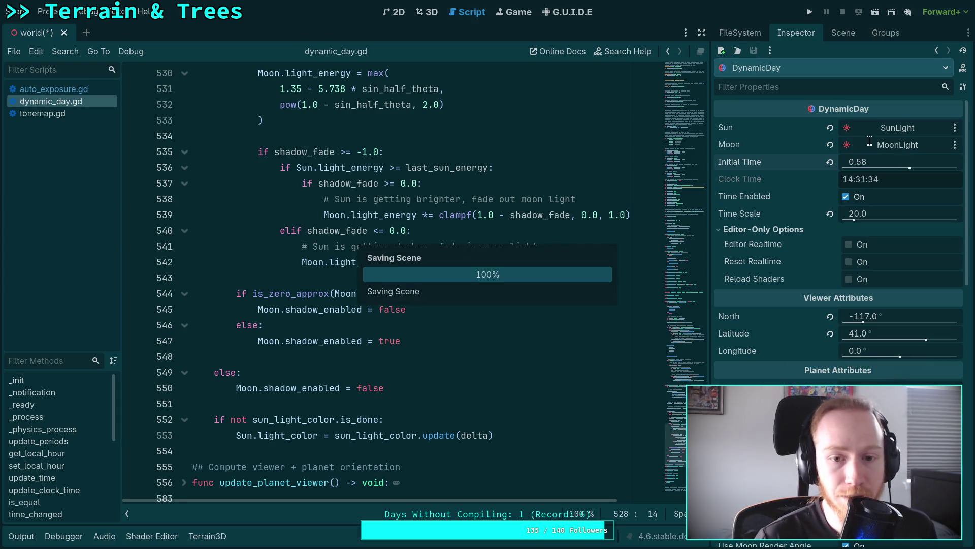
pyautogui.scroll(3, 393, 350)
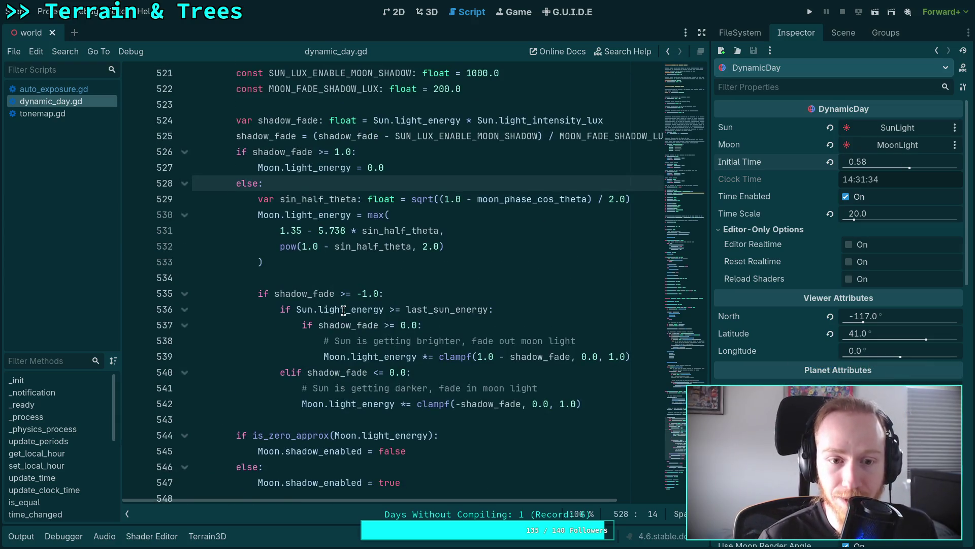
pyautogui.scroll(1, 344, 310)
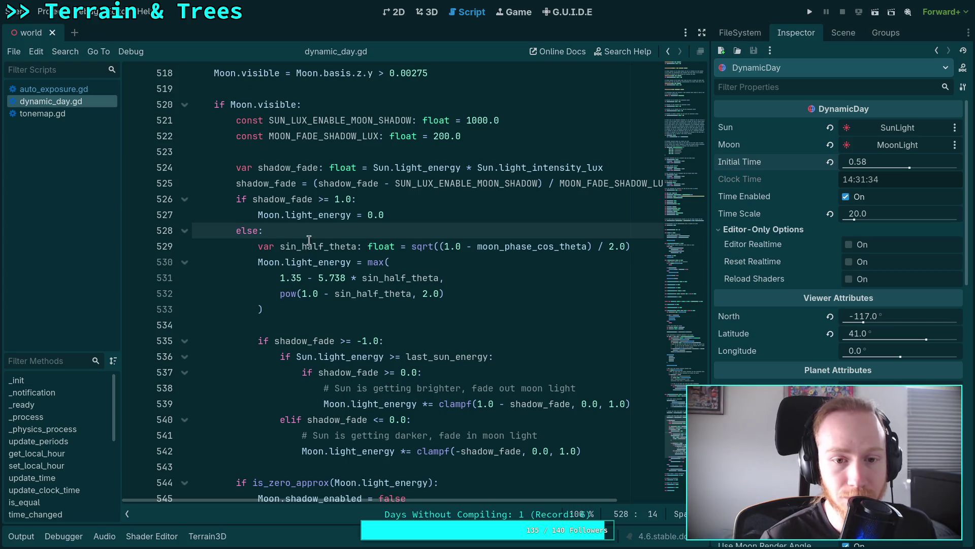
pyautogui.scroll(2, 378, 244)
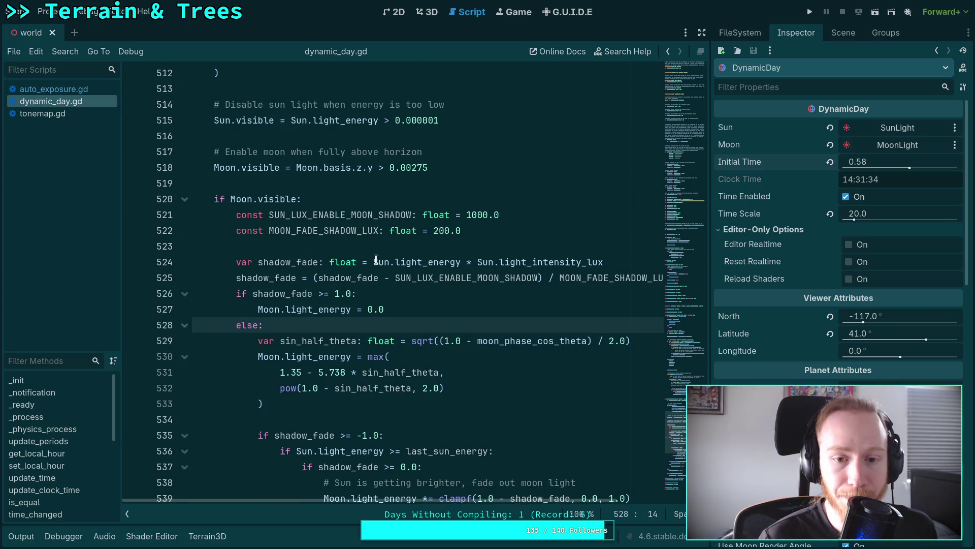
pyautogui.click(376, 261)
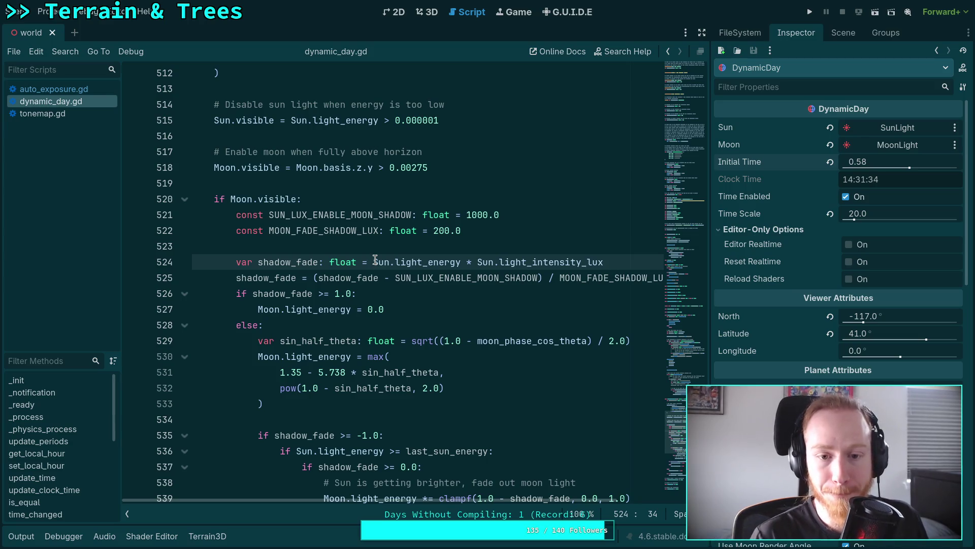
pyautogui.moveTo(373, 260); pyautogui.dragTo(612, 259)
pyautogui.scroll(2, 435, 269)
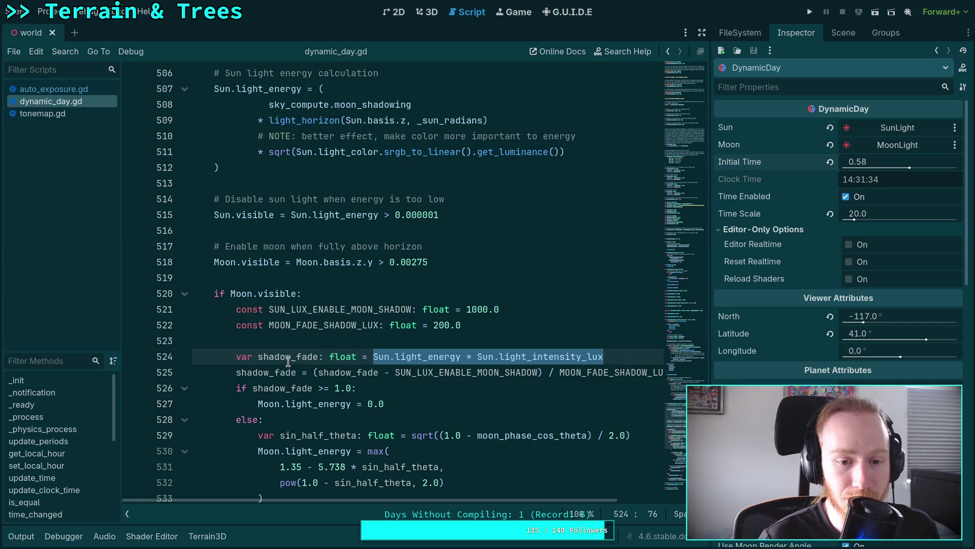
pyautogui.scroll(-1, 299, 303)
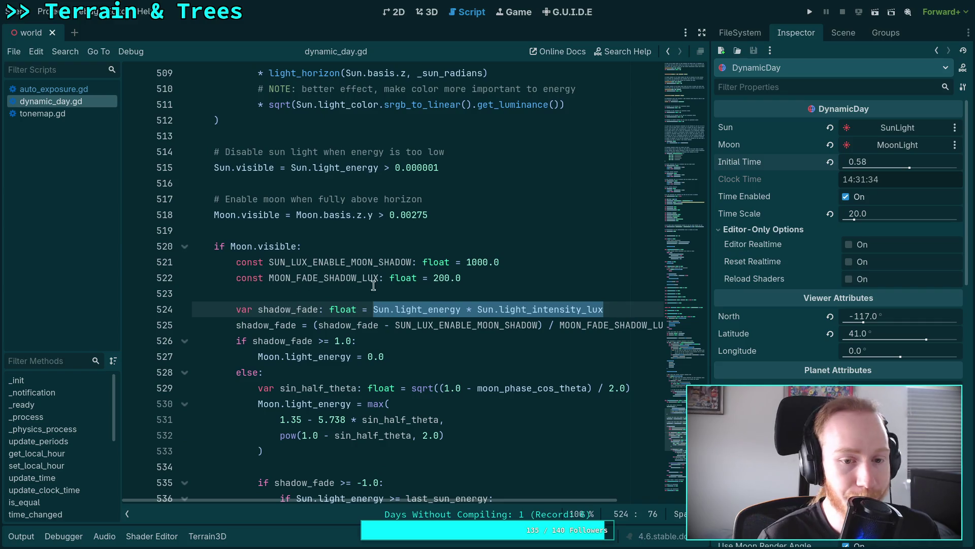
pyautogui.click(471, 280)
pyautogui.scroll(-7, 305, 270)
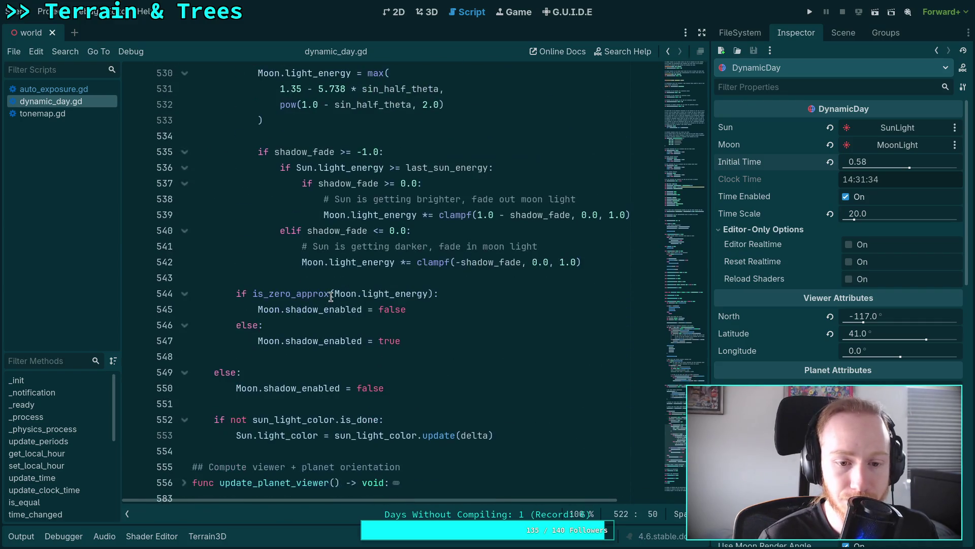
pyautogui.scroll(5, 337, 299)
pyautogui.scroll(1, 367, 305)
pyautogui.click(369, 199)
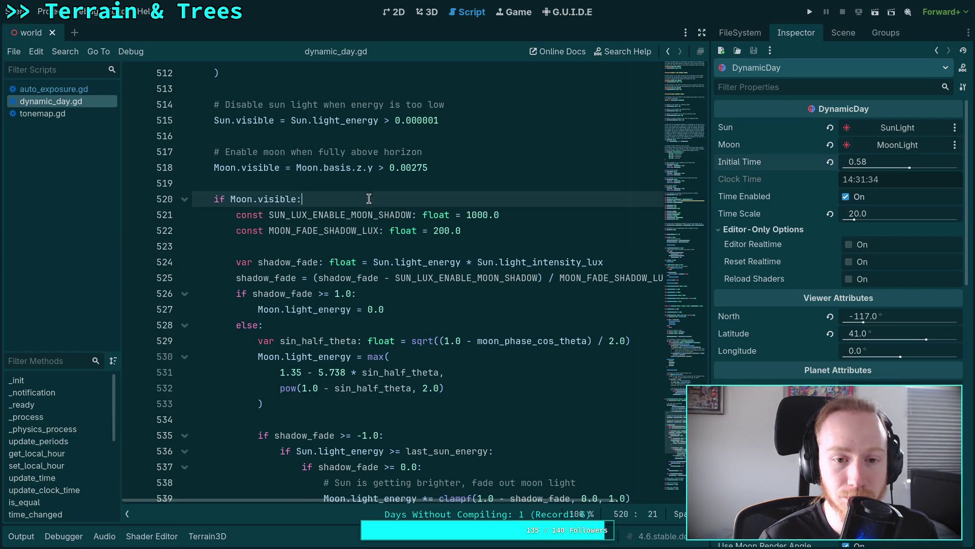
pyautogui.moveTo(409, 237)
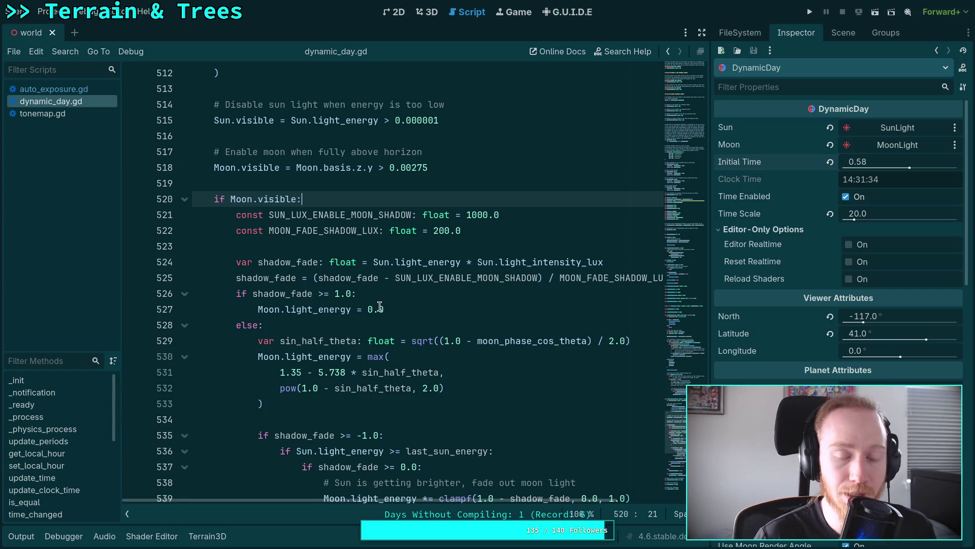
pyautogui.scroll(-4, 421, 333)
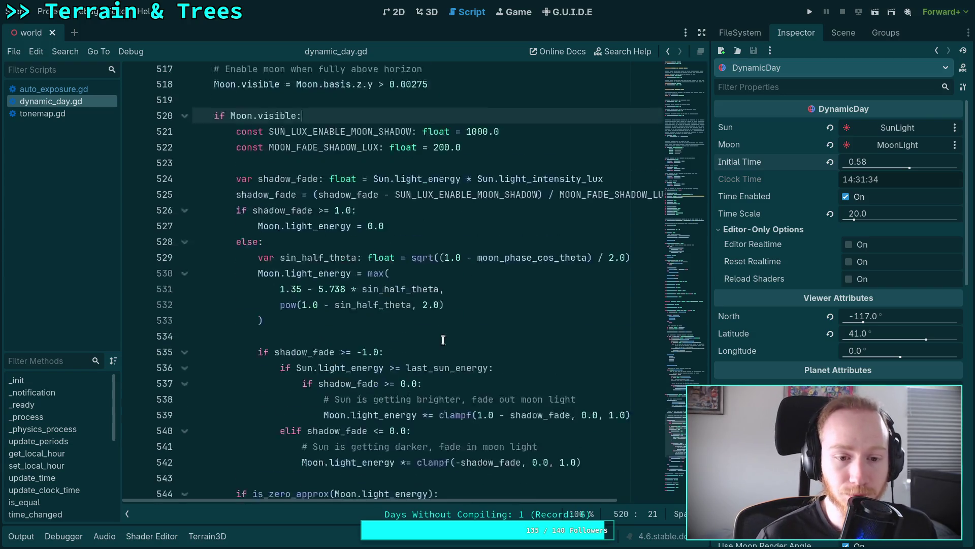
pyautogui.press('Return')
pyautogui.write('if Sun.')
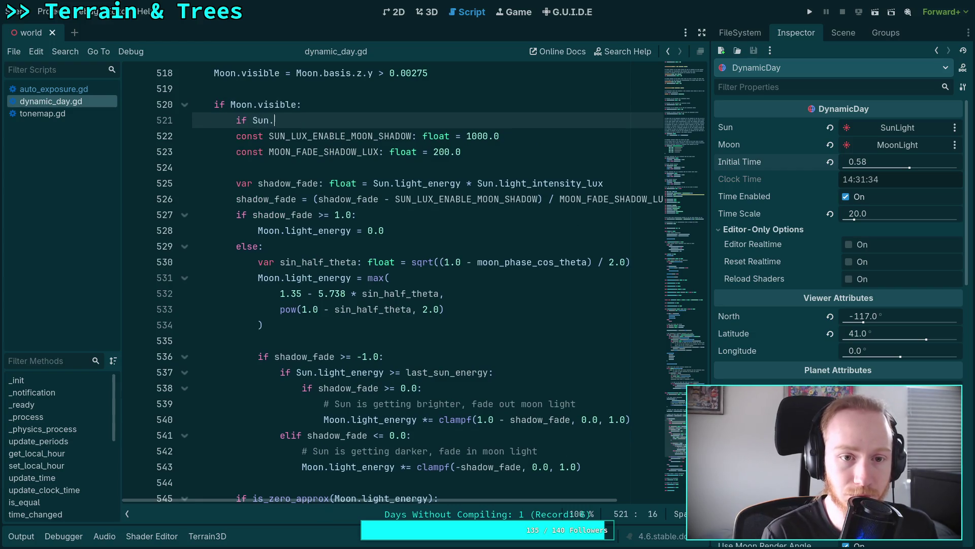
# Complete the 'if Sun.visible:' check, delete the two moon-shadow lux constants, and bring up Desmos
pyautogui.write('visible:')
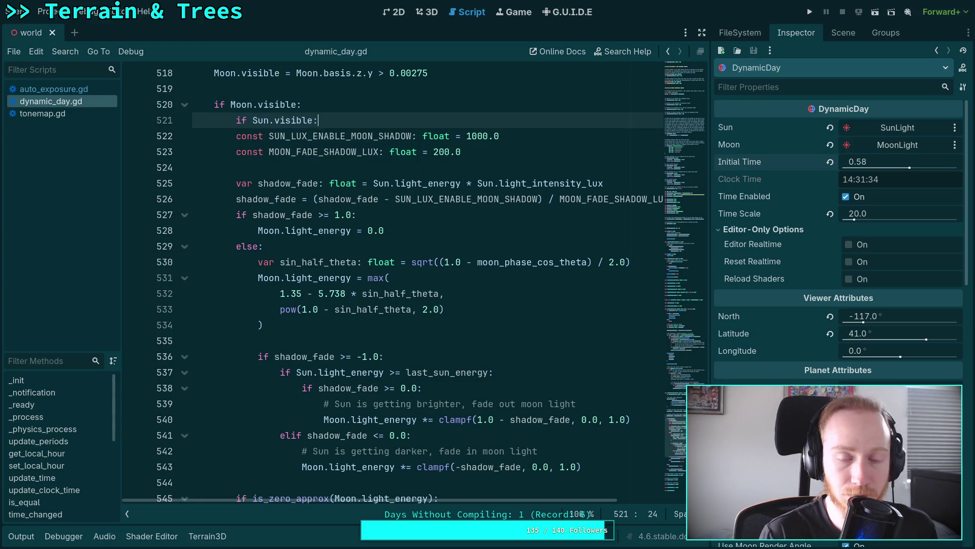
pyautogui.moveTo(486, 155); pyautogui.dragTo(318, 119)
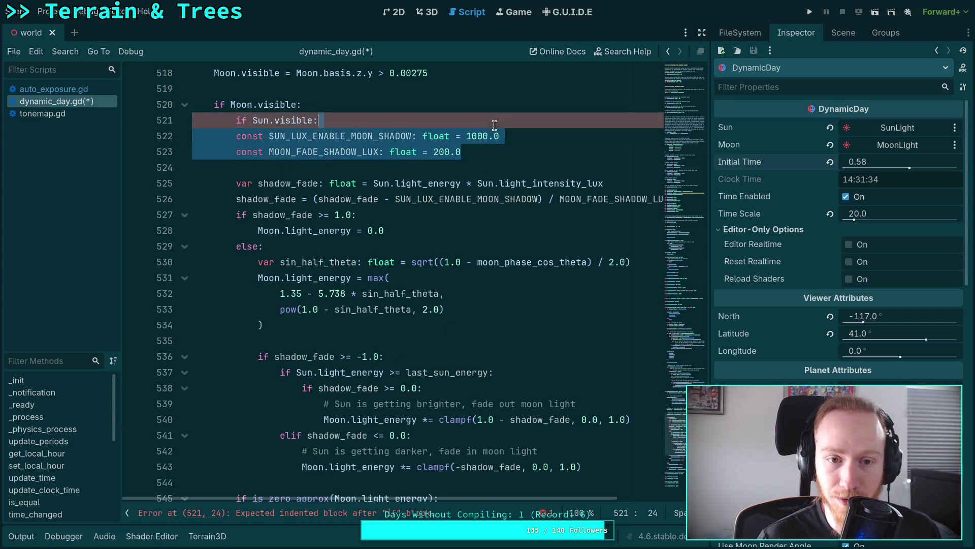
pyautogui.press('BackSpace')
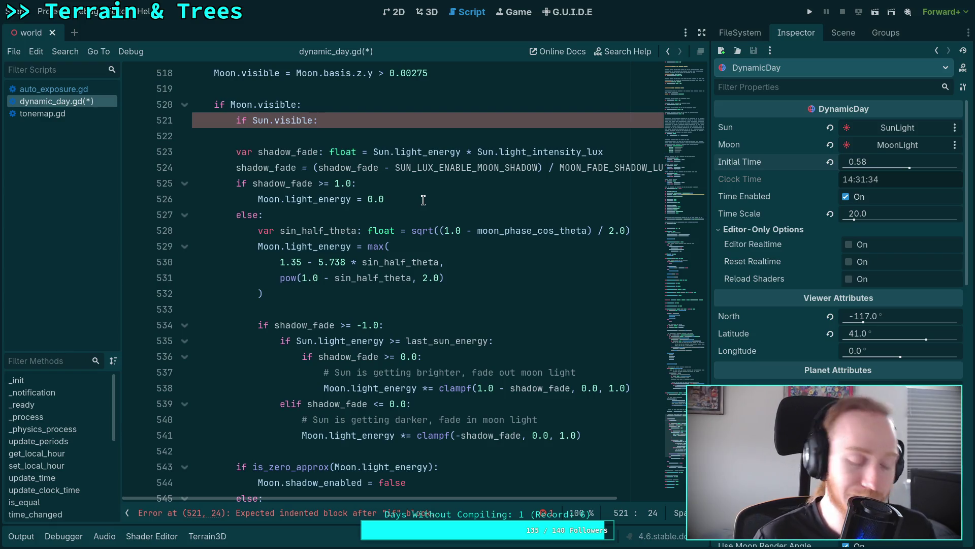
pyautogui.press('super+3')
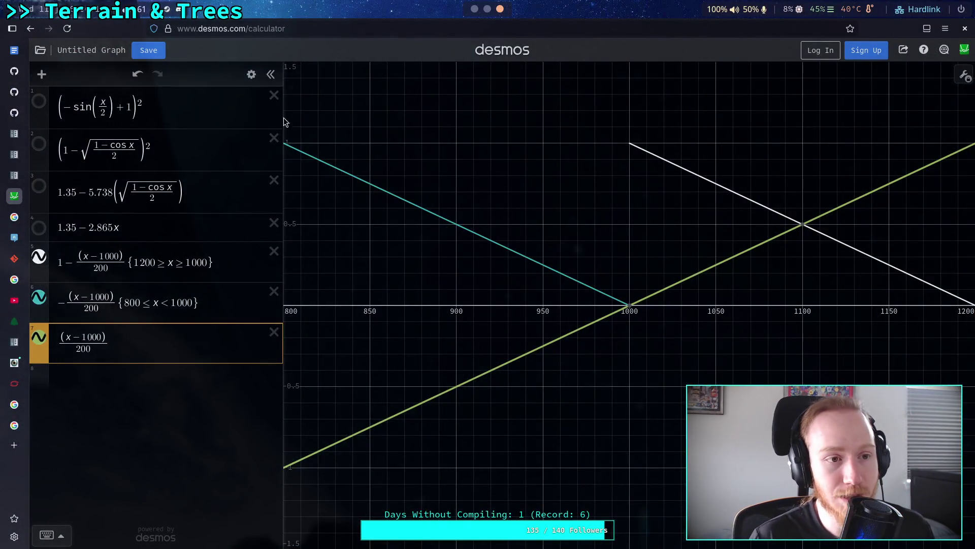
# Review the two title ideas under 'Title ?' in the Zombie Game design document, then return to Godot
pyautogui.hotkey('alt', '1')
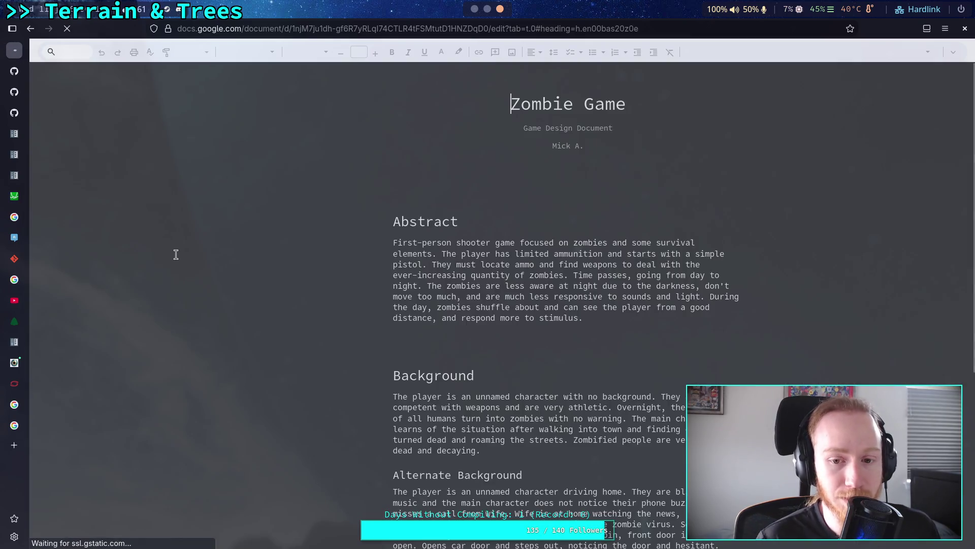
pyautogui.click(49, 86)
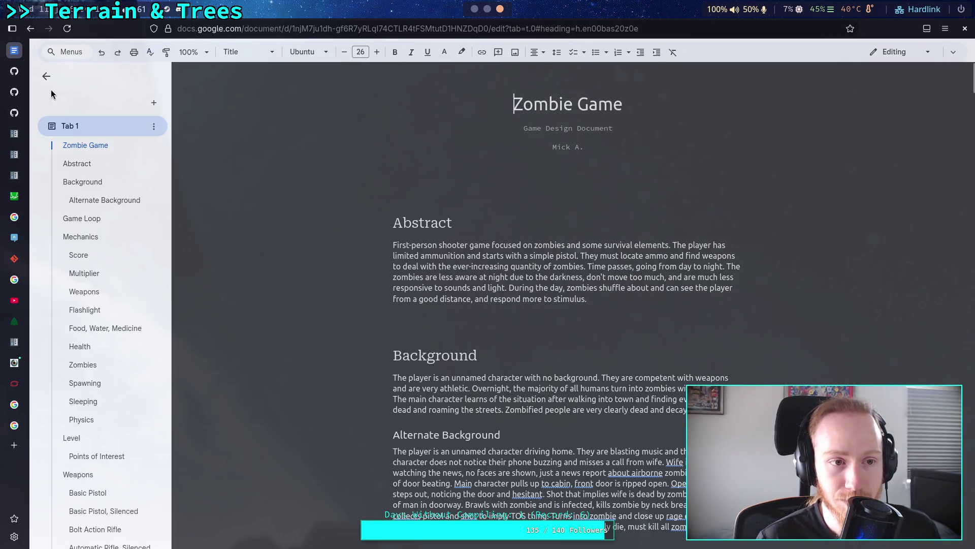
pyautogui.scroll(-10, 87, 257)
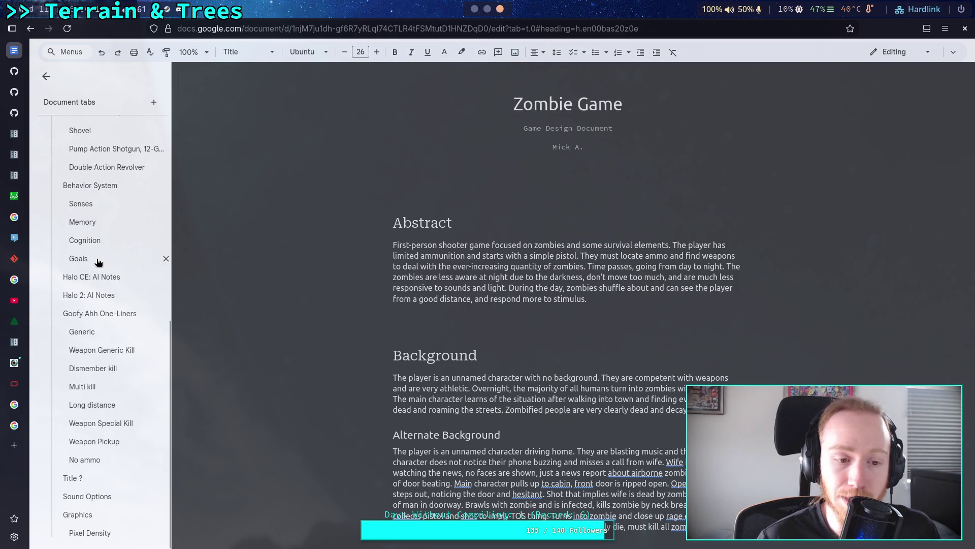
pyautogui.click(76, 478)
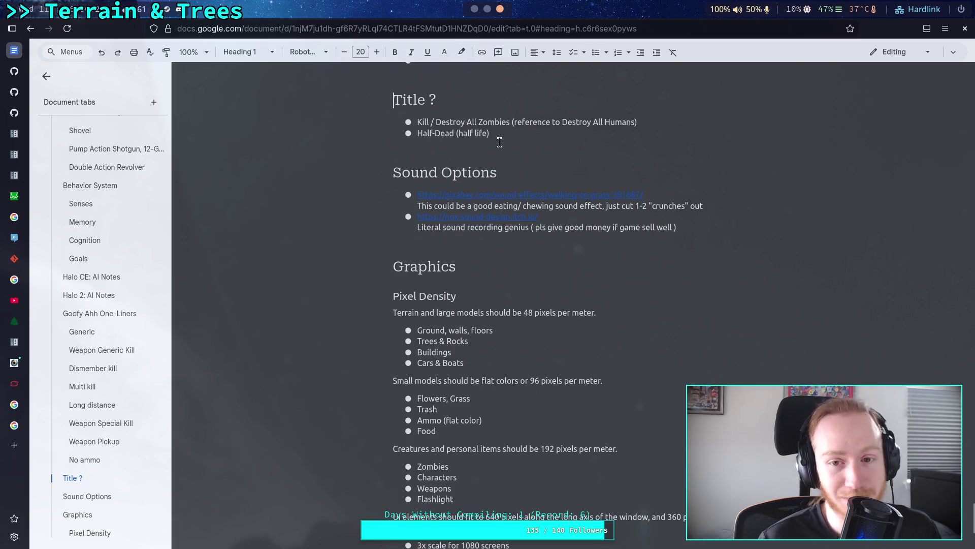
pyautogui.press('Down')
pyautogui.hotkey('shift', 'Down')
pyautogui.hotkey('shift', 'Down')
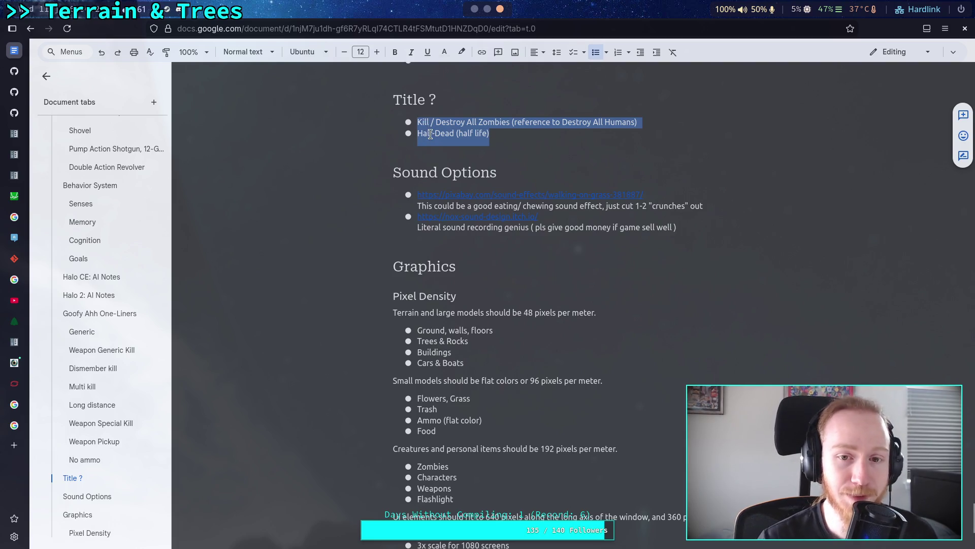
pyautogui.click(474, 129)
pyautogui.moveTo(416, 133); pyautogui.dragTo(516, 135)
pyautogui.click(516, 135)
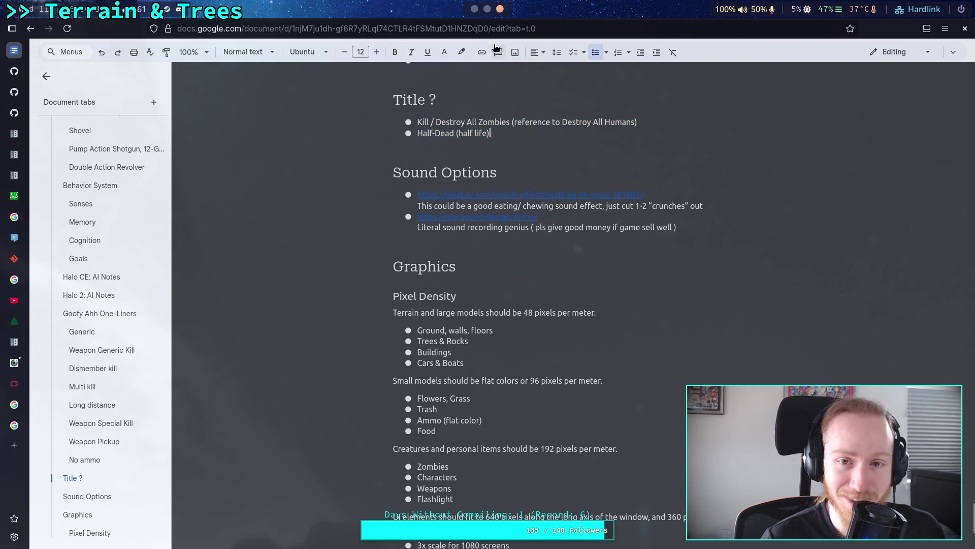
pyautogui.press('super+Right')
pyautogui.press('super+Right')
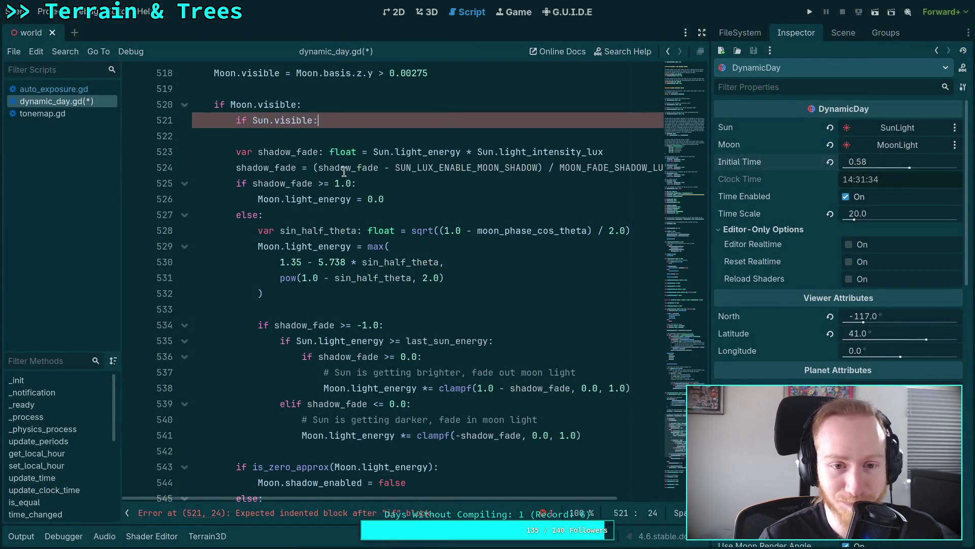
# Move 'Moon.shadow_enabled = false' under 'if Sun.visible:' and add an 'else:' branch below it
pyautogui.click(347, 131)
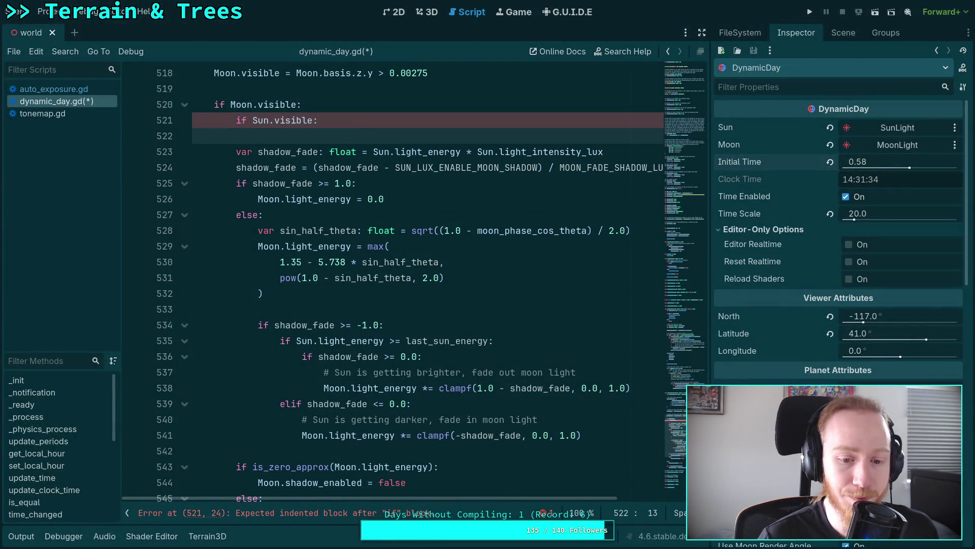
pyautogui.scroll(-2, 399, 203)
pyautogui.scroll(1, 399, 254)
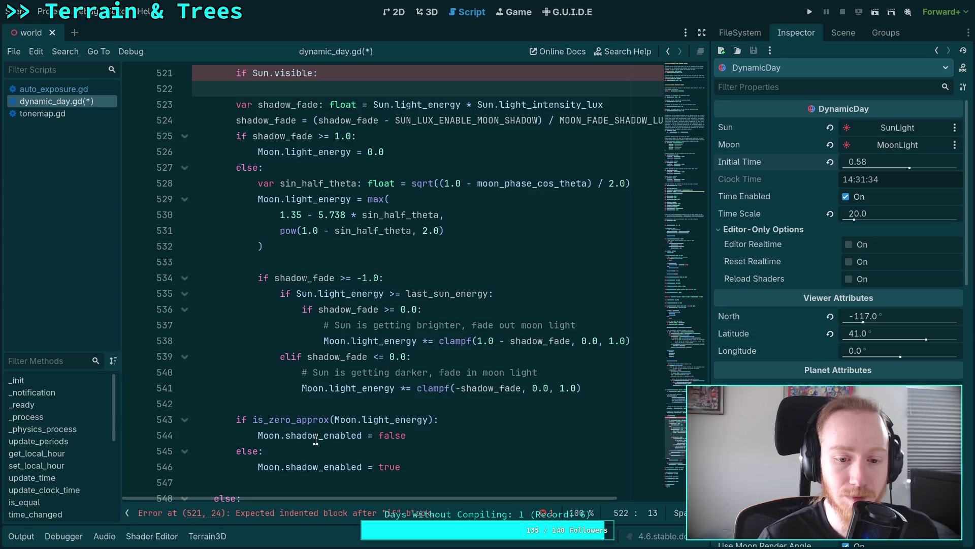
pyautogui.click(408, 467)
pyautogui.press('Up')
pyautogui.press('Up')
pyautogui.hotkey('alt', 'Up')
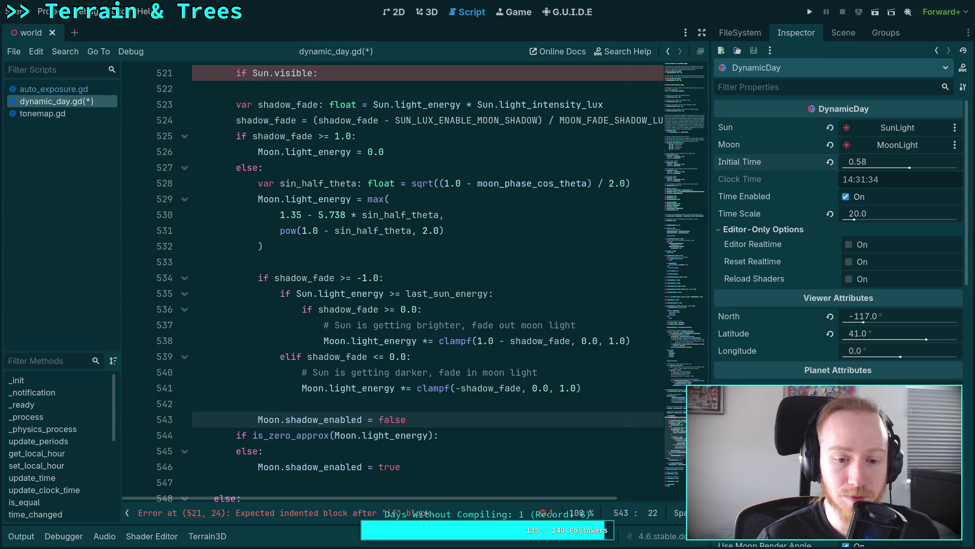
pyautogui.hotkey('alt', 'Up')
pyautogui.hotkey('alt', 'Up')
pyautogui.hotkey('alt', 'Up')
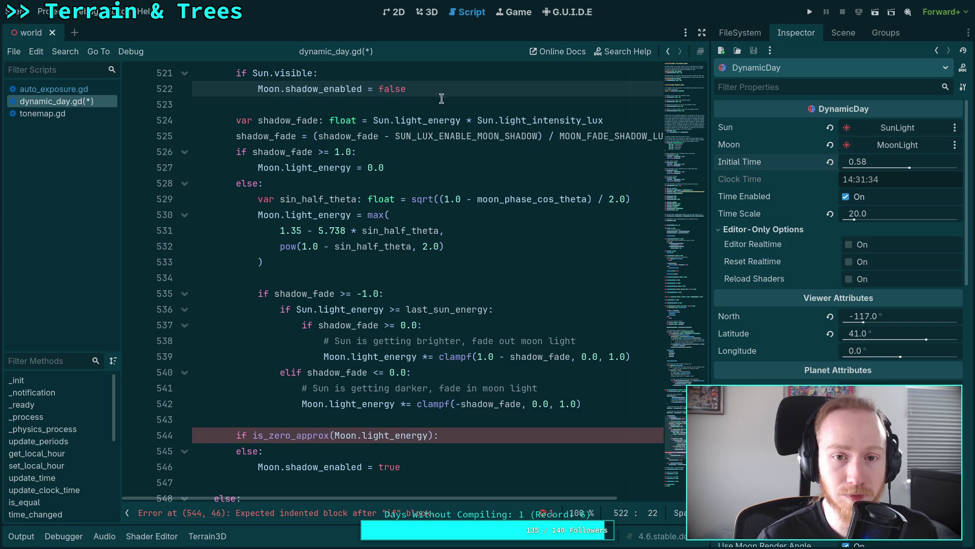
pyautogui.press('End')
pyautogui.press('BackSpace')
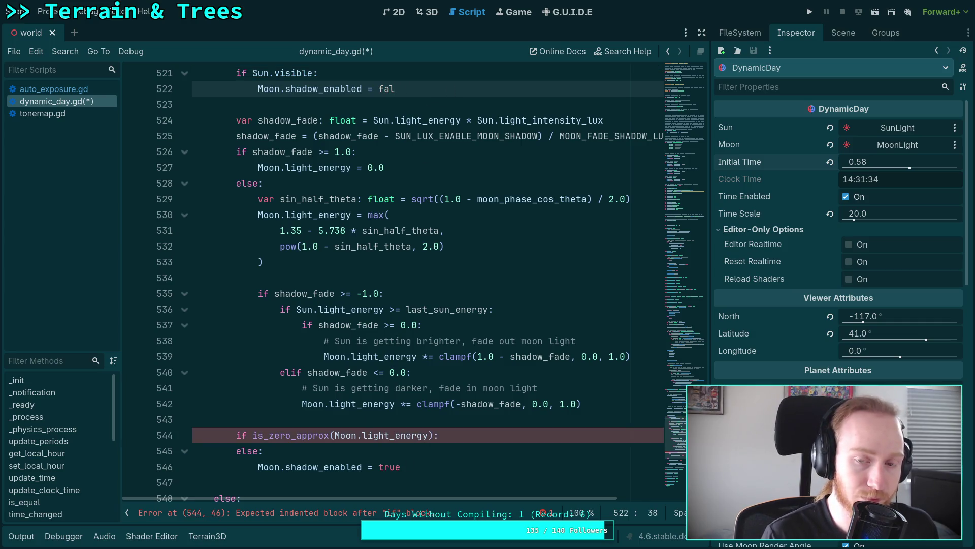
pyautogui.write('se')
pyautogui.press('Return')
pyautogui.press('BackSpace')
pyautogui.write('else:')
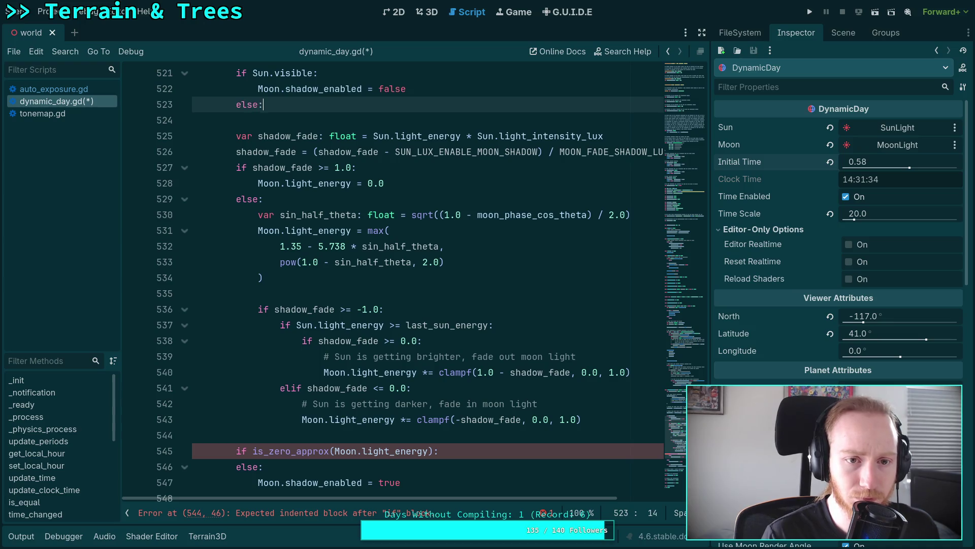
pyautogui.press('Return')
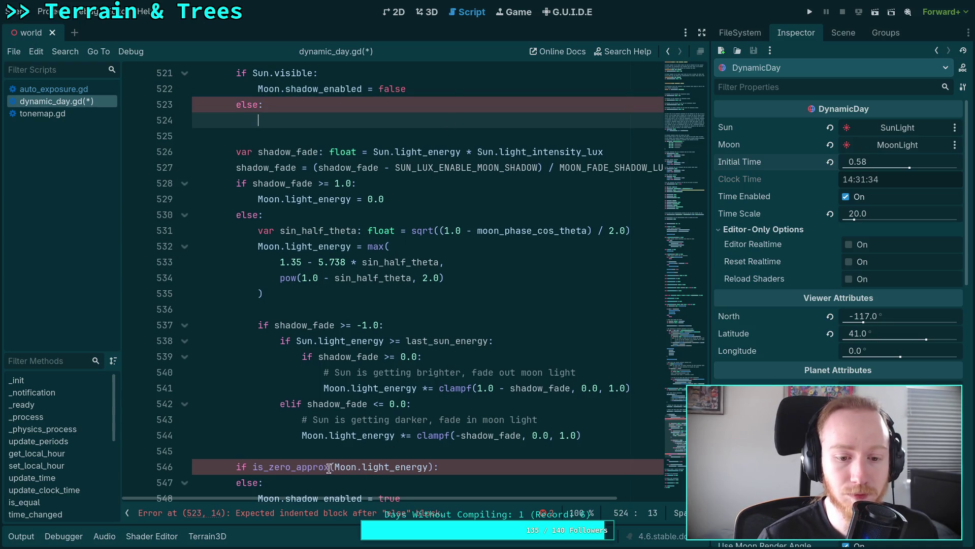
# Rewrite the is_zero_approx check as 'Moon.shadow_enabled = not is_zero_approx(...)'
pyautogui.scroll(-1, 329, 468)
pyautogui.scroll(1, 325, 466)
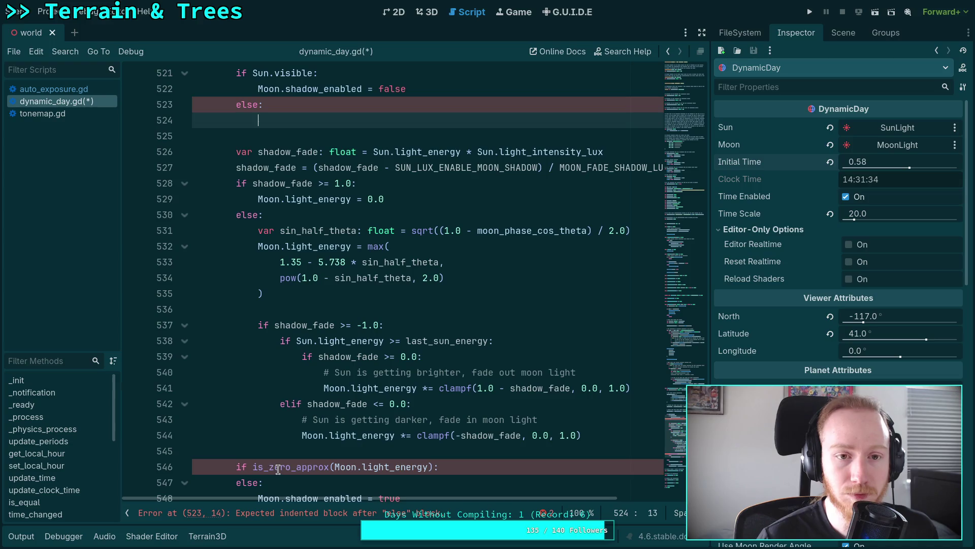
pyautogui.scroll(-1, 245, 461)
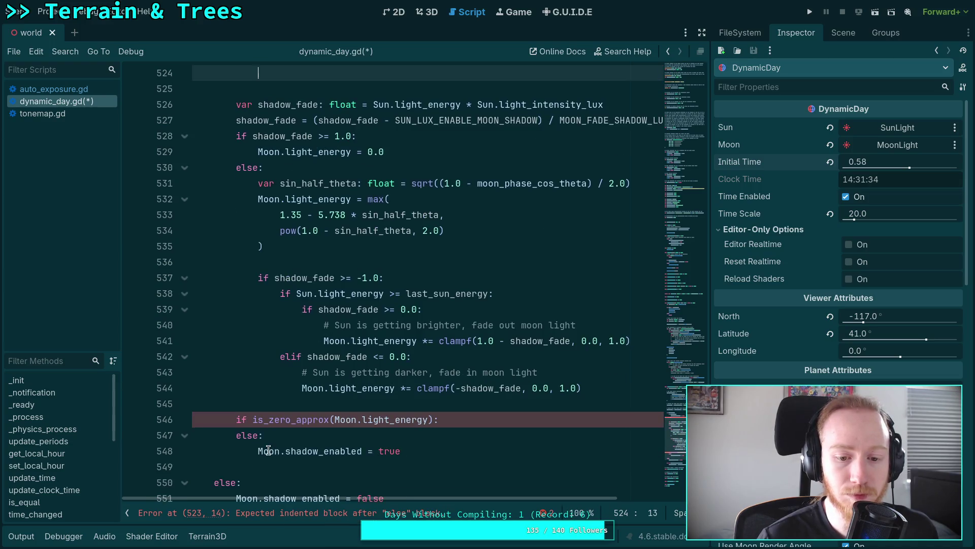
pyautogui.scroll(1, 265, 452)
pyautogui.scroll(-1, 291, 444)
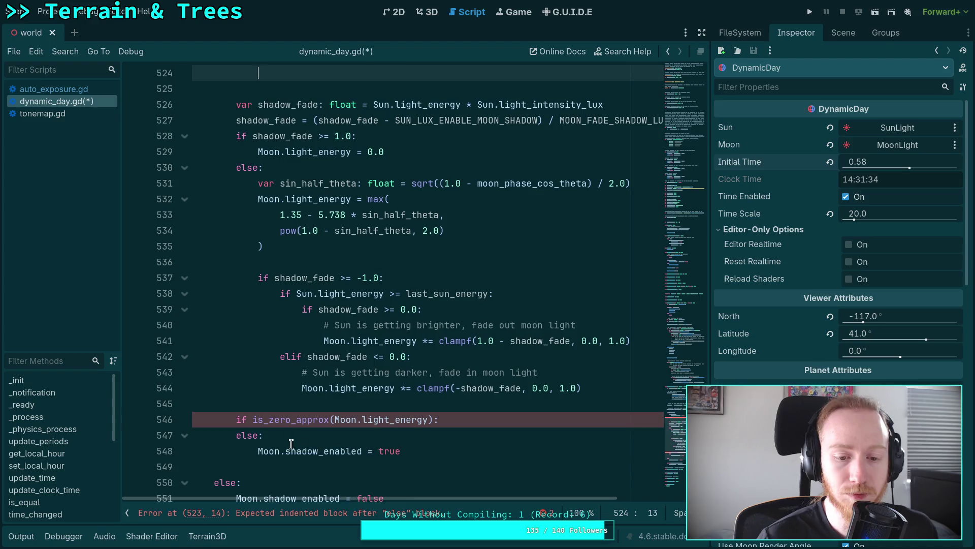
pyautogui.moveTo(258, 451); pyautogui.dragTo(416, 451)
pyautogui.hotkey('ctrl', 'c')
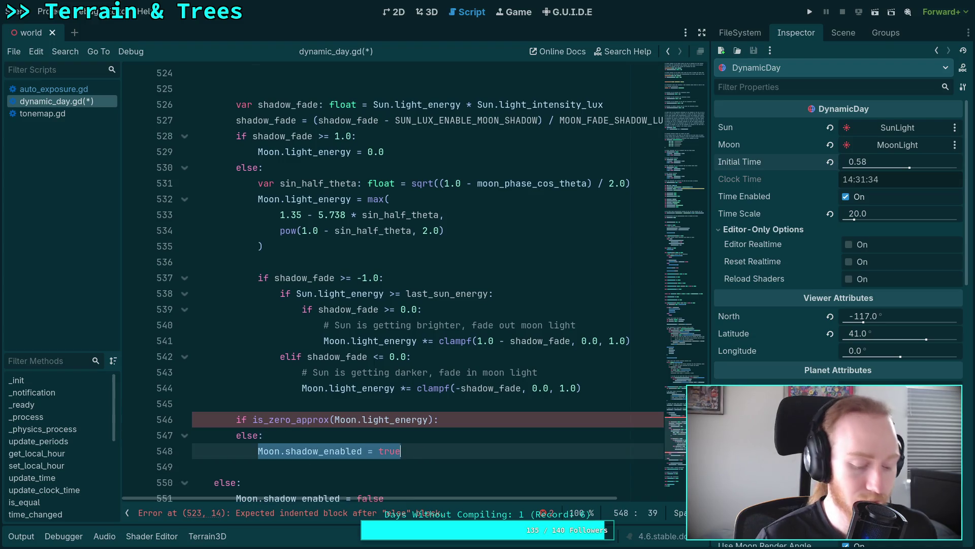
pyautogui.press('BackSpace')
pyautogui.press('Up')
pyautogui.press('Up')
pyautogui.press('Delete')
pyautogui.press('Delete')
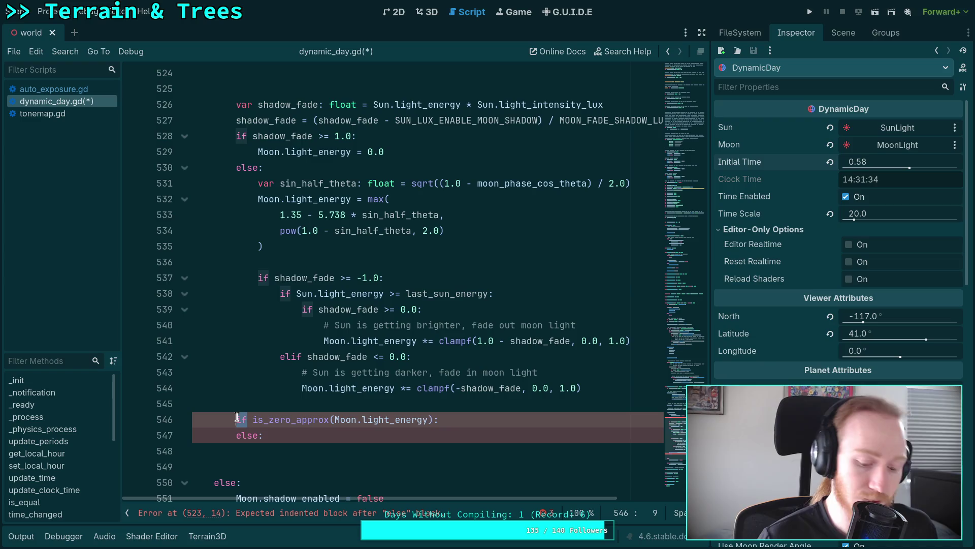
pyautogui.hotkey('ctrl', 'v')
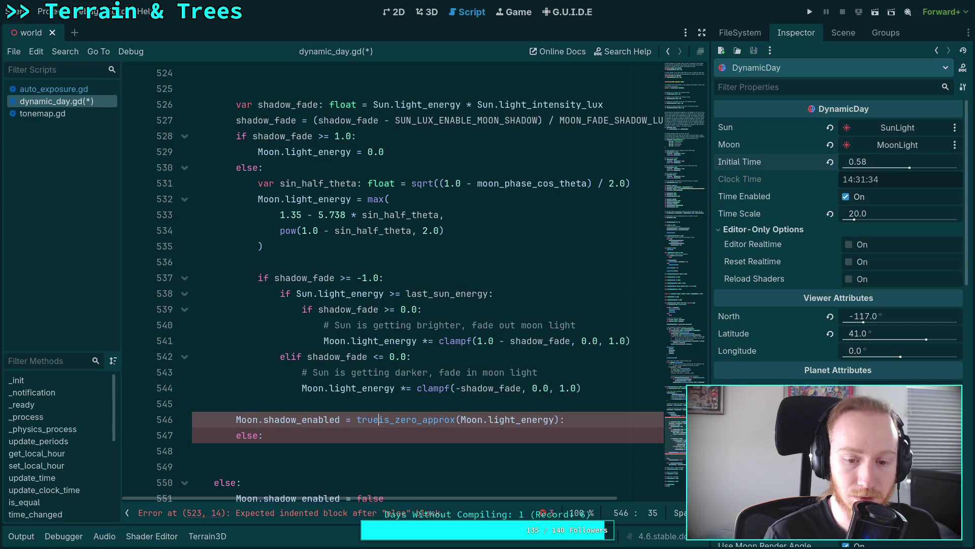
pyautogui.press('BackSpace')
pyautogui.press('BackSpace')
pyautogui.press('BackSpace')
pyautogui.write('not')
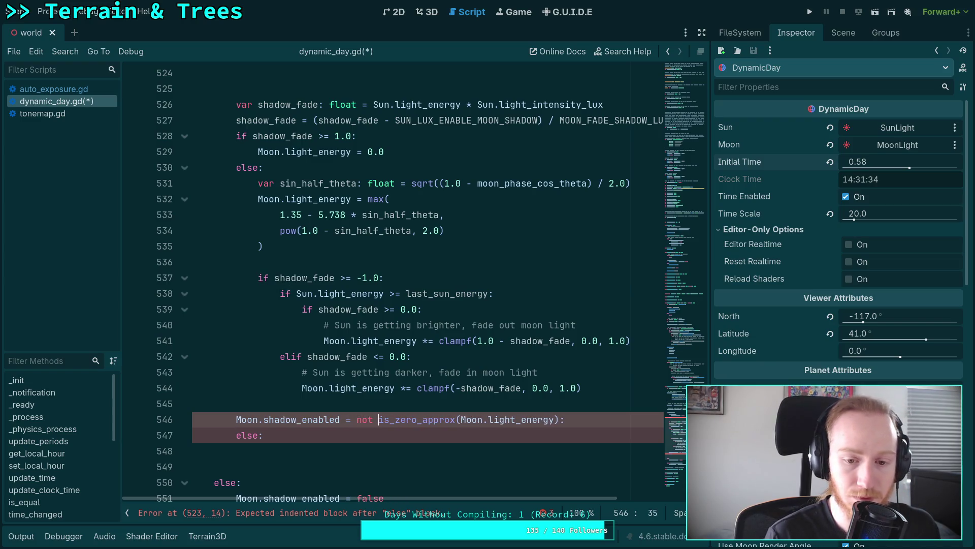
# Delete the leftover colon, the old else: line and an extra blank line
pyautogui.moveTo(559, 420); pyautogui.dragTo(264, 435)
pyautogui.press('BackSpace')
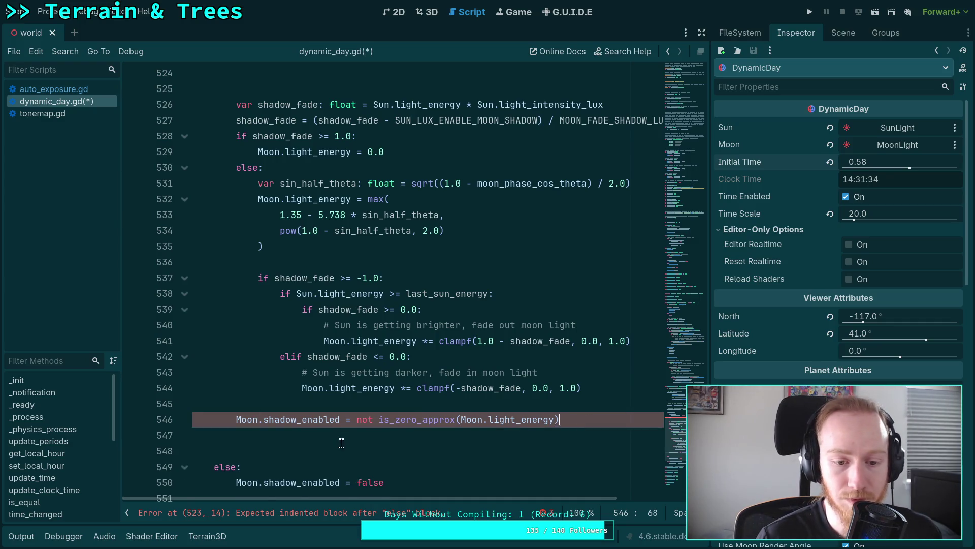
pyautogui.click(341, 443)
pyautogui.press('BackSpace')
pyautogui.scroll(2, 326, 429)
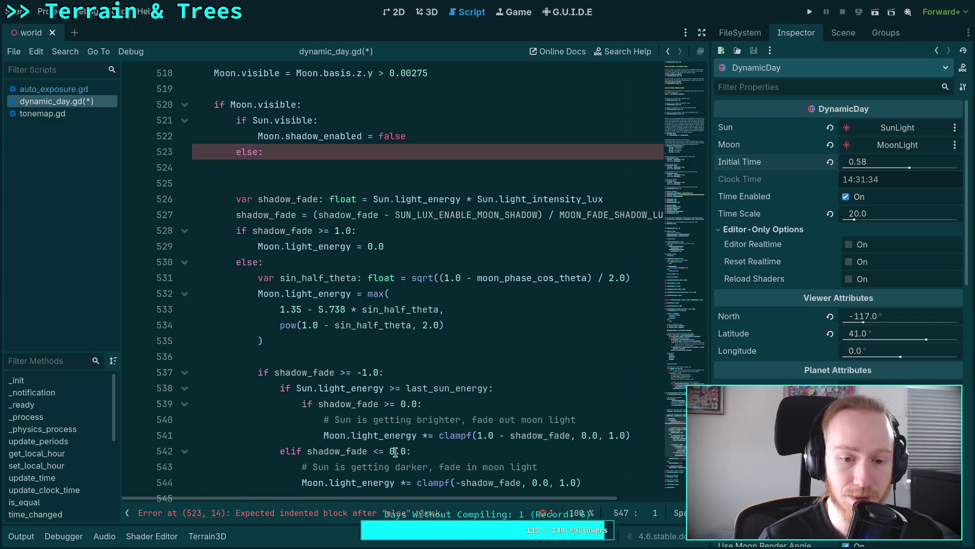
pyautogui.scroll(-1, 327, 429)
pyautogui.moveTo(625, 436)
pyautogui.mouseDown()
pyautogui.moveTo(256, 325)
pyautogui.moveTo(301, 244)
pyautogui.moveTo(160, 201)
pyautogui.moveTo(220, 281)
pyautogui.moveTo(190, 325)
pyautogui.mouseUp()
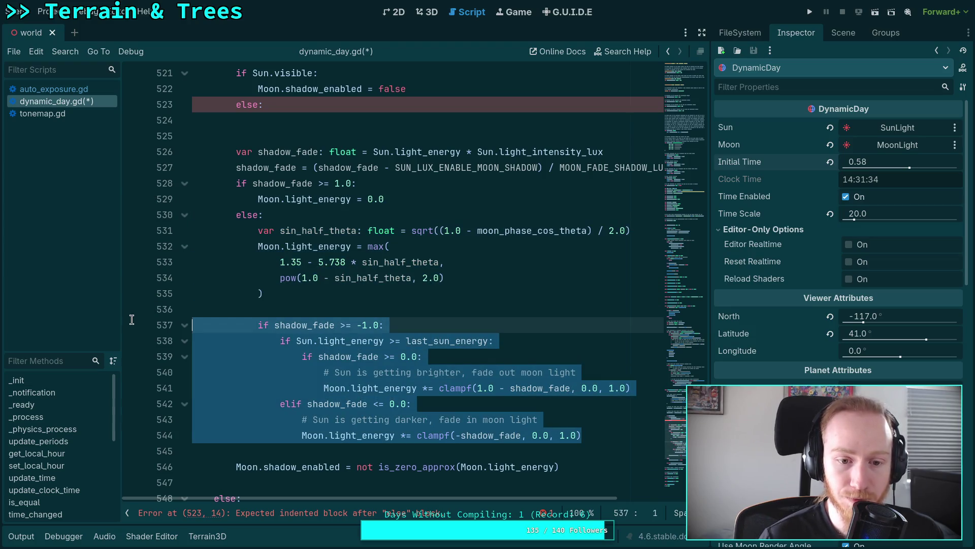
# Delete the old shadow fade block and leftover moon lines, and indent the shadow line deeper
pyautogui.press('BackSpace')
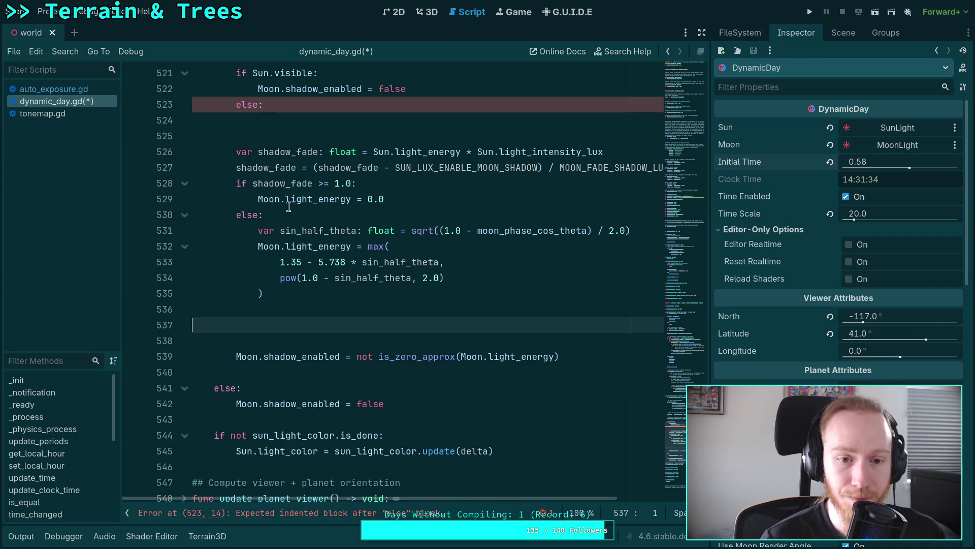
pyautogui.moveTo(284, 215)
pyautogui.mouseDown()
pyautogui.moveTo(214, 199)
pyautogui.moveTo(149, 152)
pyautogui.mouseUp()
pyautogui.press('BackSpace')
pyautogui.scroll(3, 279, 199)
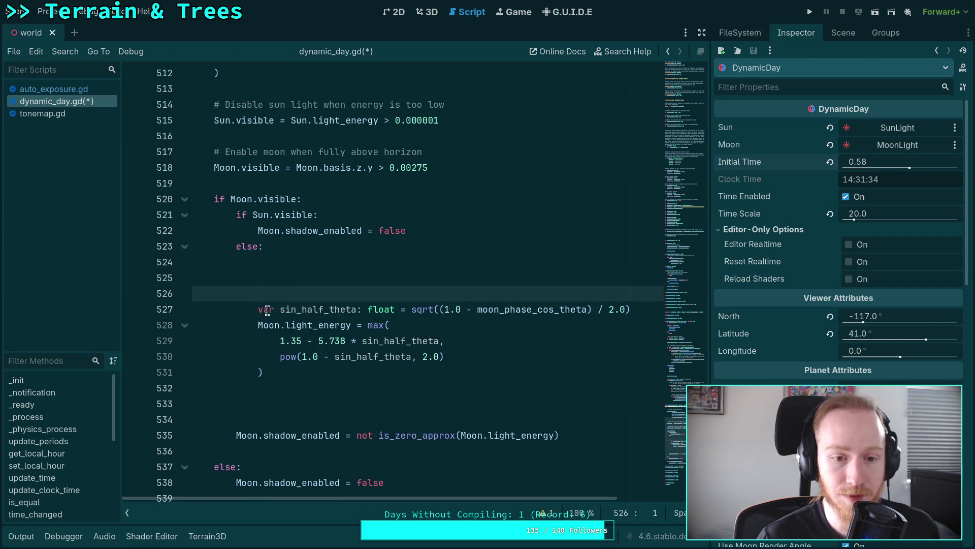
pyautogui.click(236, 435)
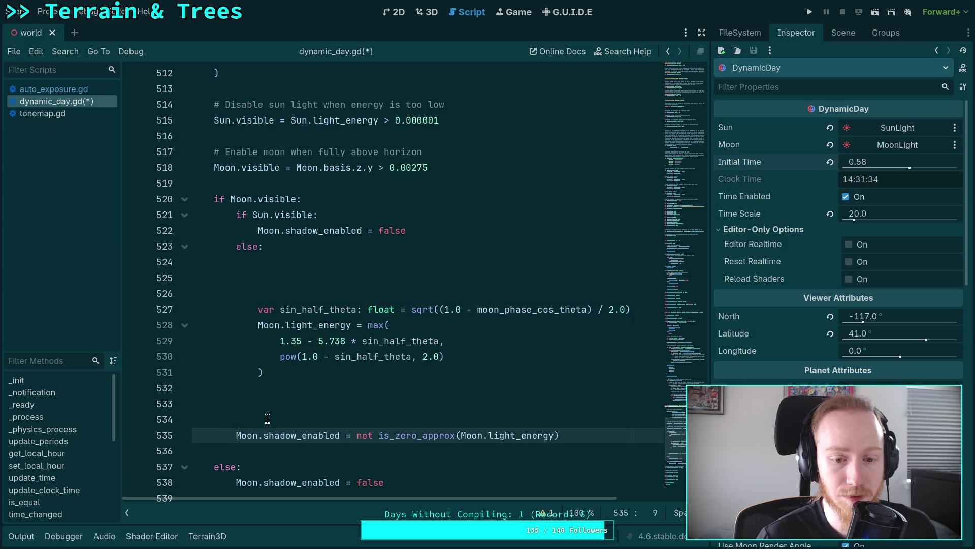
pyautogui.press('Tab')
# Remove the blank lines after else and after the max call, then save dynamic_day.gd
pyautogui.click(293, 277)
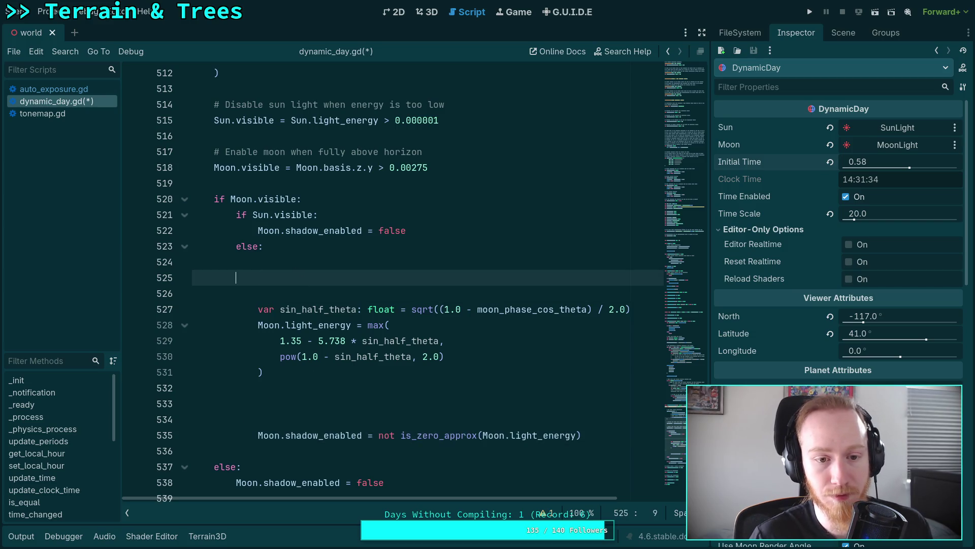
pyautogui.press('BackSpace')
pyautogui.press('BackSpace')
pyautogui.press('Delete')
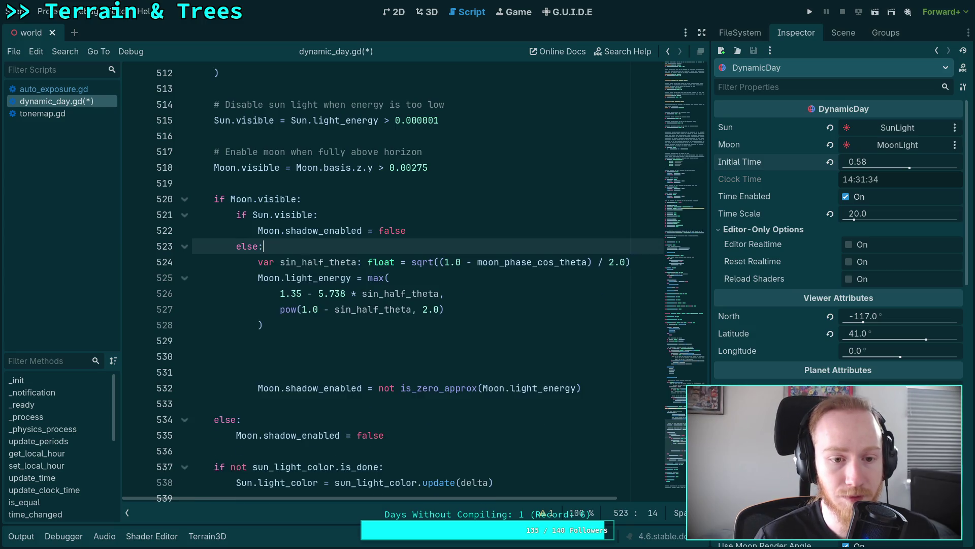
pyautogui.click(301, 372)
pyautogui.press('BackSpace')
pyautogui.press('BackSpace')
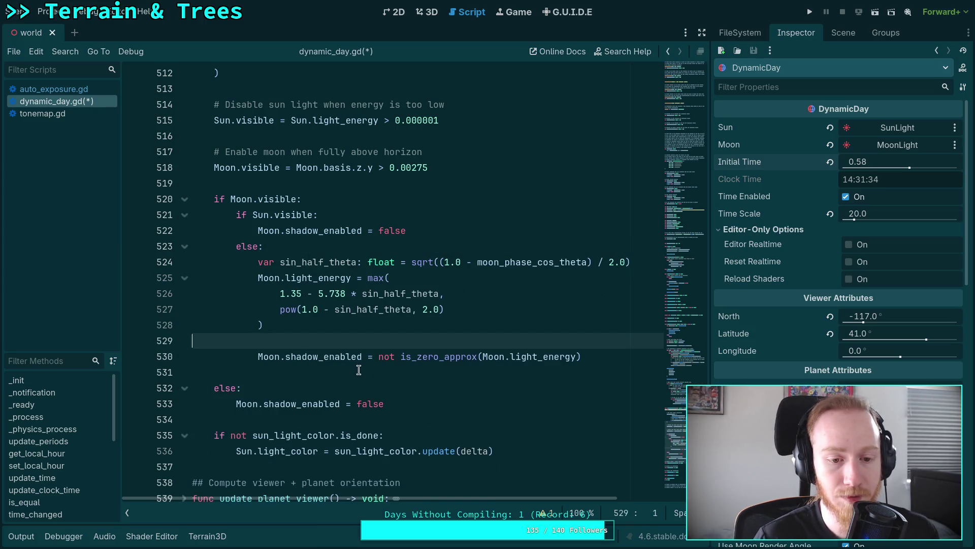
pyautogui.click(359, 370)
pyautogui.press('BackSpace')
pyautogui.hotkey('ctrl', 's')
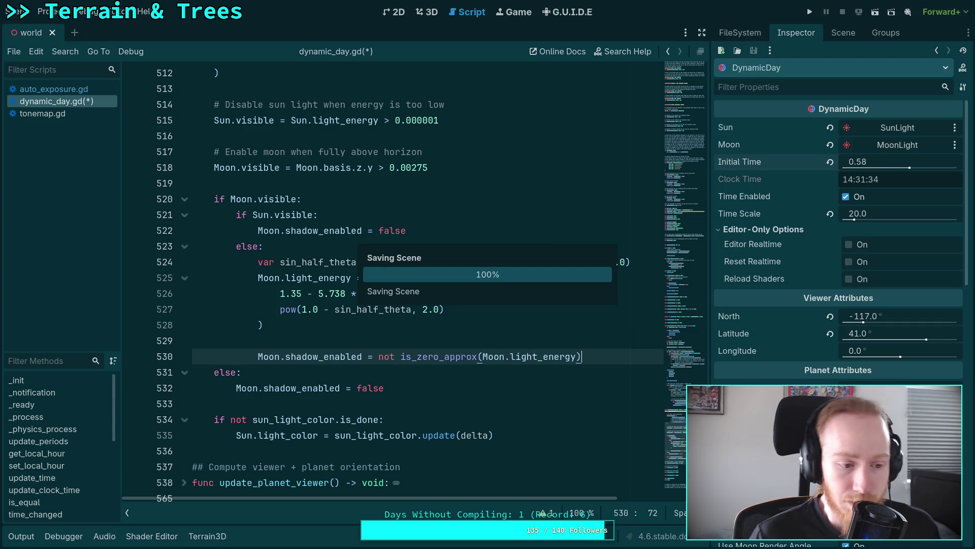
pyautogui.click(389, 327)
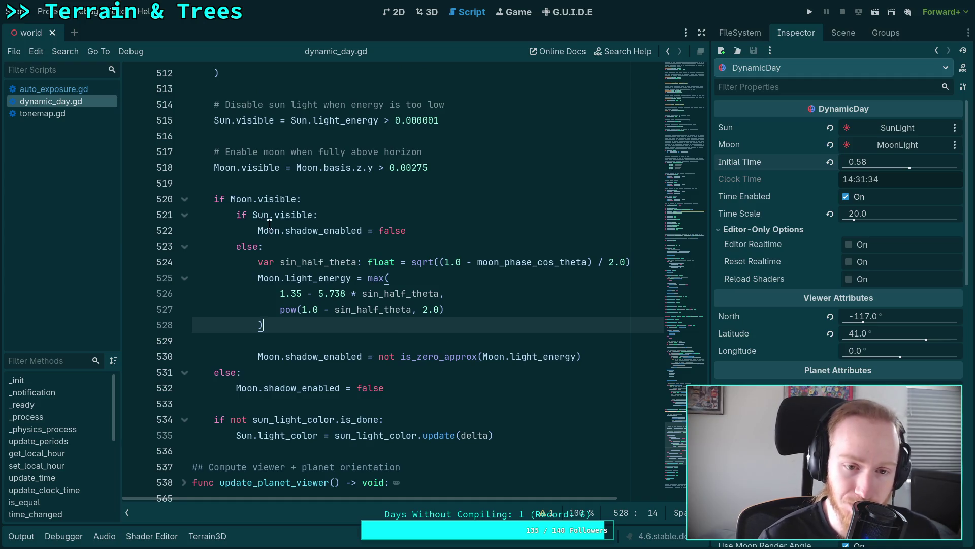
pyautogui.moveTo(259, 226); pyautogui.dragTo(446, 225)
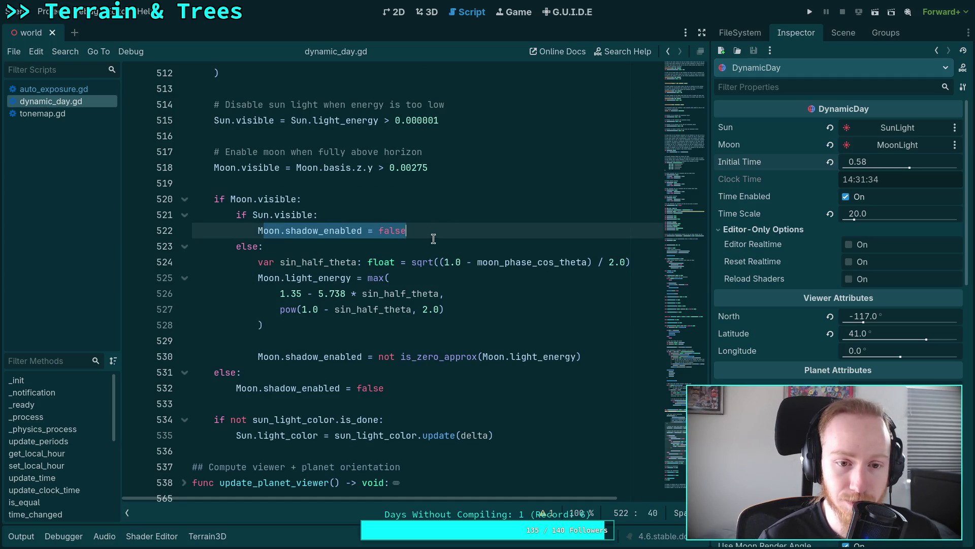
# Insert 'Moon.light_energy = 0.0' above the shadow-disable line under 'if Sun.visible:'
pyautogui.click(450, 233)
pyautogui.hotkey('ctrl', 'shift', 'Return')
pyautogui.write('M')
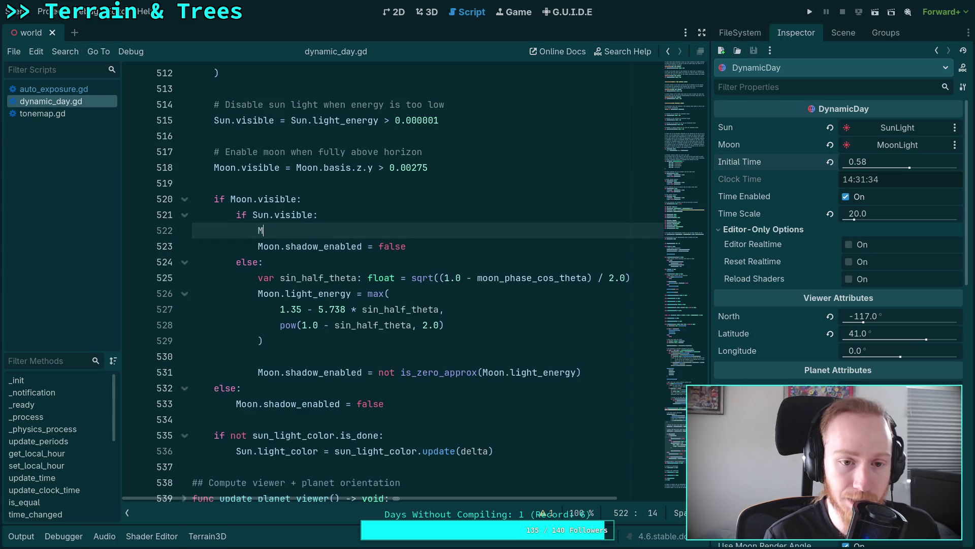
pyautogui.write('oon.light')
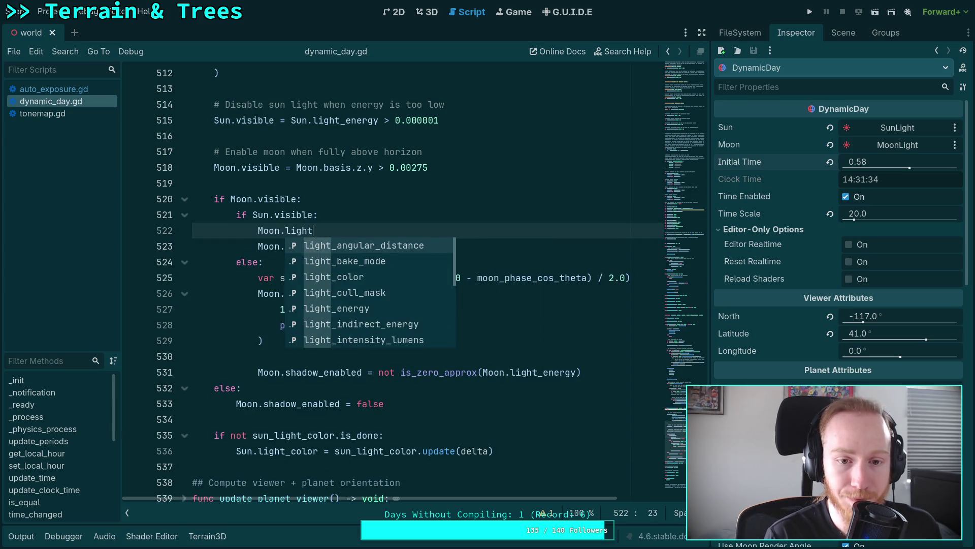
pyautogui.write('_energy = 0.0')
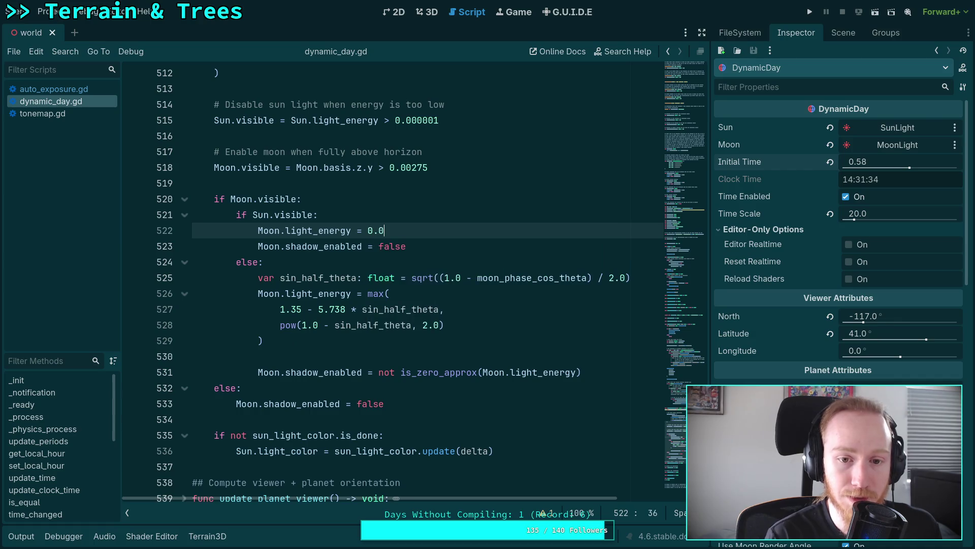
pyautogui.moveTo(409, 245); pyautogui.dragTo(434, 231)
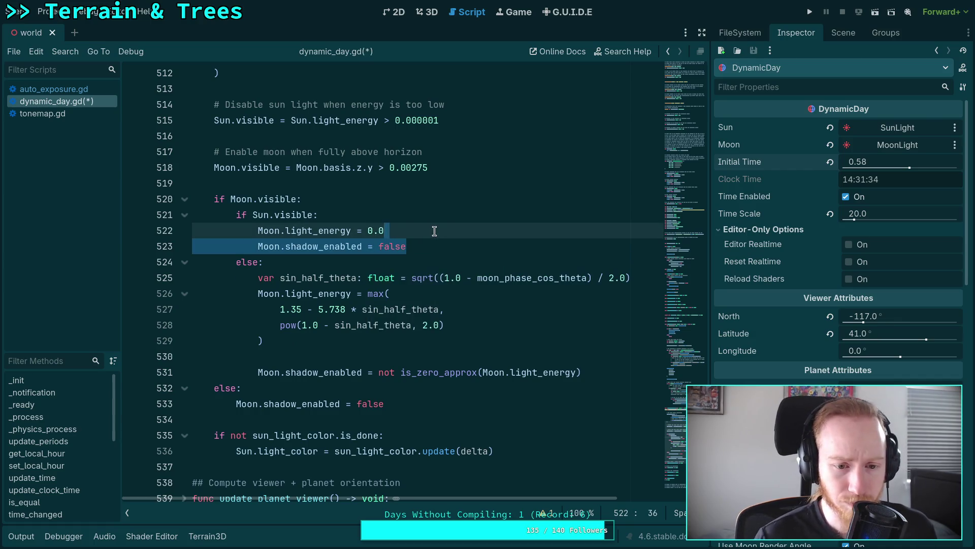
# Reposition the phase-based shadow line with Alt+arrow moves and indent changes
pyautogui.click(272, 375)
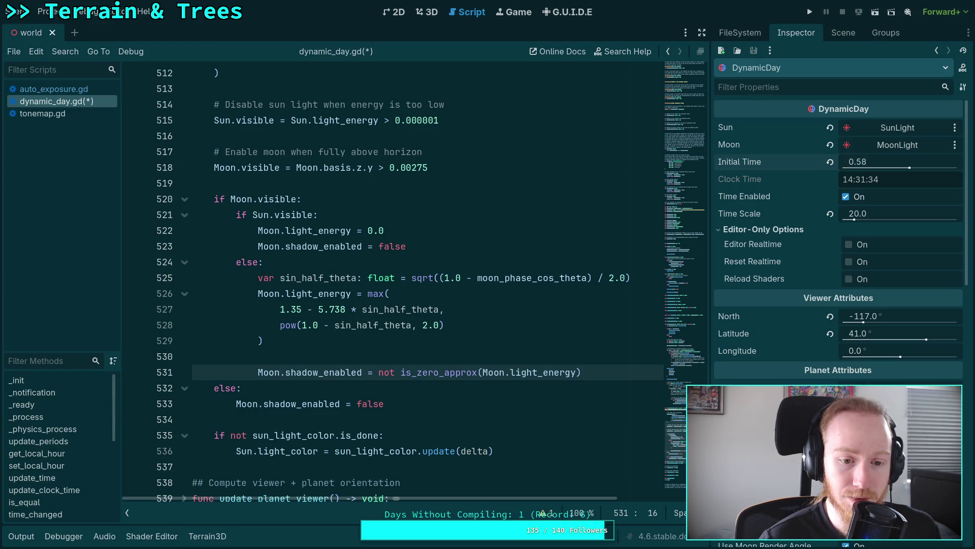
pyautogui.hotkey('alt', 'Down')
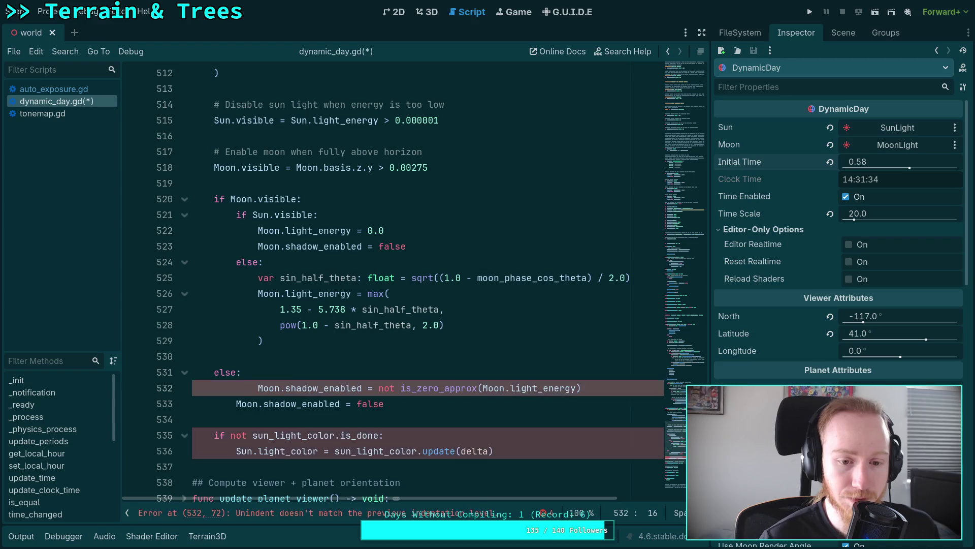
pyautogui.hotkey('shift', 'Tab')
pyautogui.hotkey('shift', 'Tab')
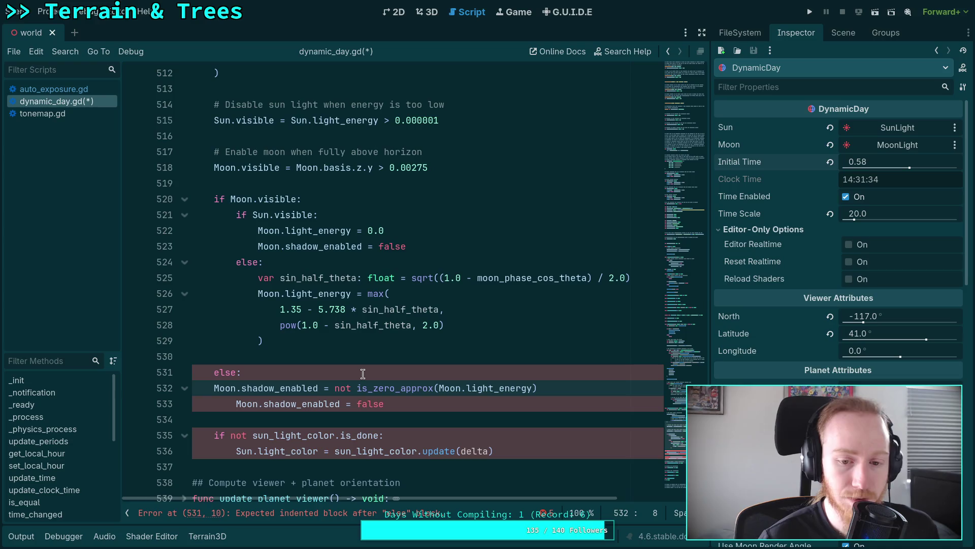
pyautogui.press('Tab')
pyautogui.hotkey('alt', 'Up')
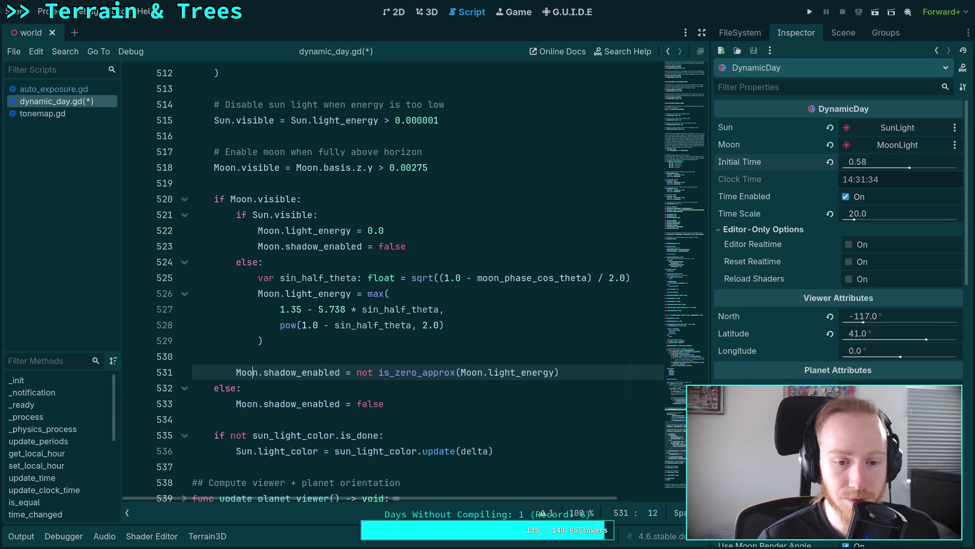
# Delete the outer else branch and extra blank lines, and indent the shadow line one level
pyautogui.click(402, 397)
pyautogui.hotkey('shift', 'Up')
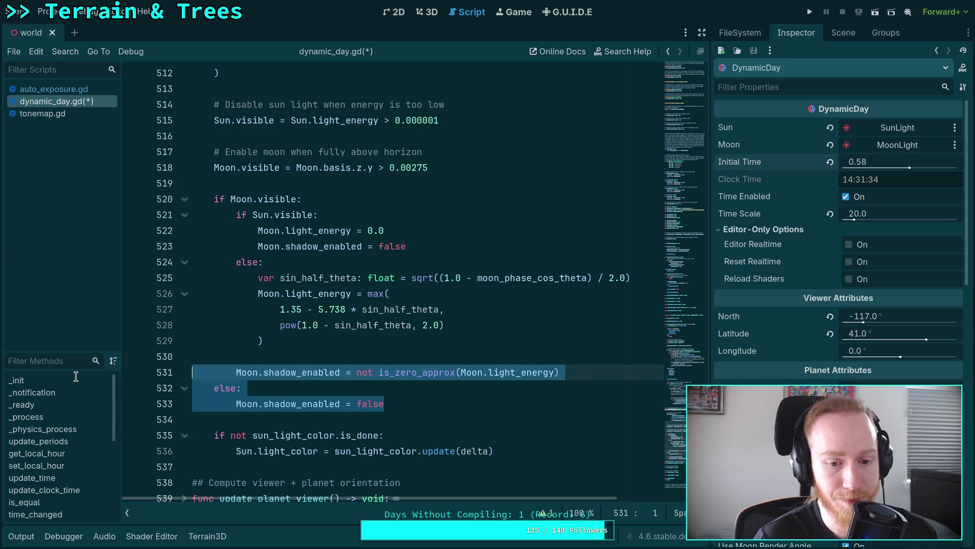
pyautogui.hotkey('shift', 'Home')
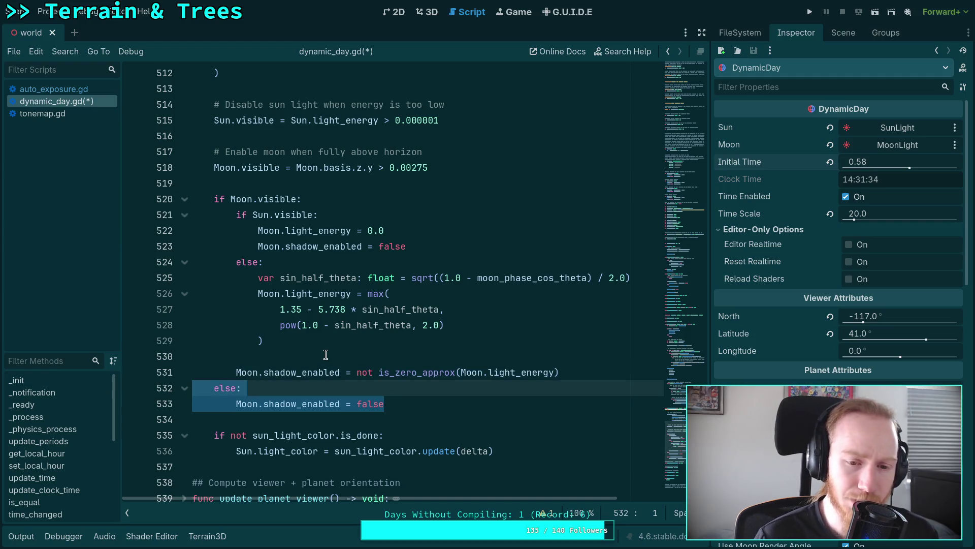
pyautogui.press('BackSpace')
pyautogui.press('BackSpace')
pyautogui.click(306, 353)
pyautogui.press('BackSpace')
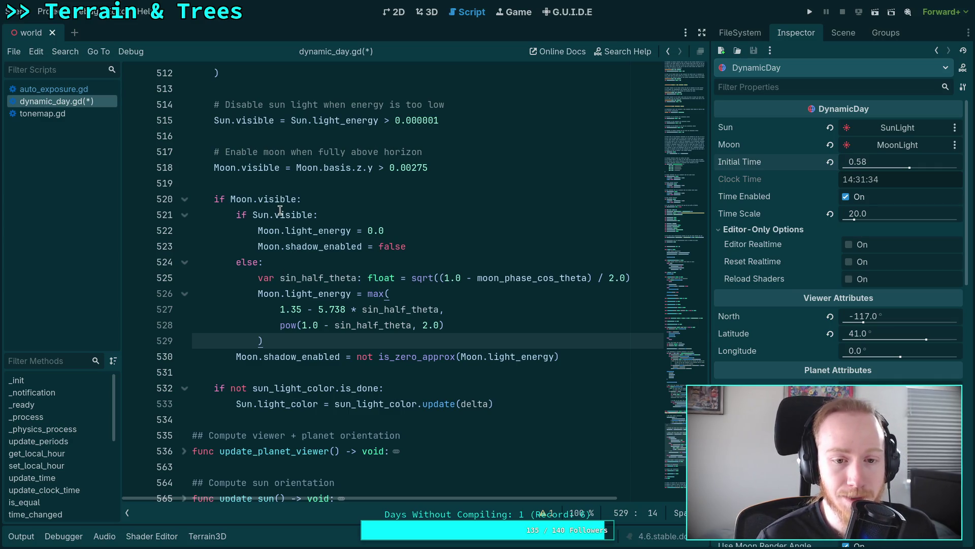
pyautogui.click(236, 356)
pyautogui.press('Tab')
pyautogui.click(367, 335)
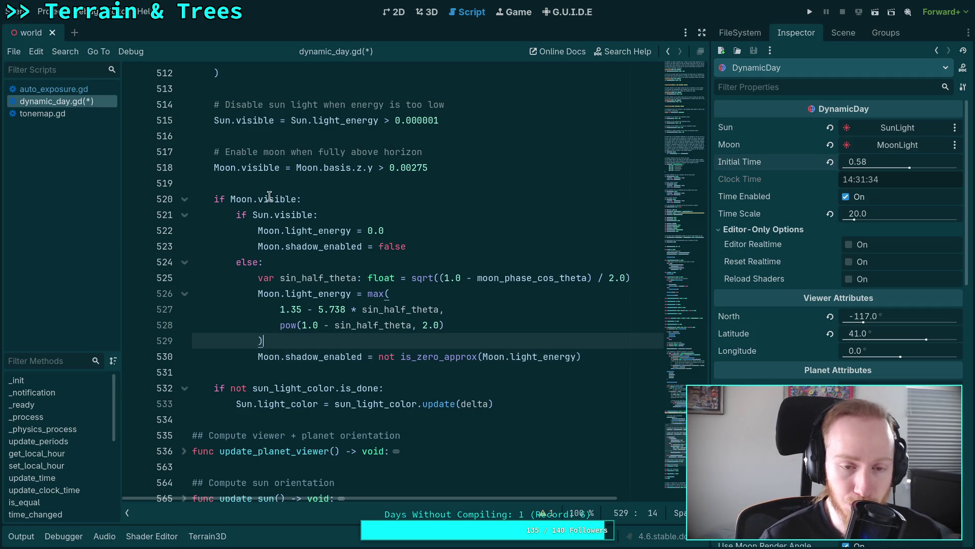
pyautogui.moveTo(280, 230)
pyautogui.mouseDown()
pyautogui.moveTo(378, 231)
pyautogui.moveTo(431, 247)
pyautogui.mouseUp()
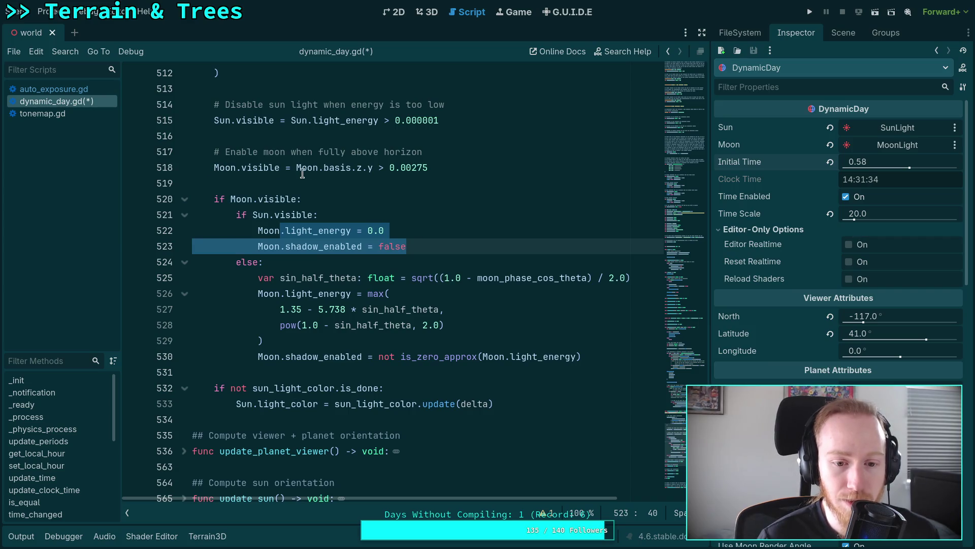
# Move 'Moon.basis.z.y > 0.00275' from line 518 into line 520's if, replacing Moon.visible, then select the leftover assignment
pyautogui.moveTo(297, 168); pyautogui.dragTo(425, 168)
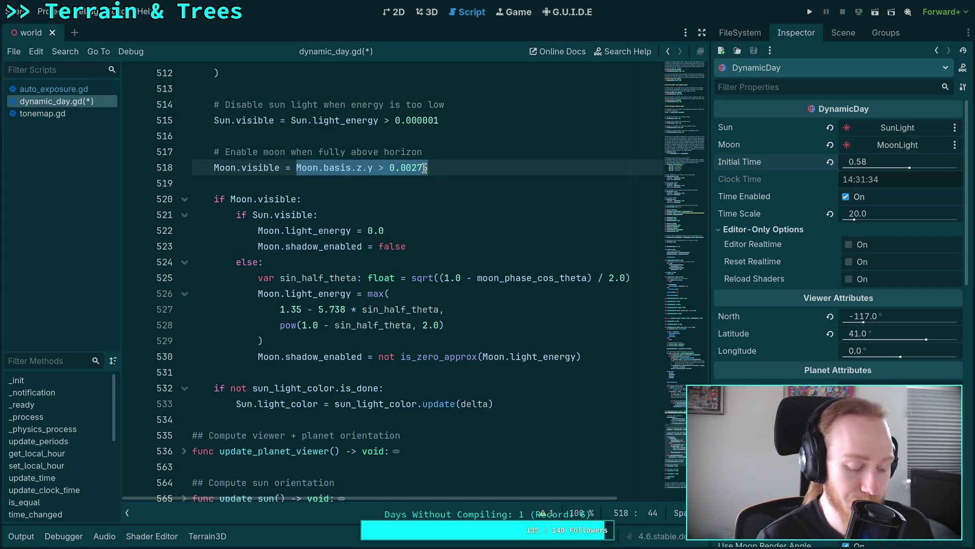
pyautogui.hotkey('ctrl', 'k')
pyautogui.hotkey('ctrl', 'k')
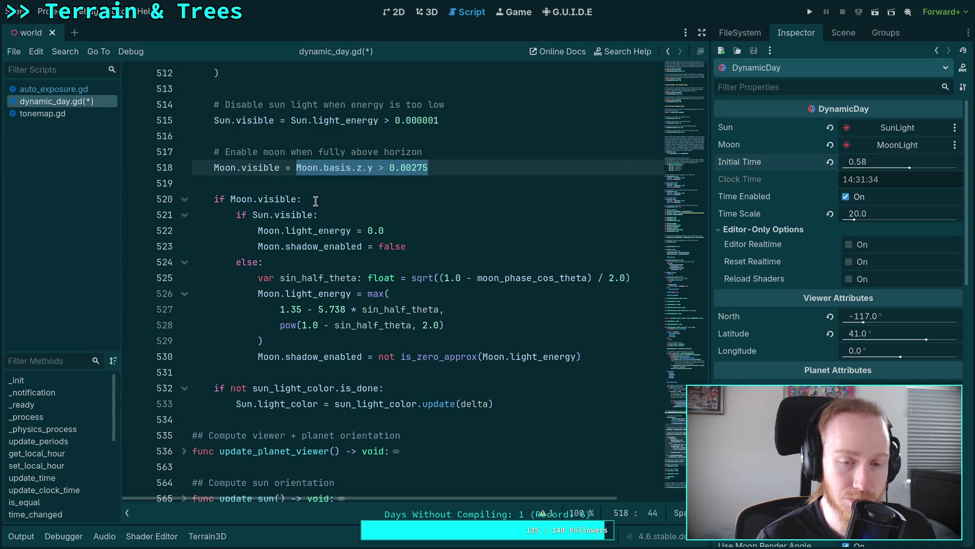
pyautogui.hotkey('ctrl', 'x')
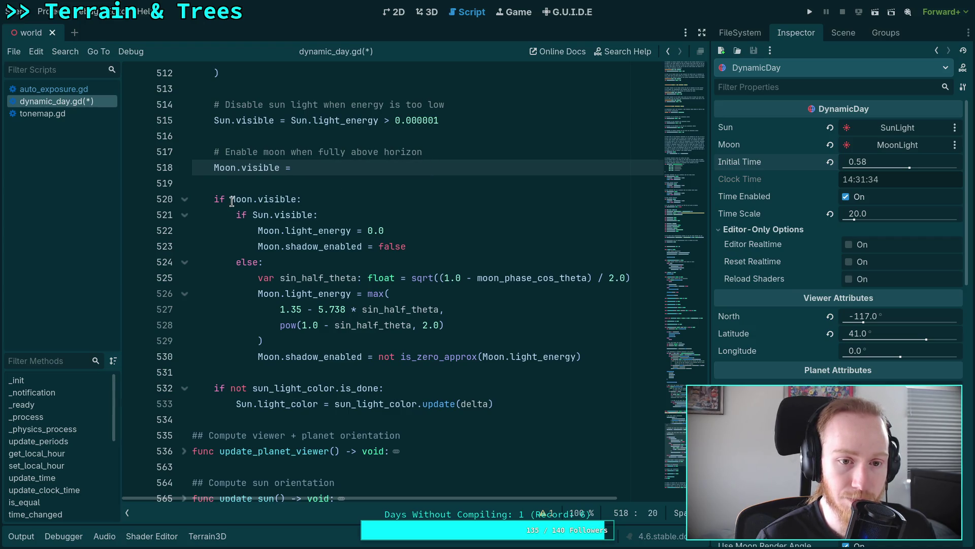
pyautogui.moveTo(231, 199); pyautogui.dragTo(295, 200)
pyautogui.hotkey('ctrl', 'v')
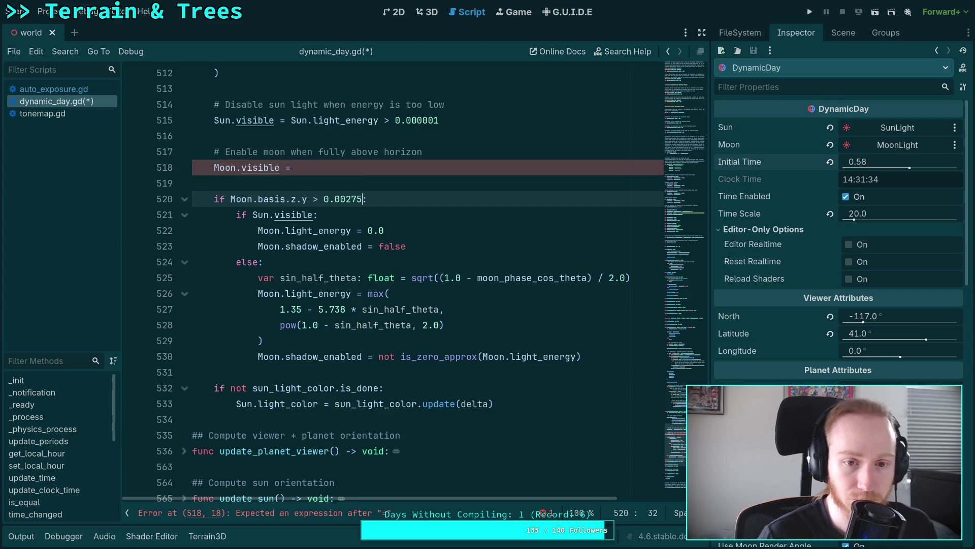
pyautogui.click(322, 164)
pyautogui.moveTo(322, 164); pyautogui.dragTo(108, 169)
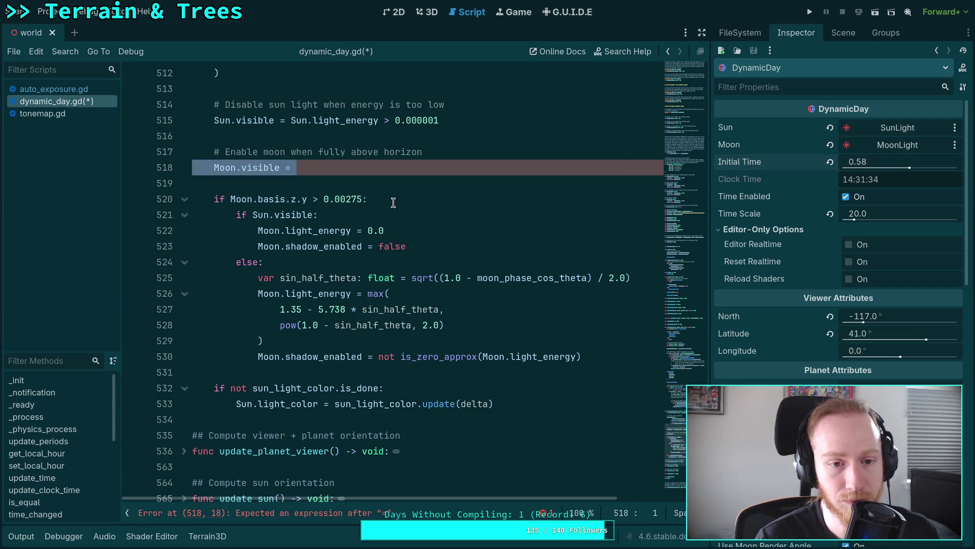